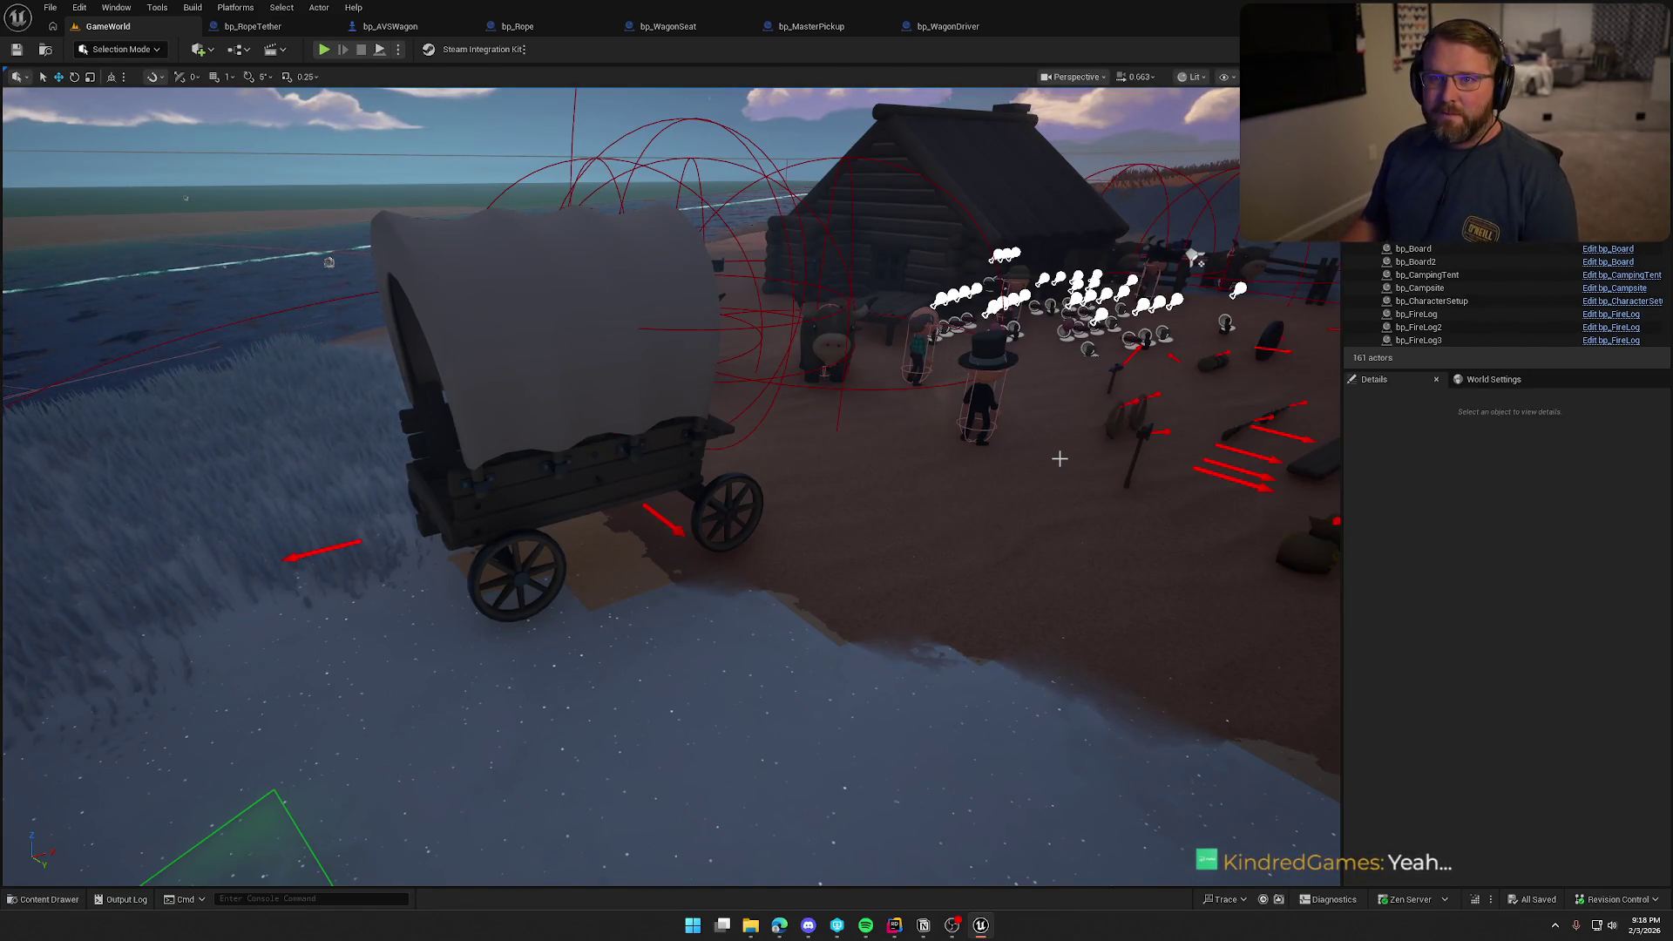
Launch a multiplayer Play-In-Editor session with a server and client beside the covered wagon
{"action": "left_click", "coordinate": [323, 50]}
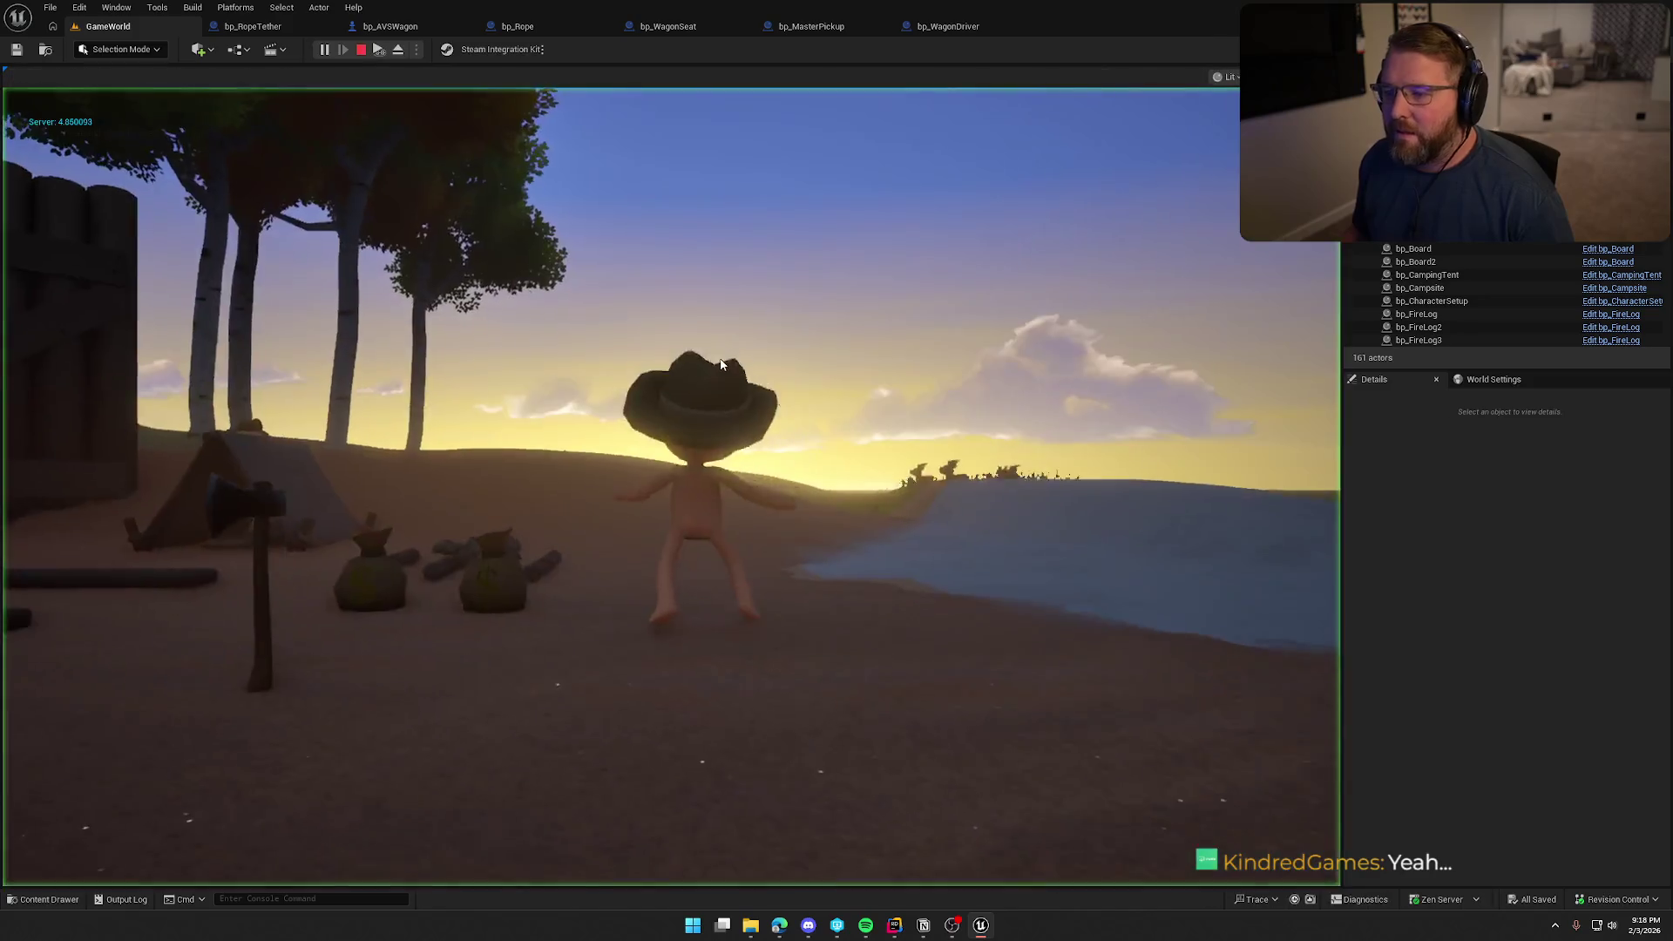
{"action": "key", "text": "super"}
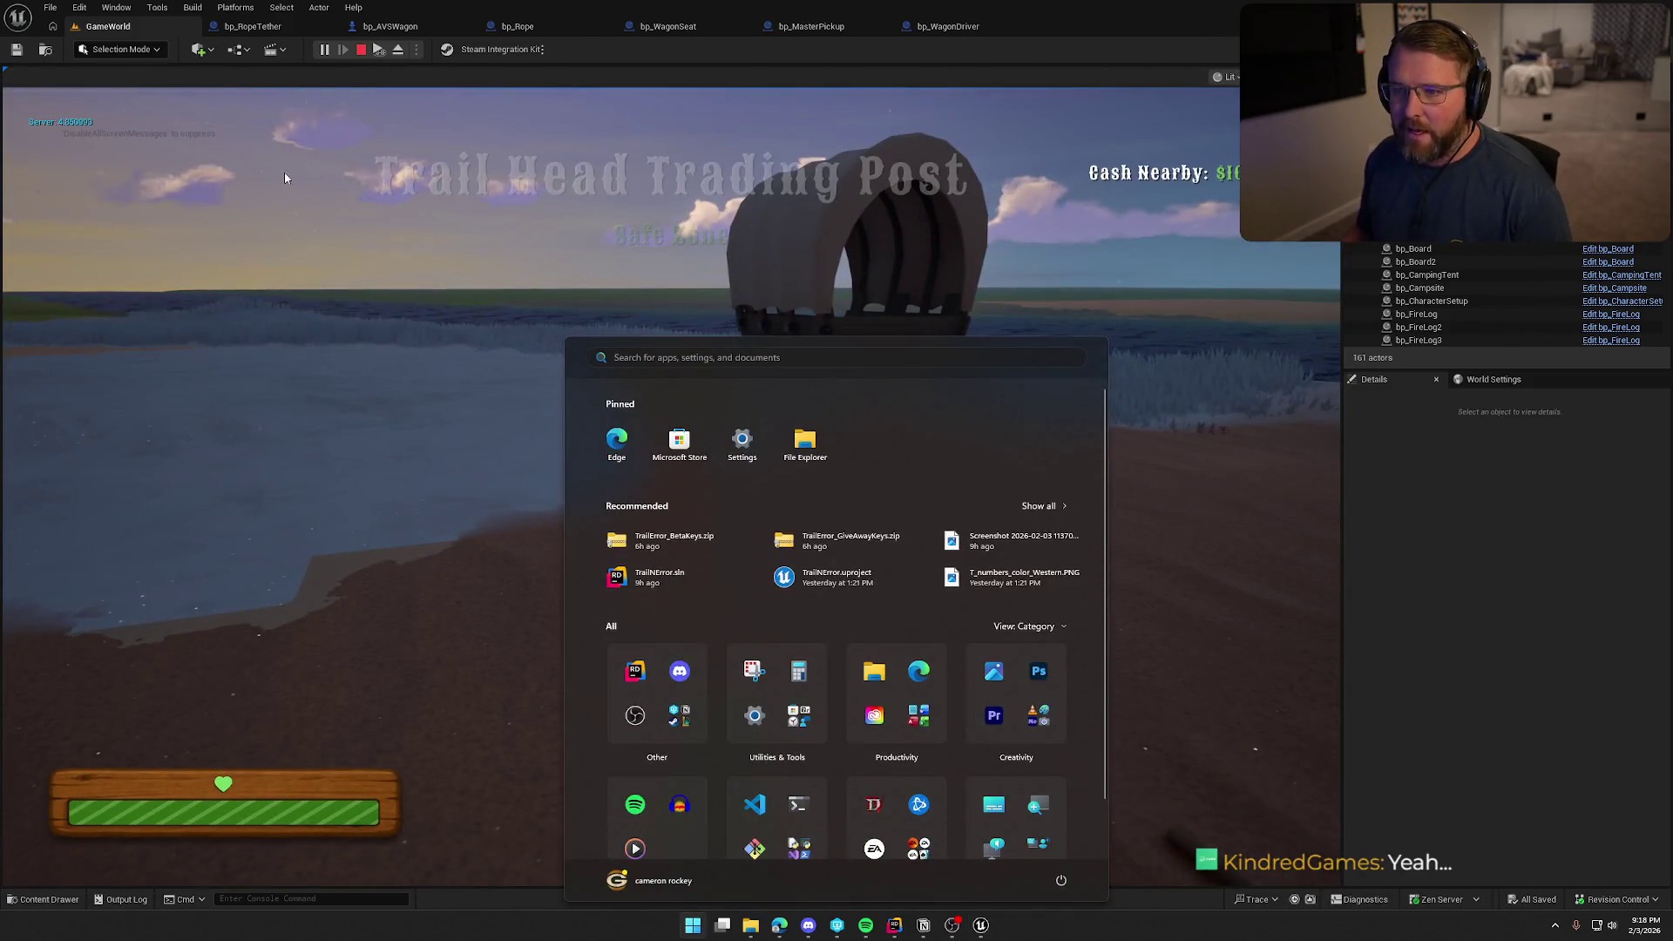
{"action": "key", "text": "super"}
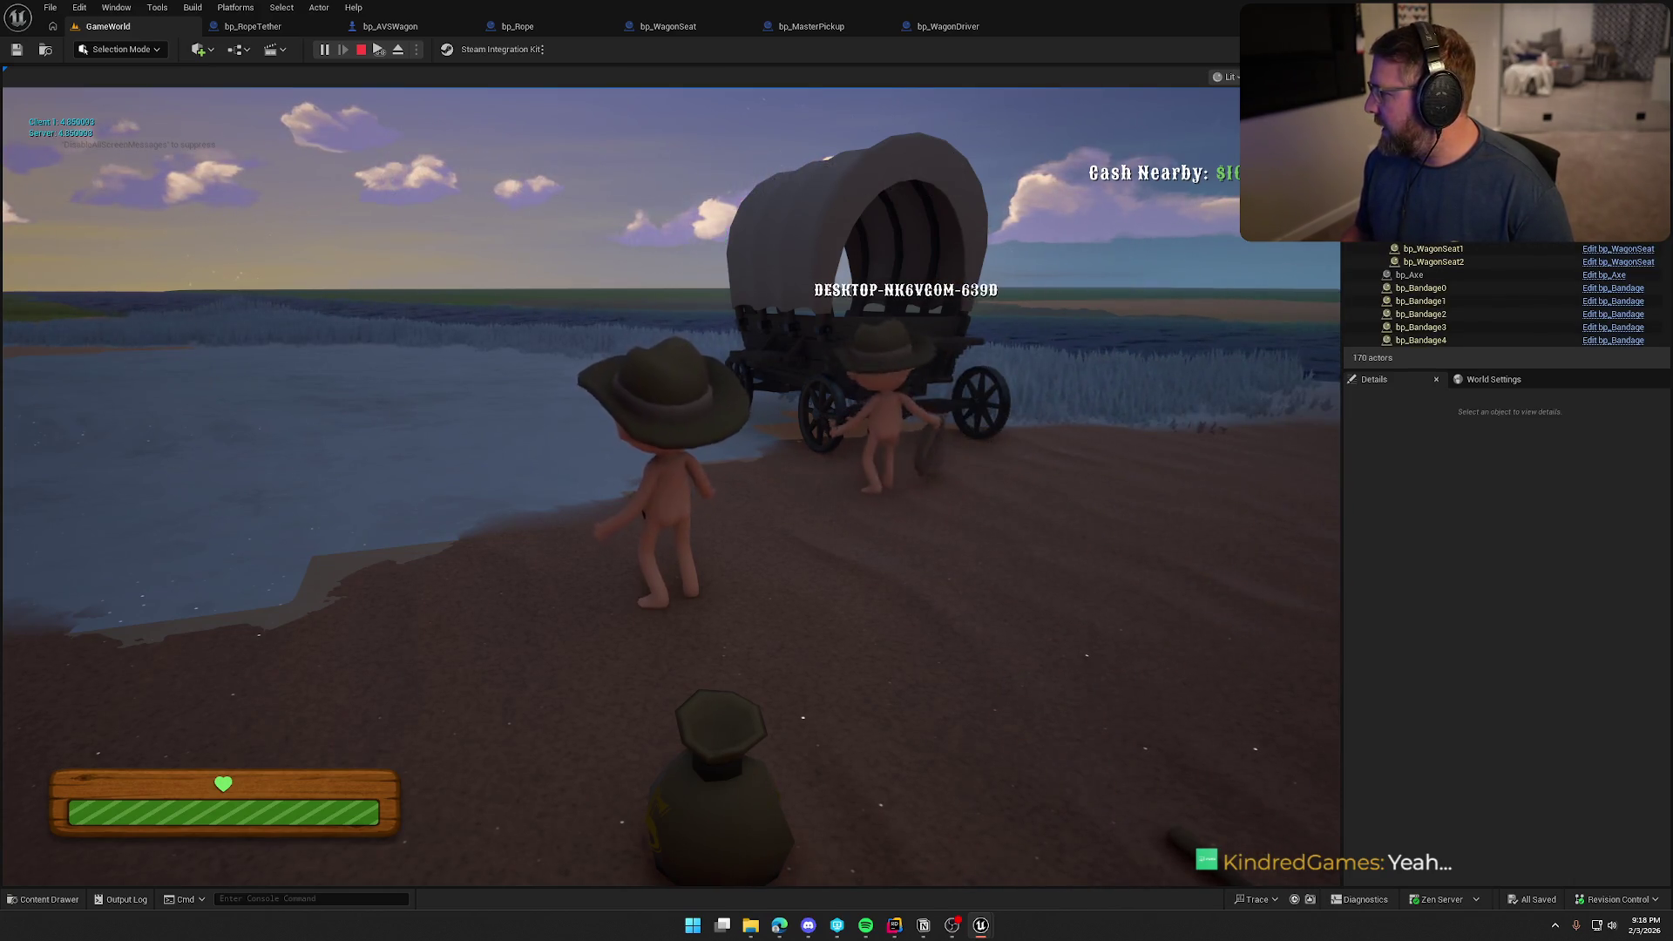
{"action": "key", "text": "super"}
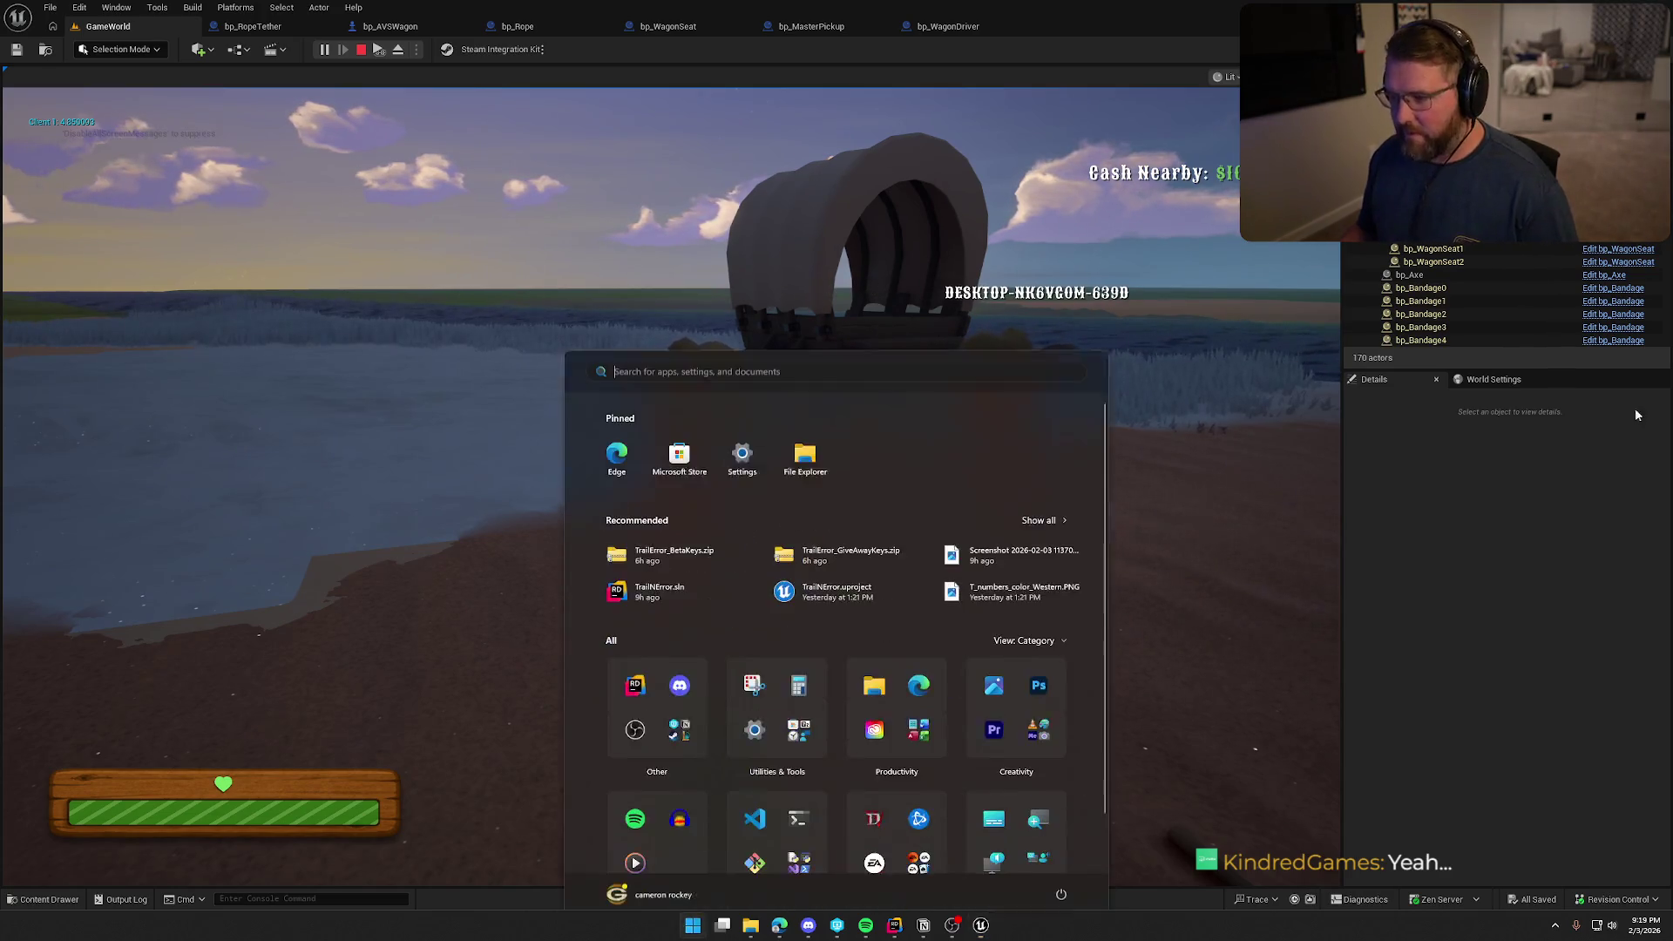
{"action": "key", "text": "super"}
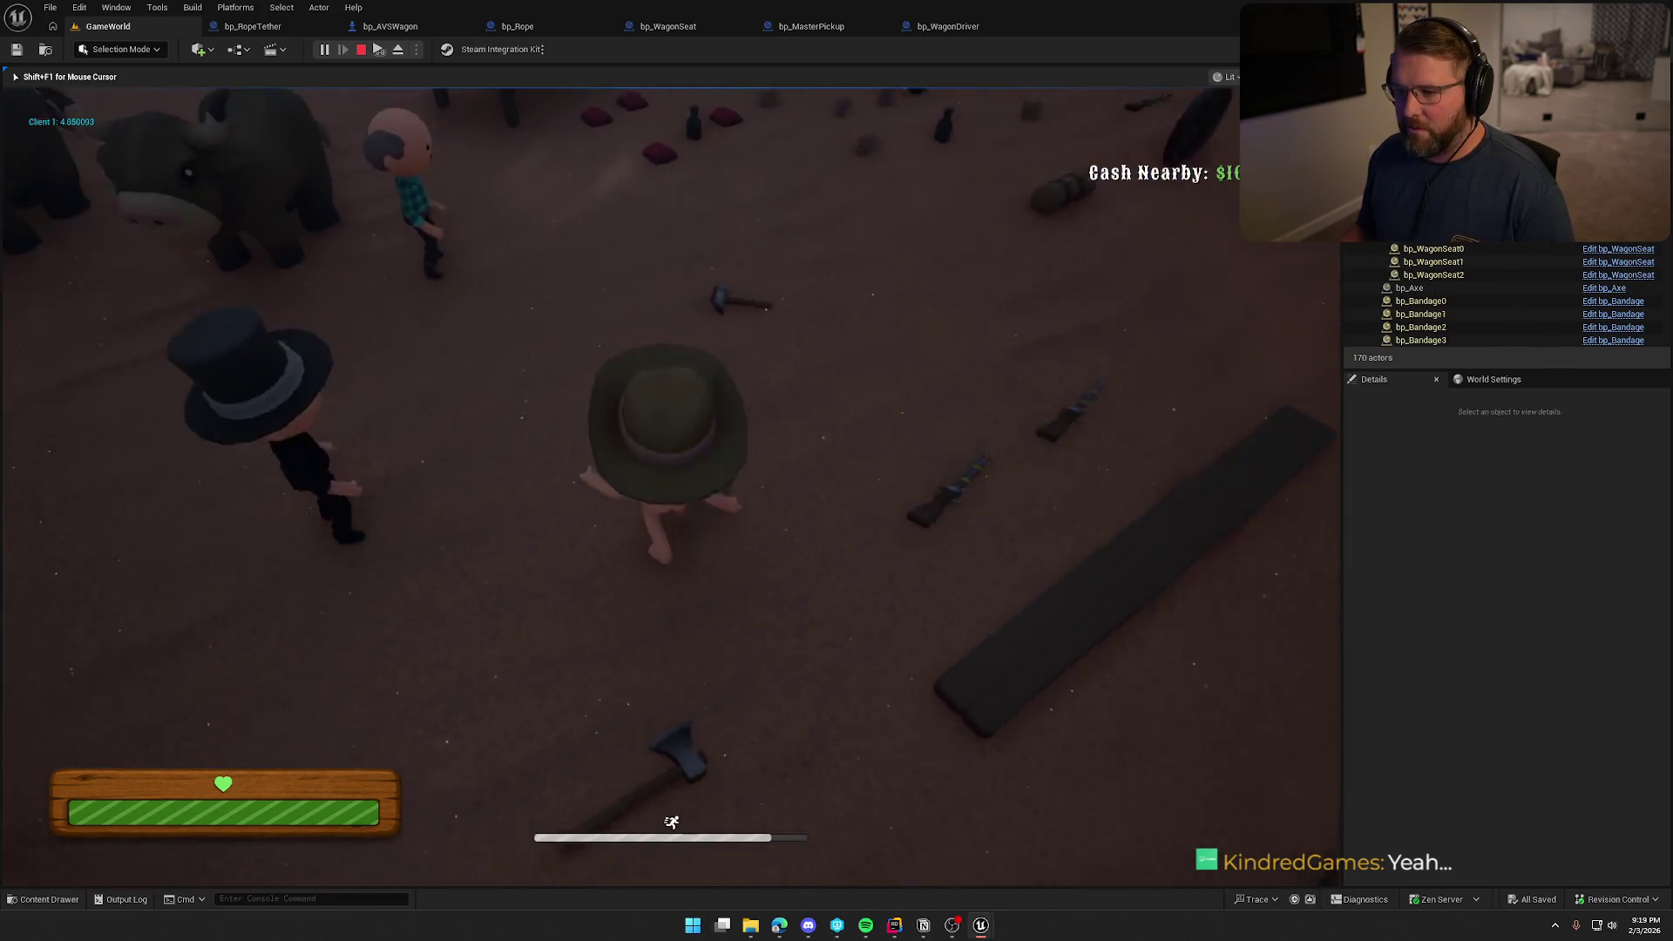
Walk the roped character into the water, away to pull the rope taut, then back beside the wagon
{"action": "key", "text": "shift+w"}
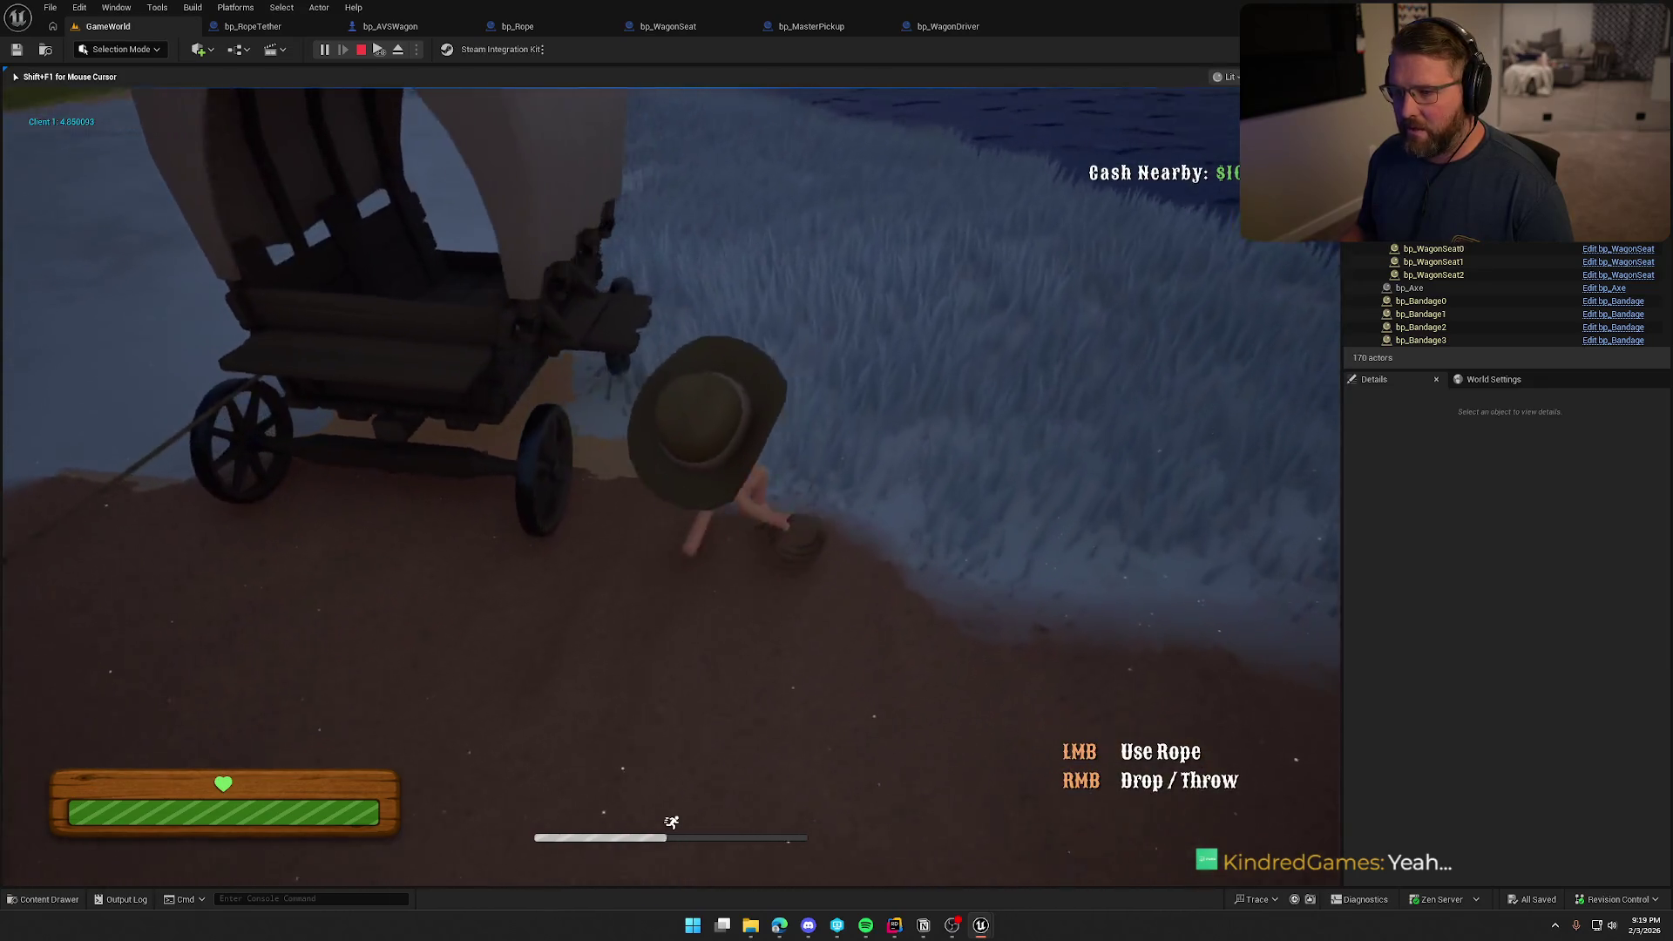
{"action": "key", "text": "s"}
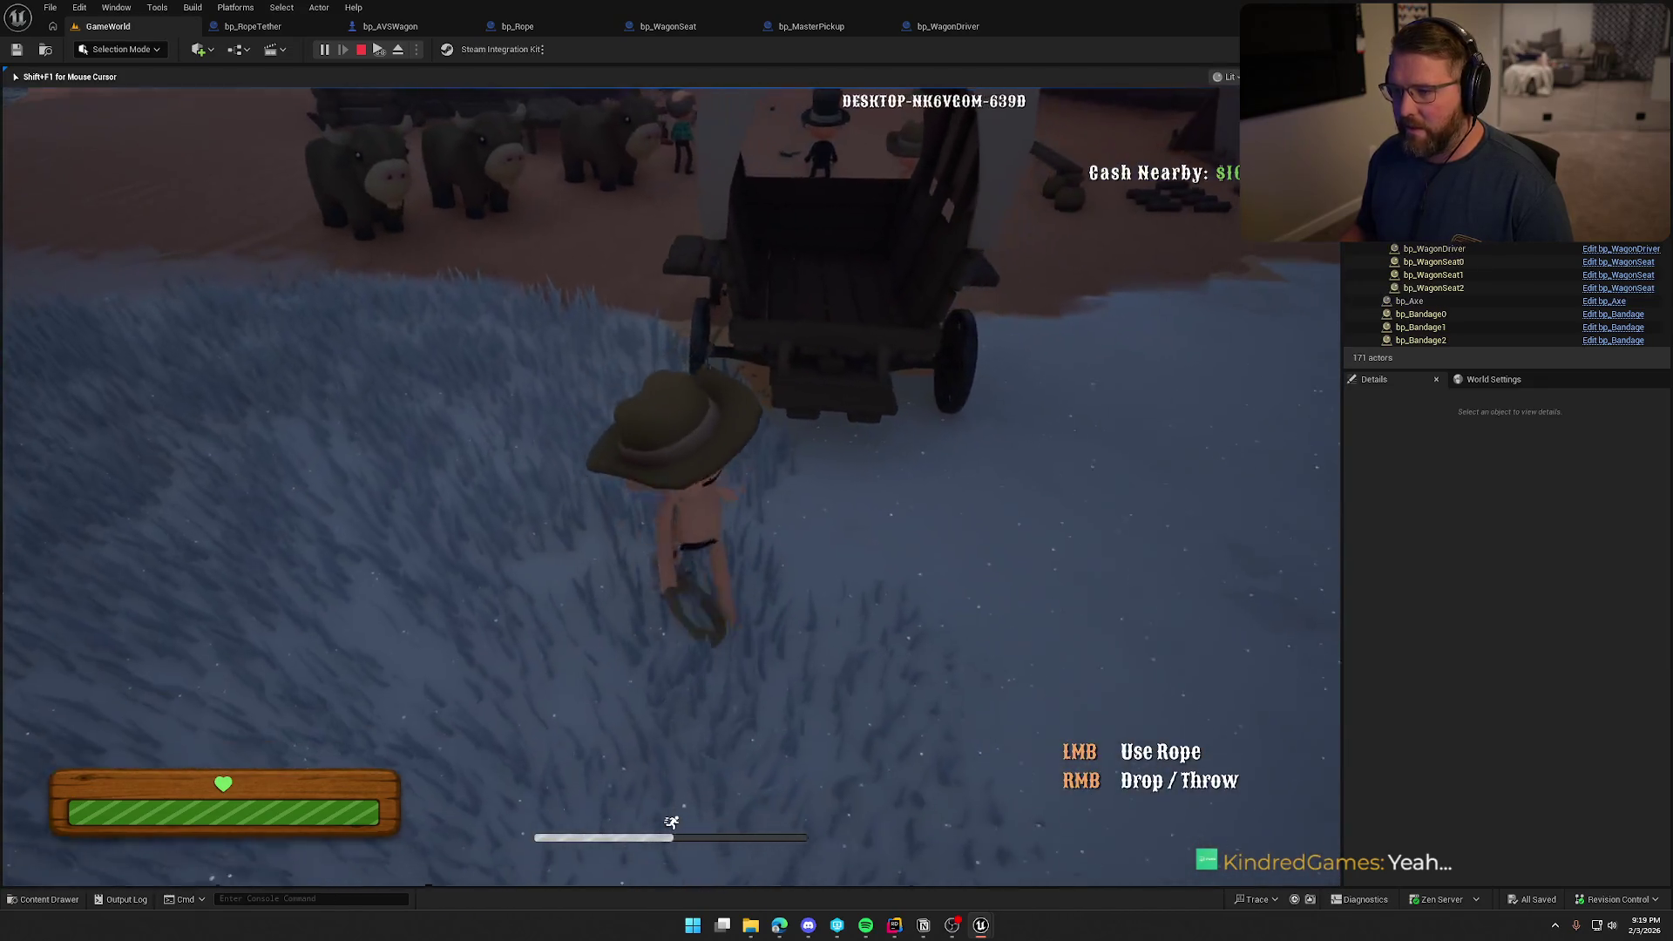
{"action": "key", "text": "shift+s"}
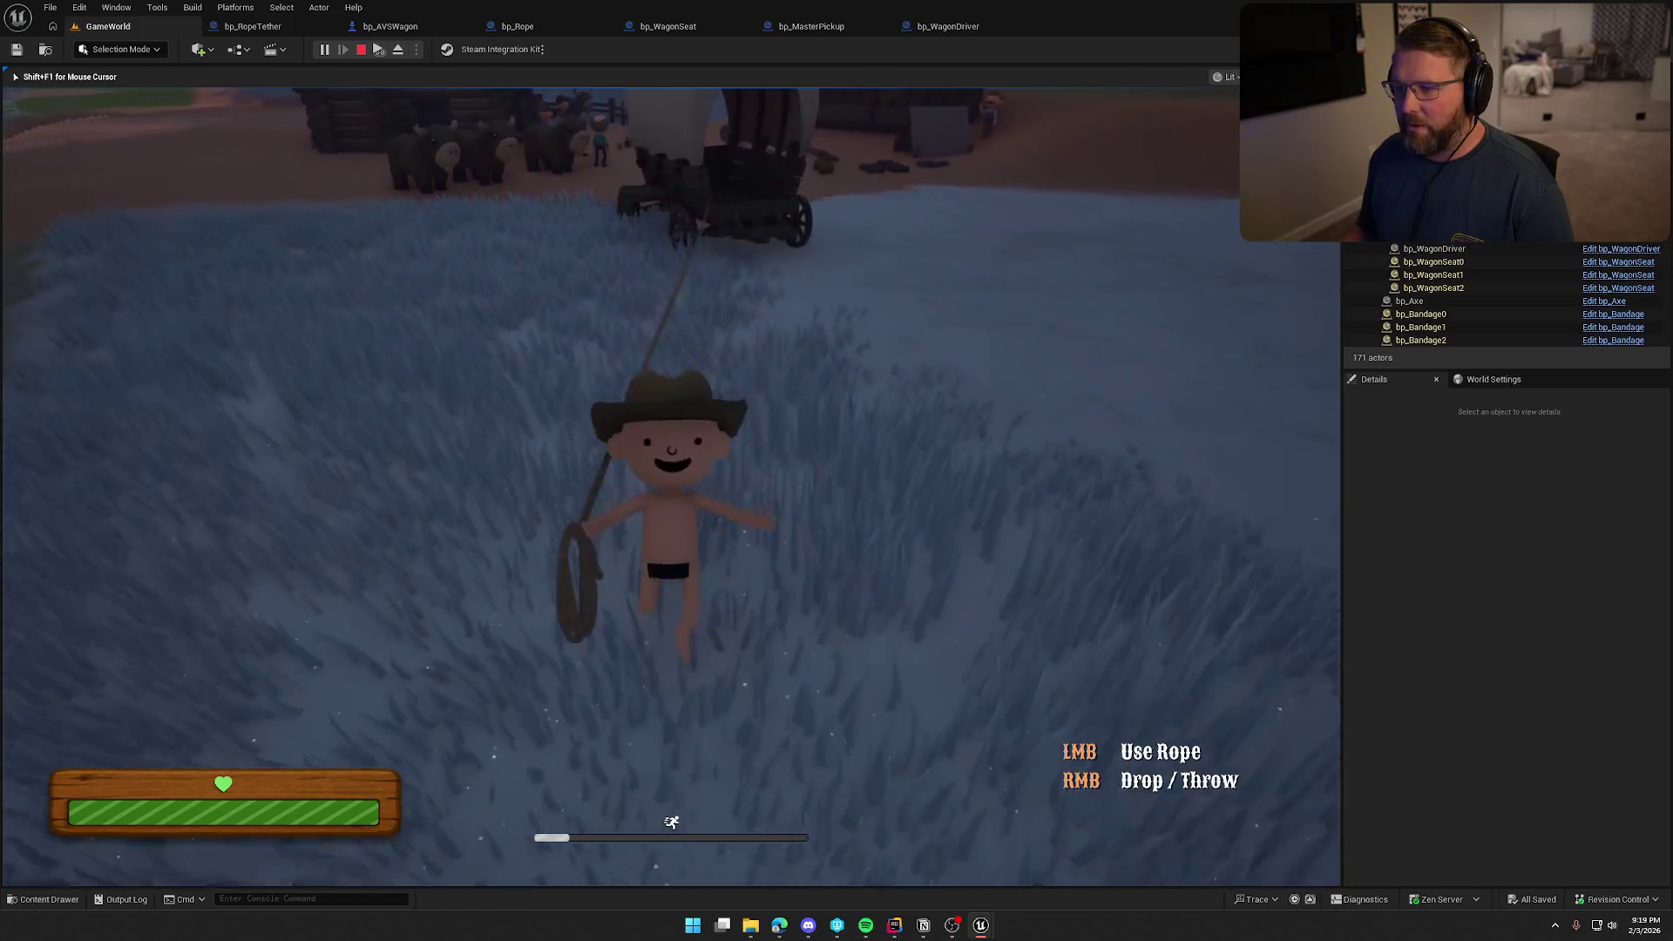
{"action": "key", "text": "w"}
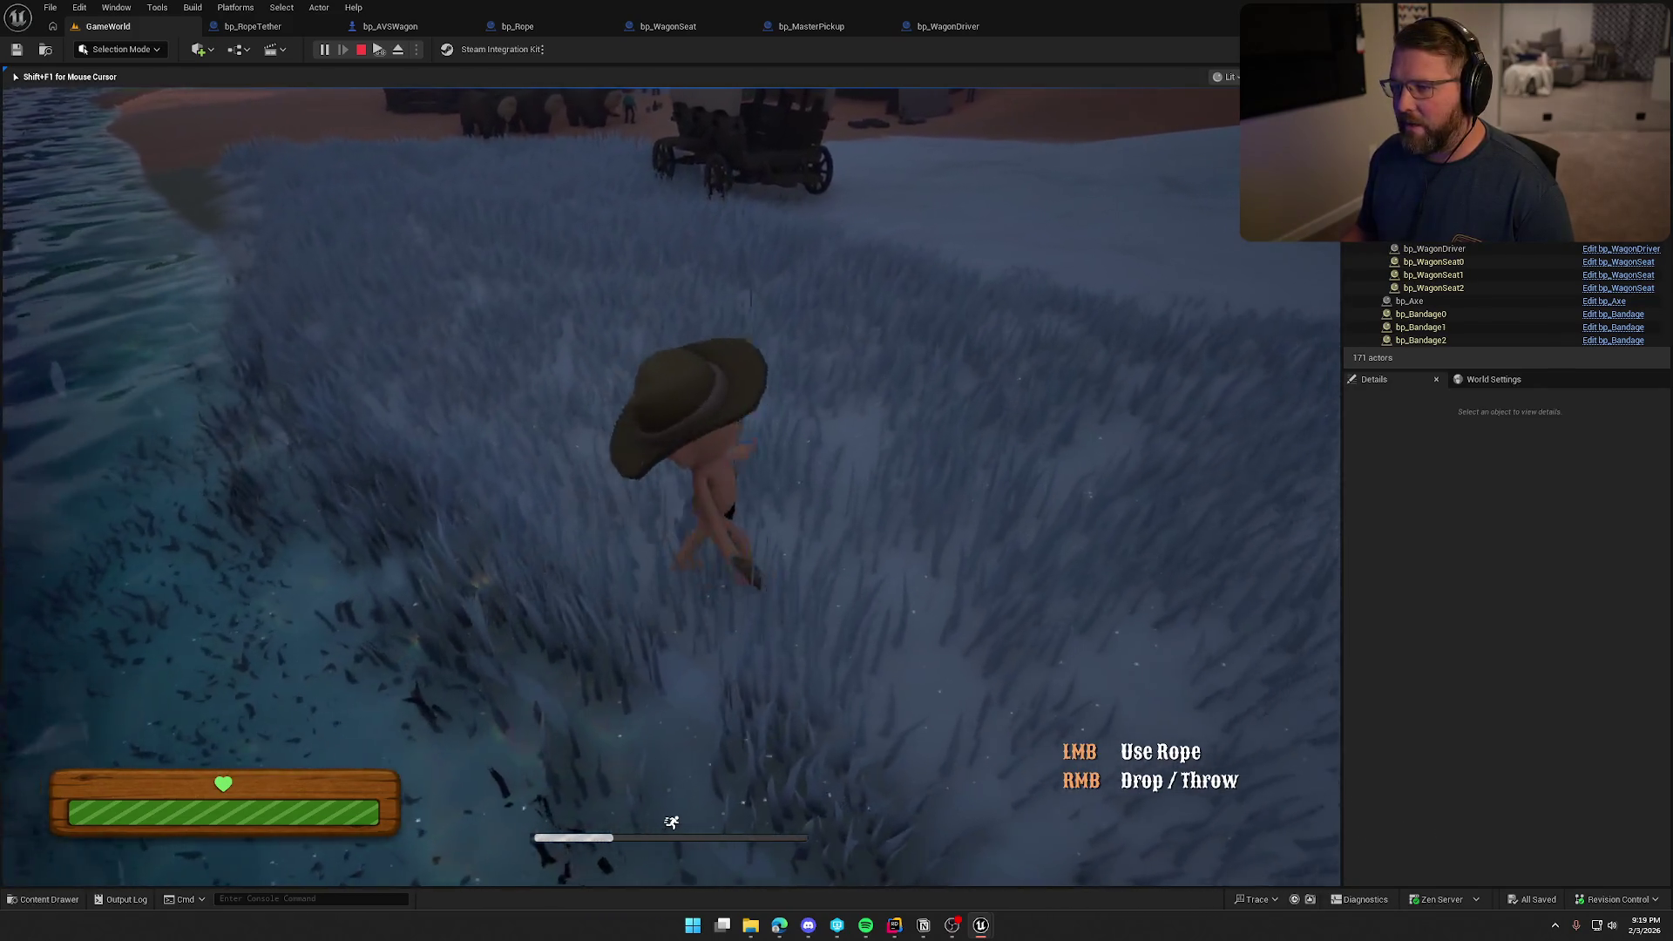
{"action": "key", "text": "a"}
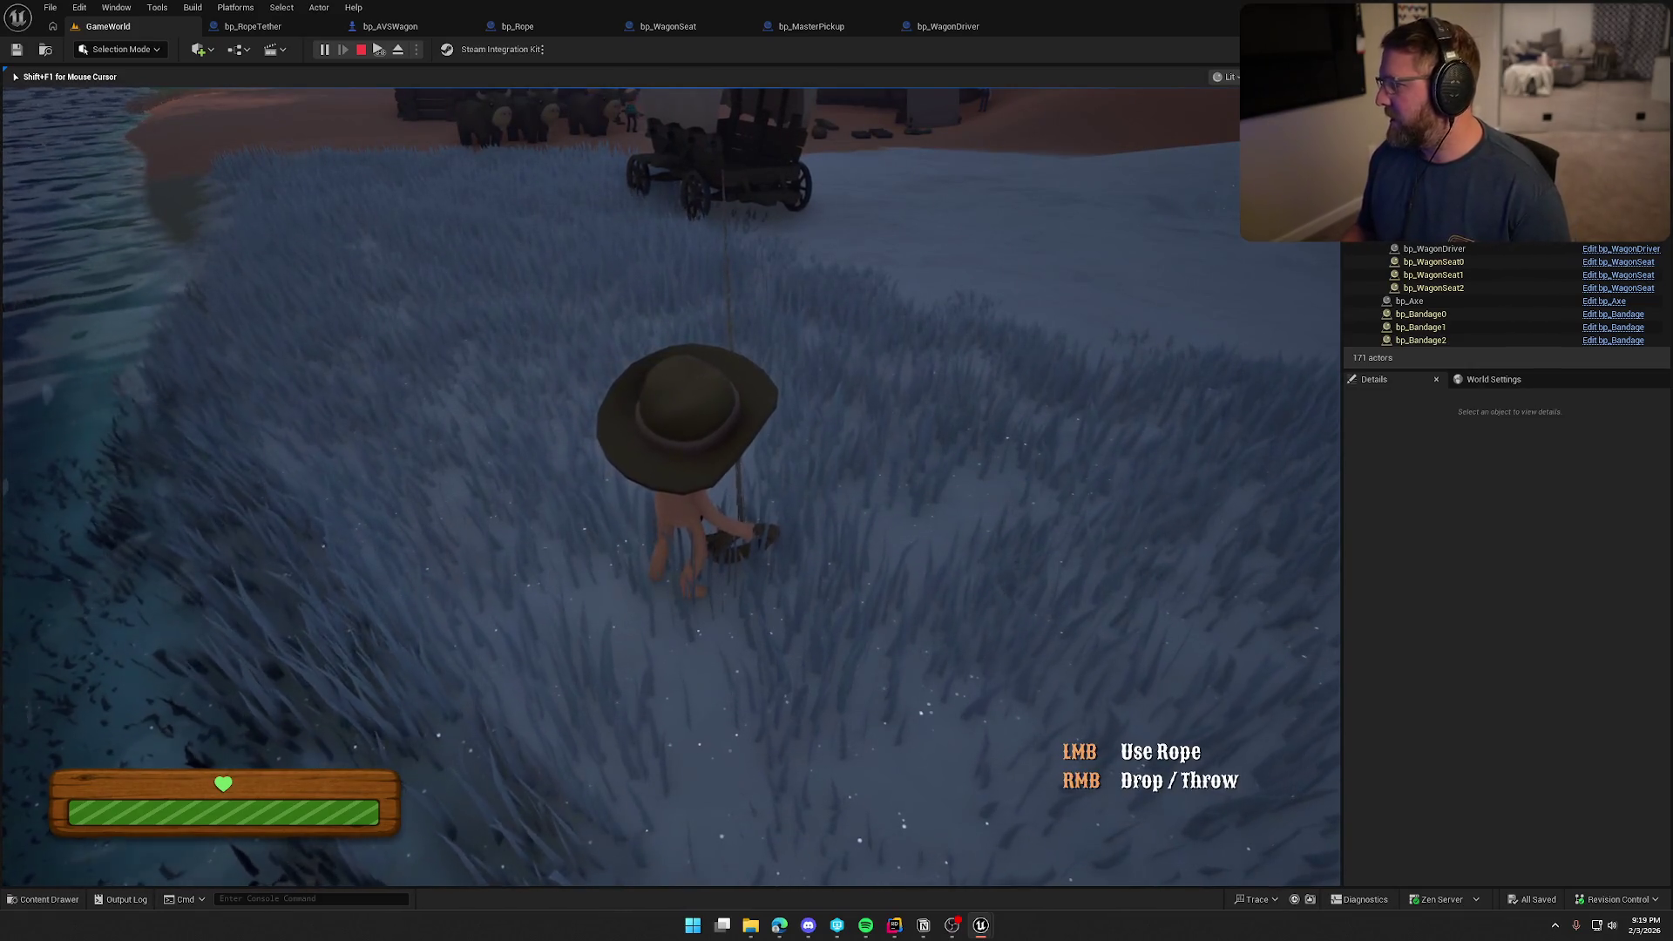
{"action": "key", "text": "w"}
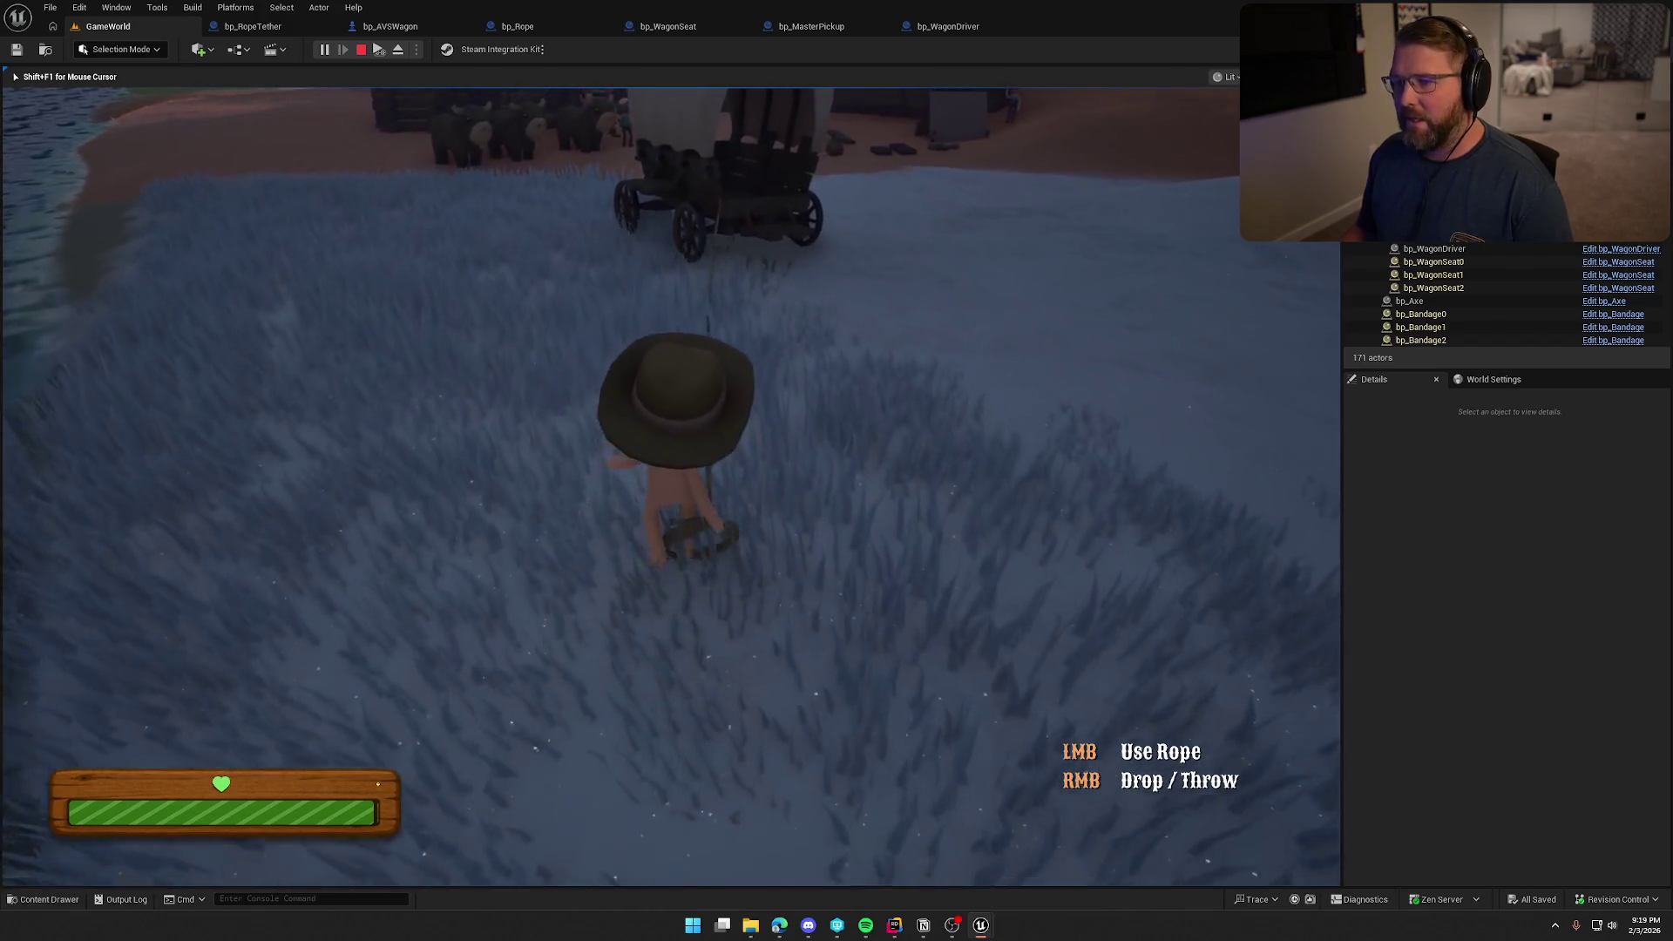
{"action": "key", "text": "w"}
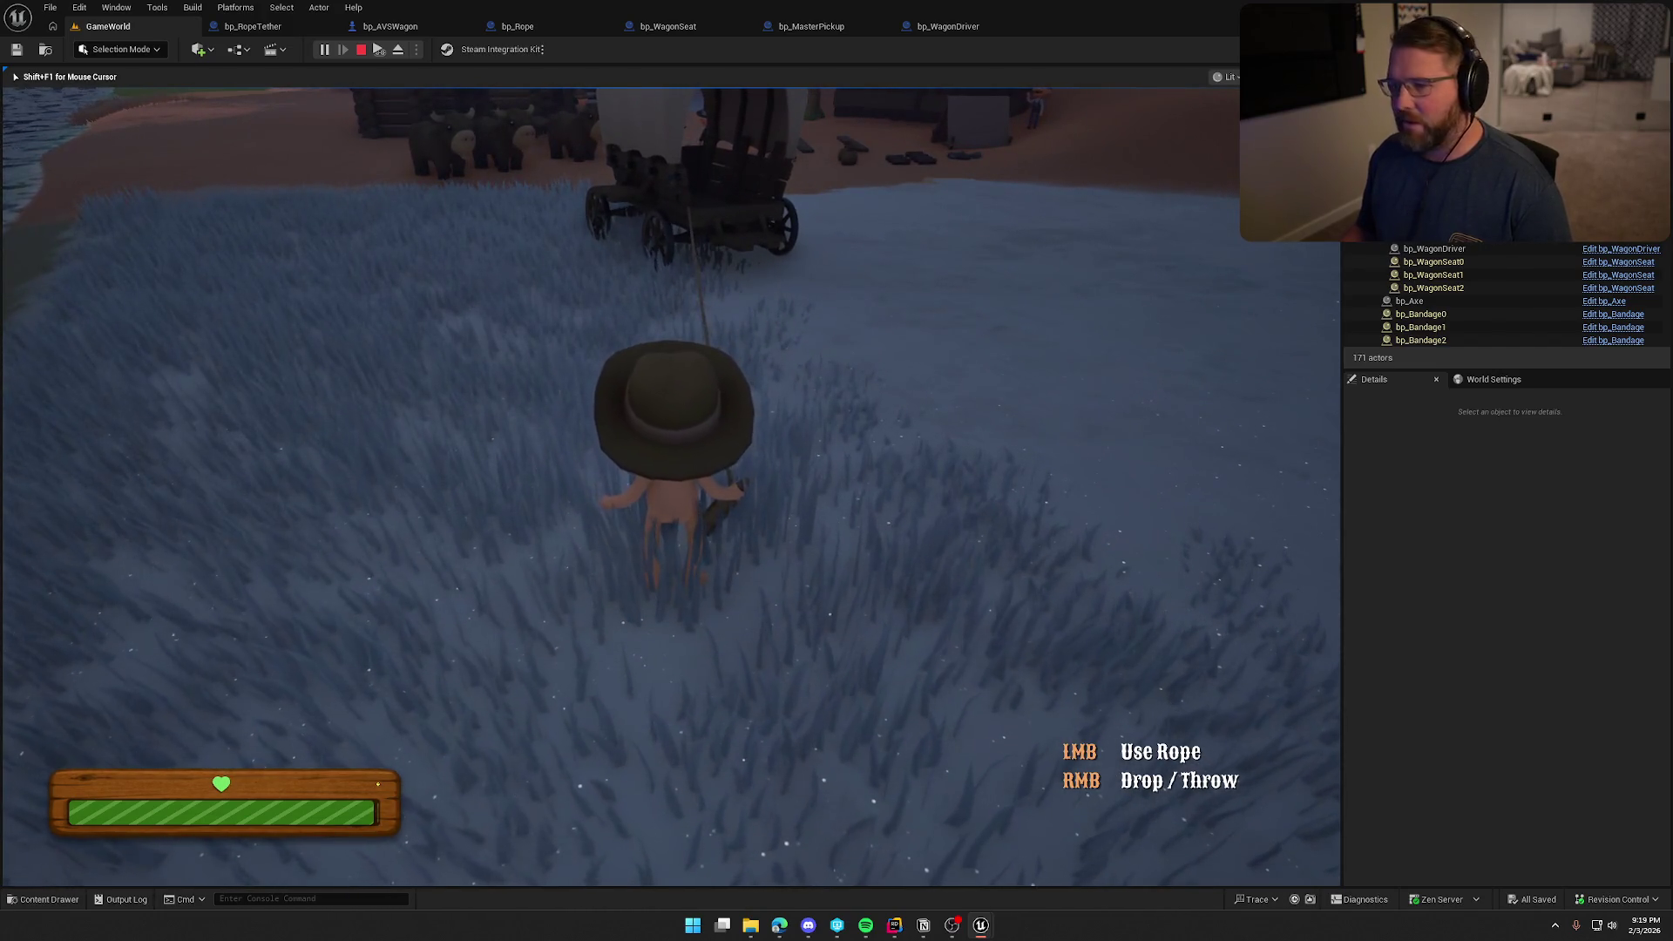
{"action": "key", "text": "super"}
{"action": "key", "text": "super"}
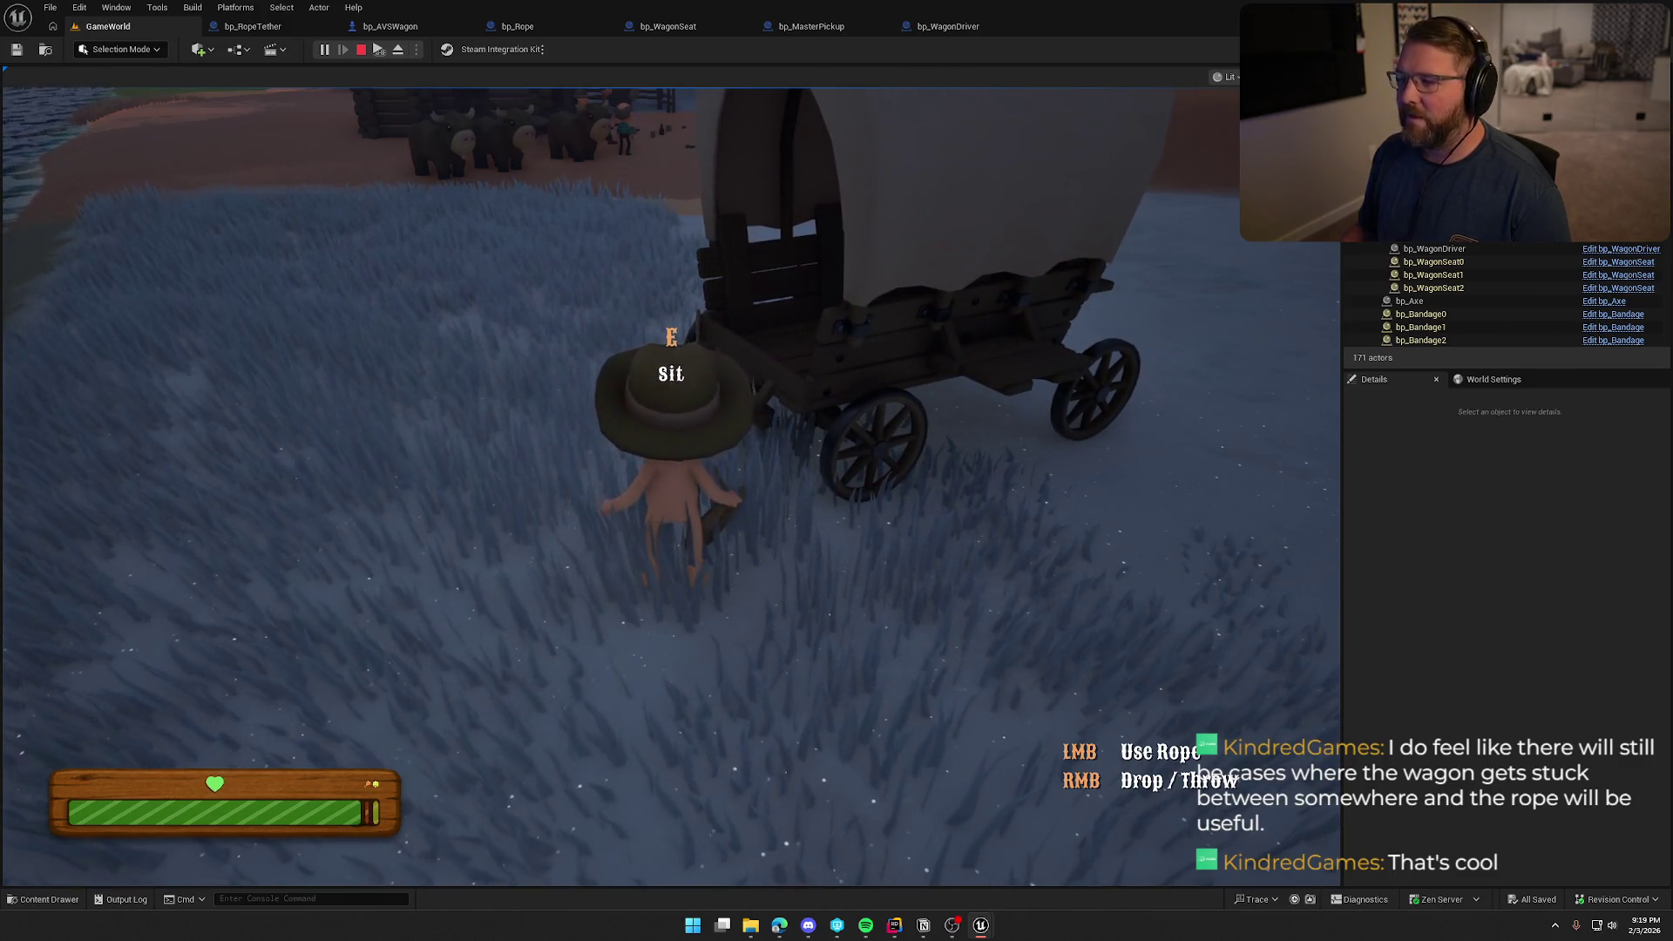
Stop the Play-In-Editor session with Esc
{"action": "key", "text": "Escape"}
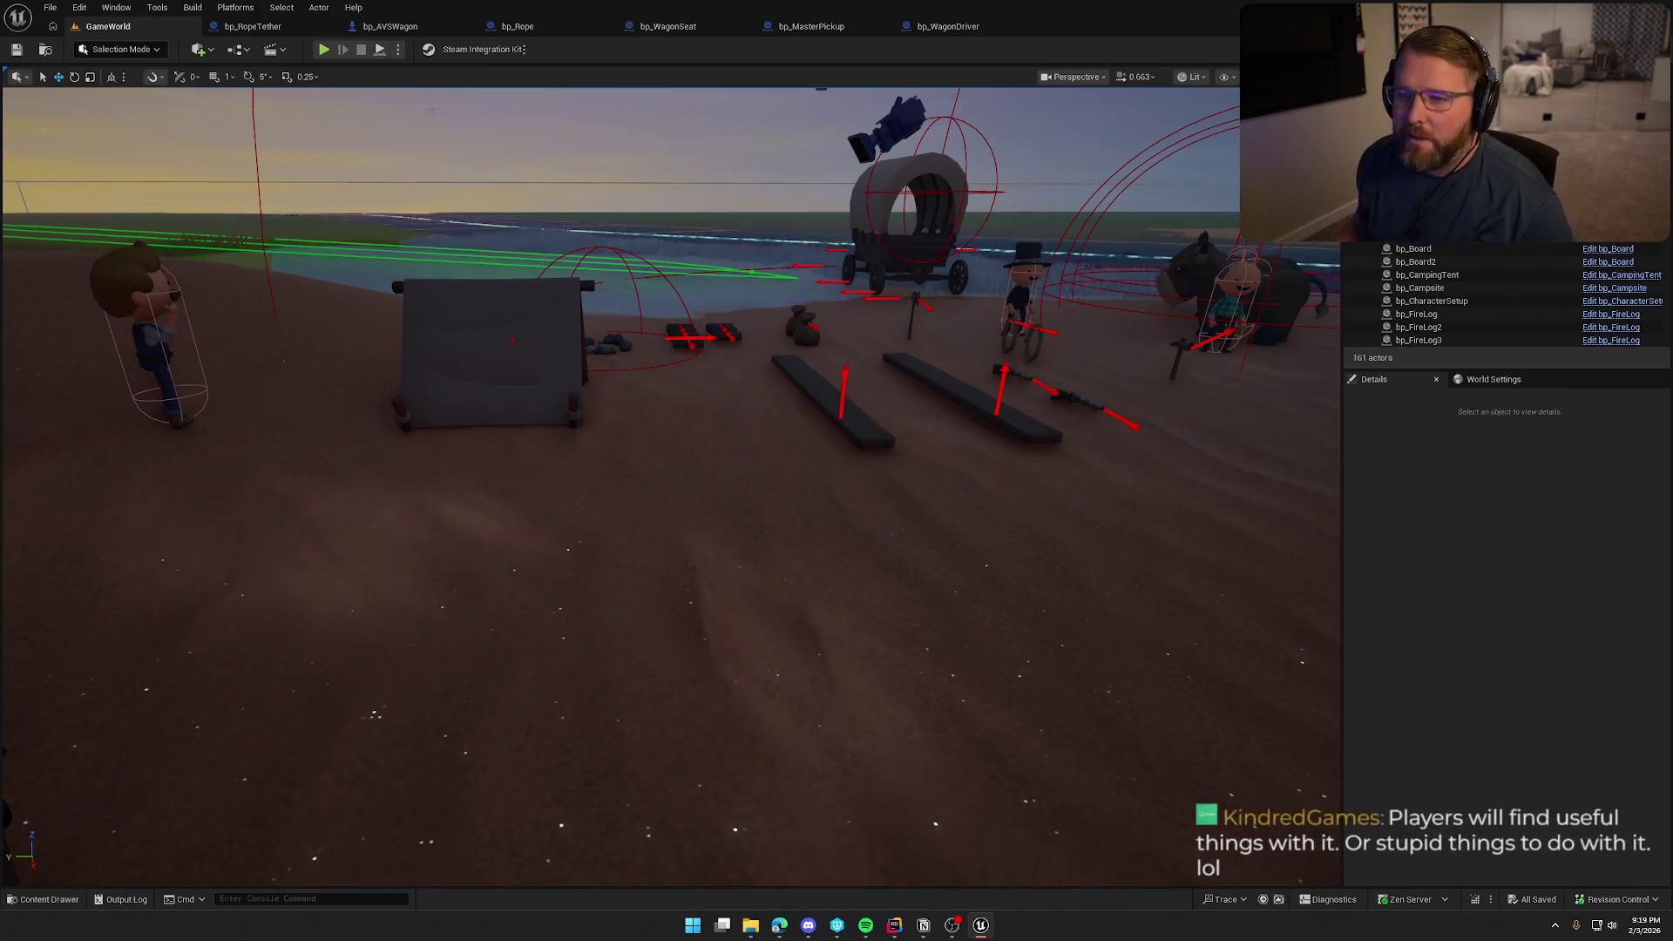
Start a new playtest with Alt+P and pick up the rope lying near the wagon
{"action": "key", "text": "alt+p"}
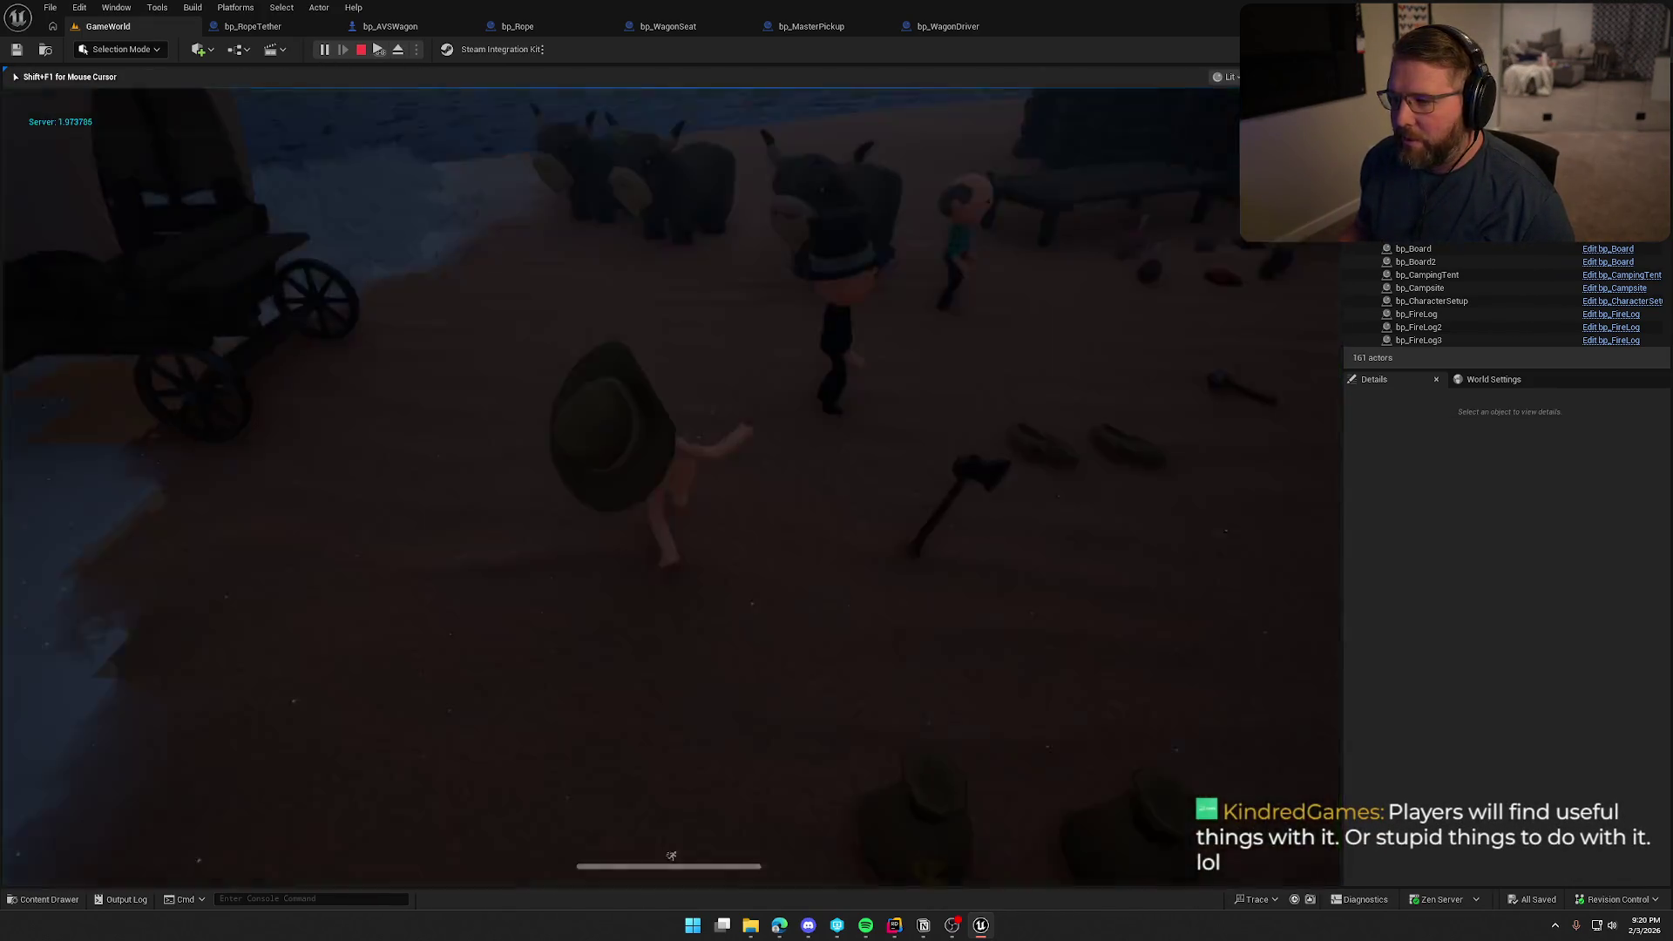
{"action": "key", "text": "shift+w"}
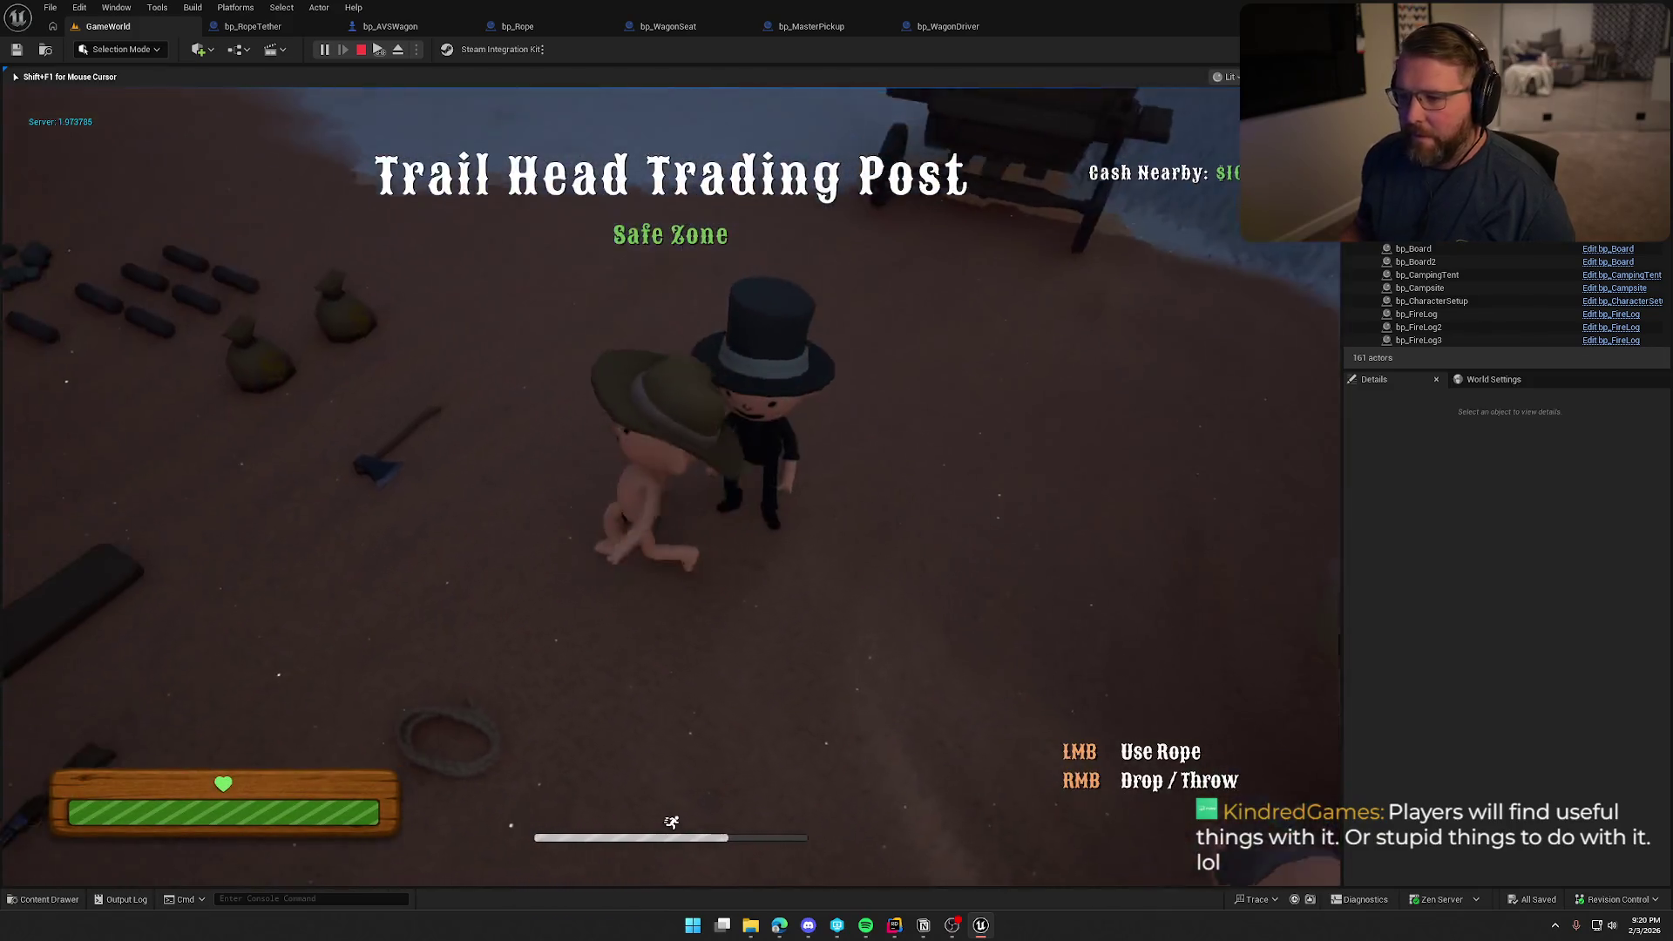
{"action": "key", "text": "s"}
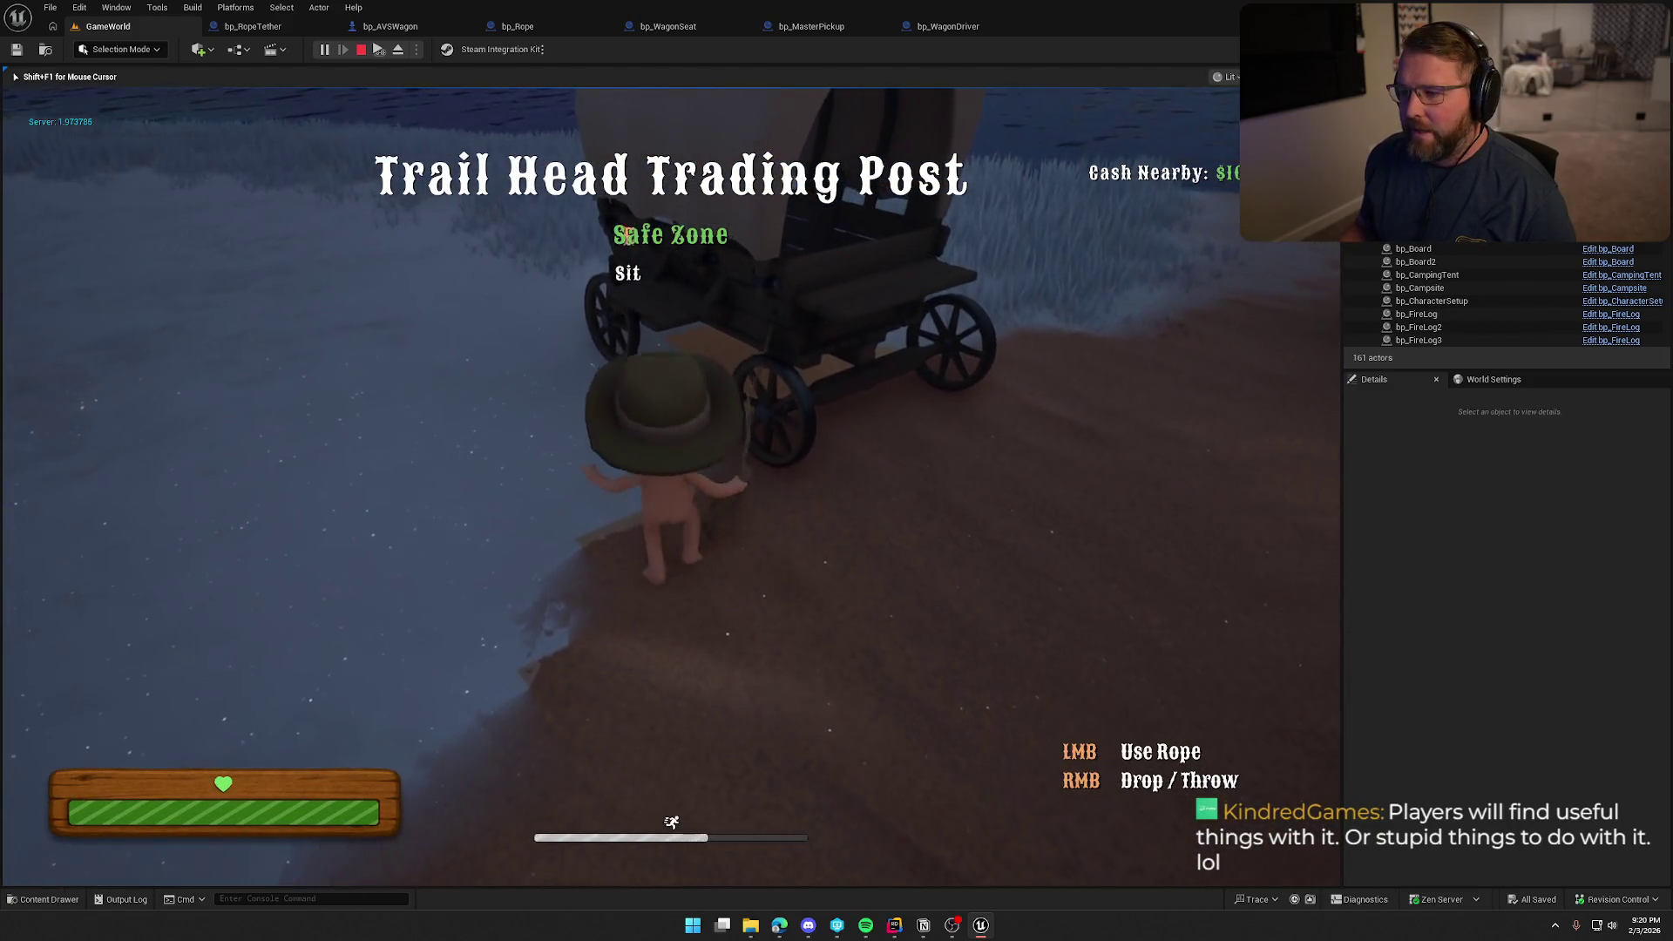
{"action": "key", "text": "s"}
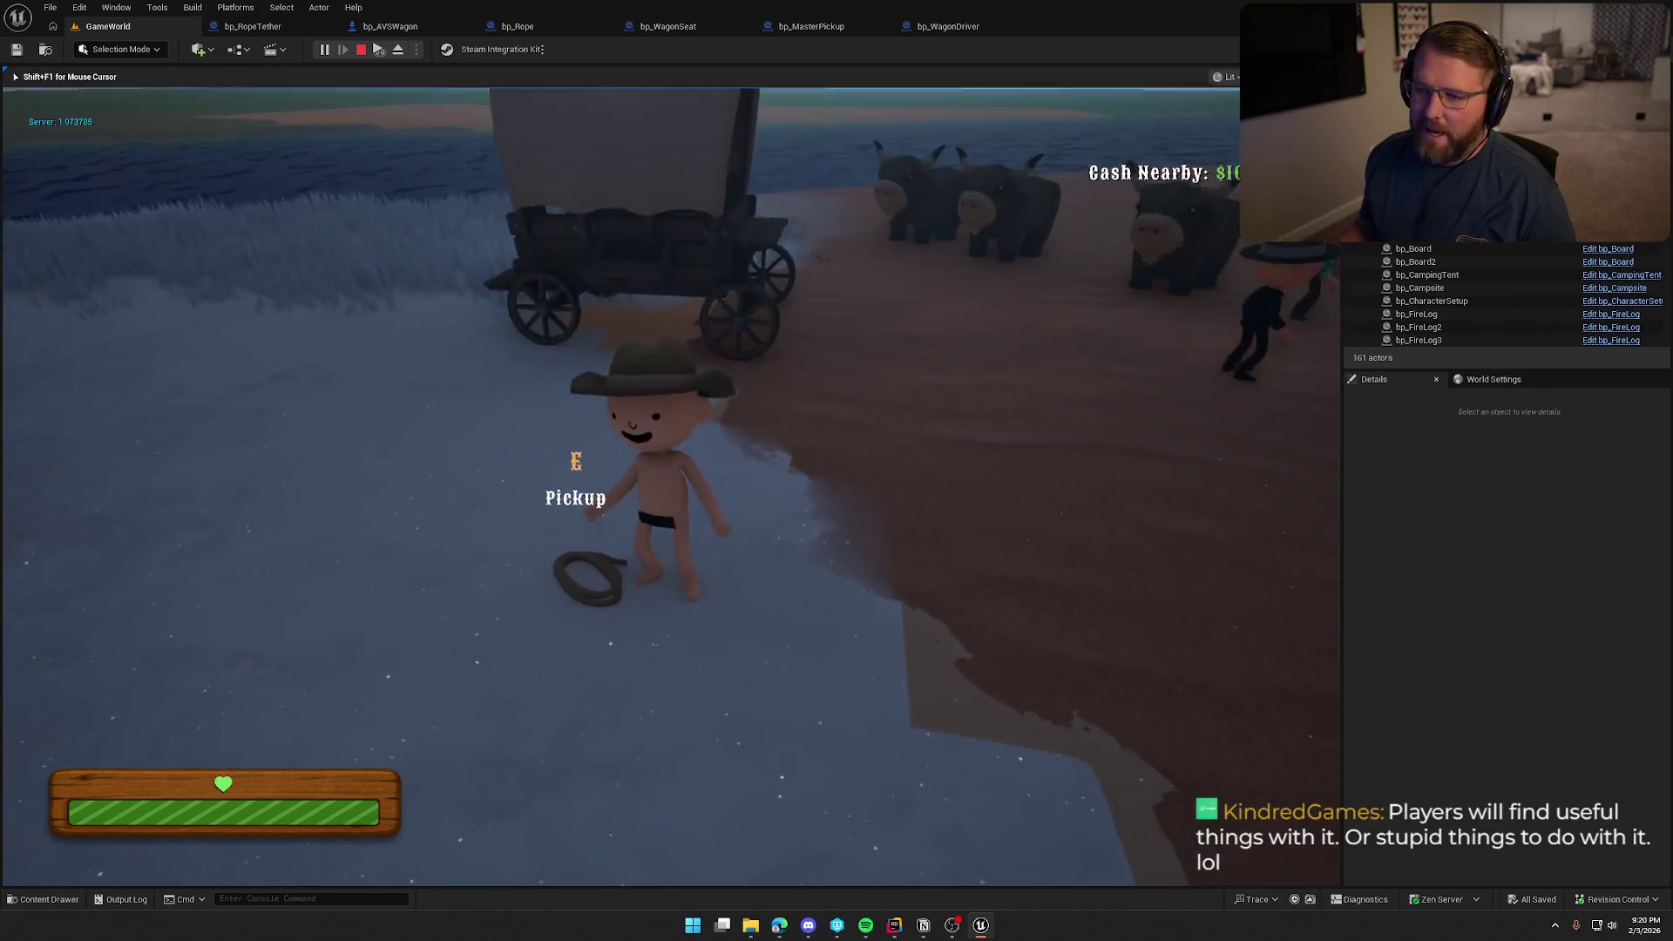
{"action": "key", "text": "e"}
{"action": "key", "text": "s"}
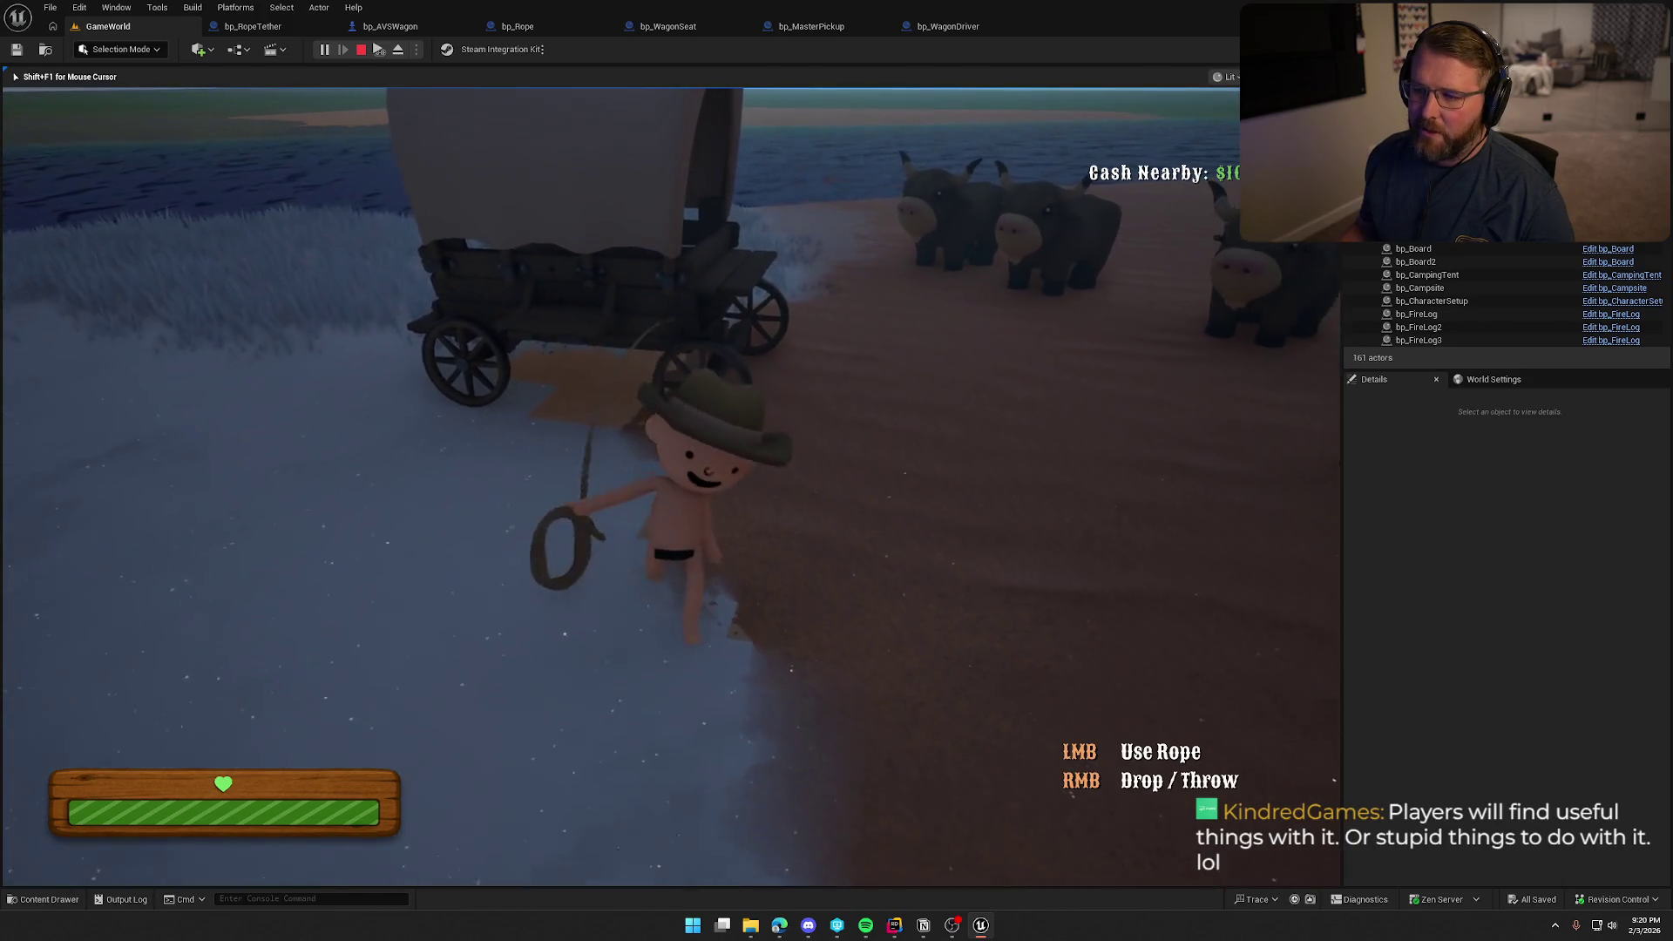
{"action": "key", "text": "w"}
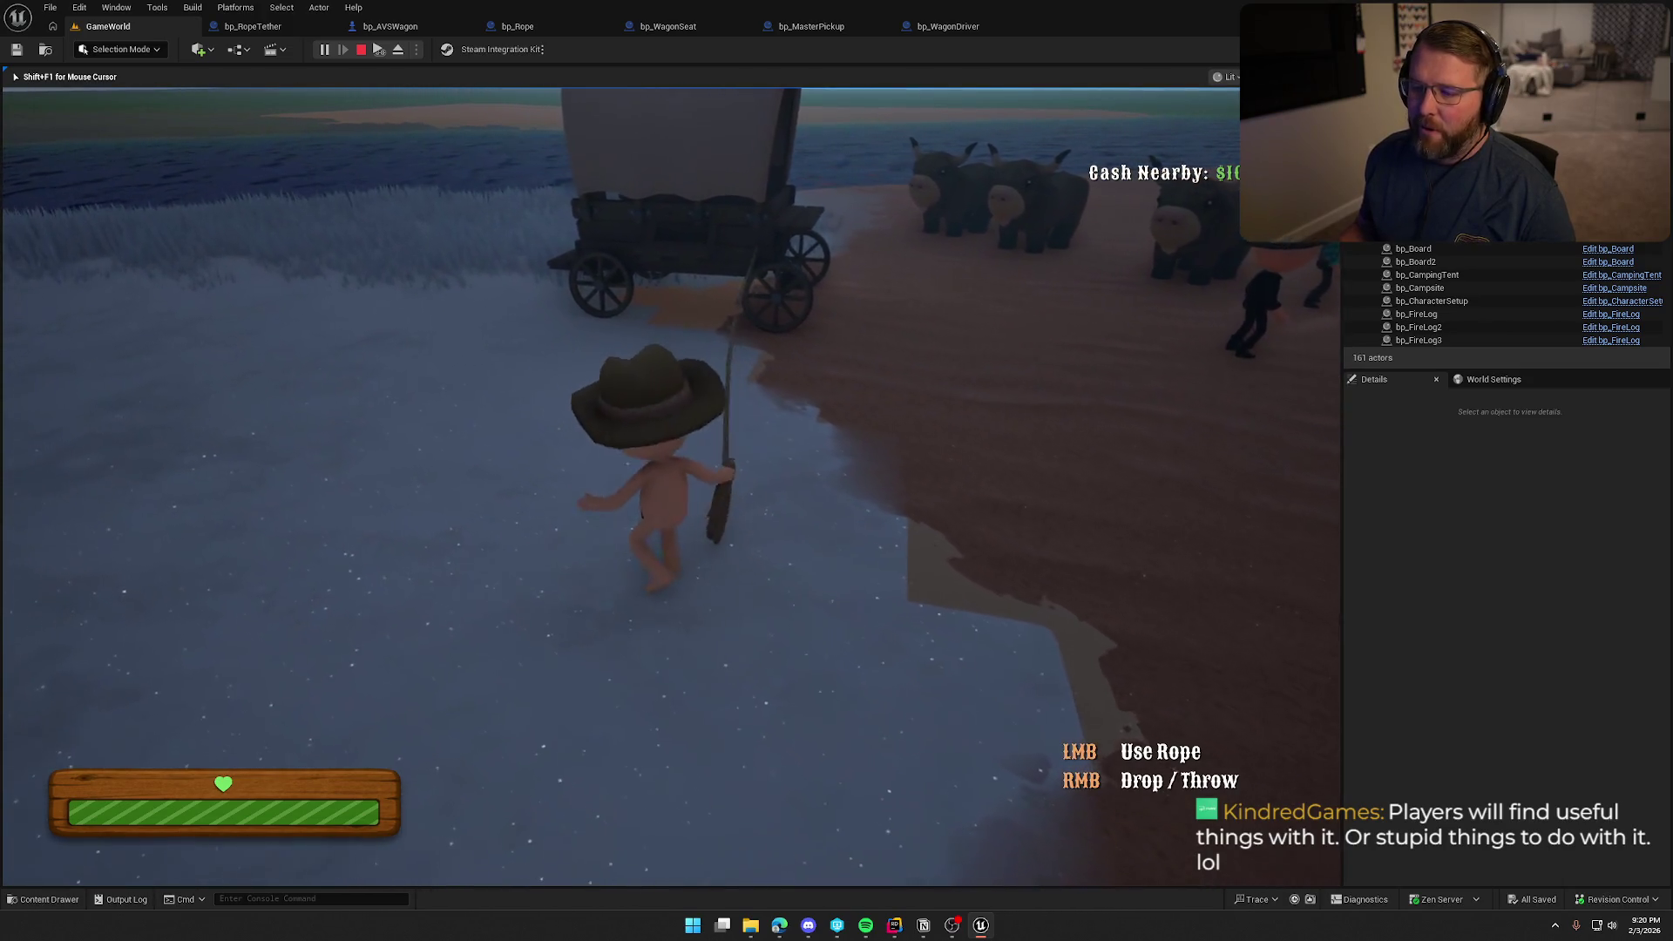
{"action": "key", "text": "s"}
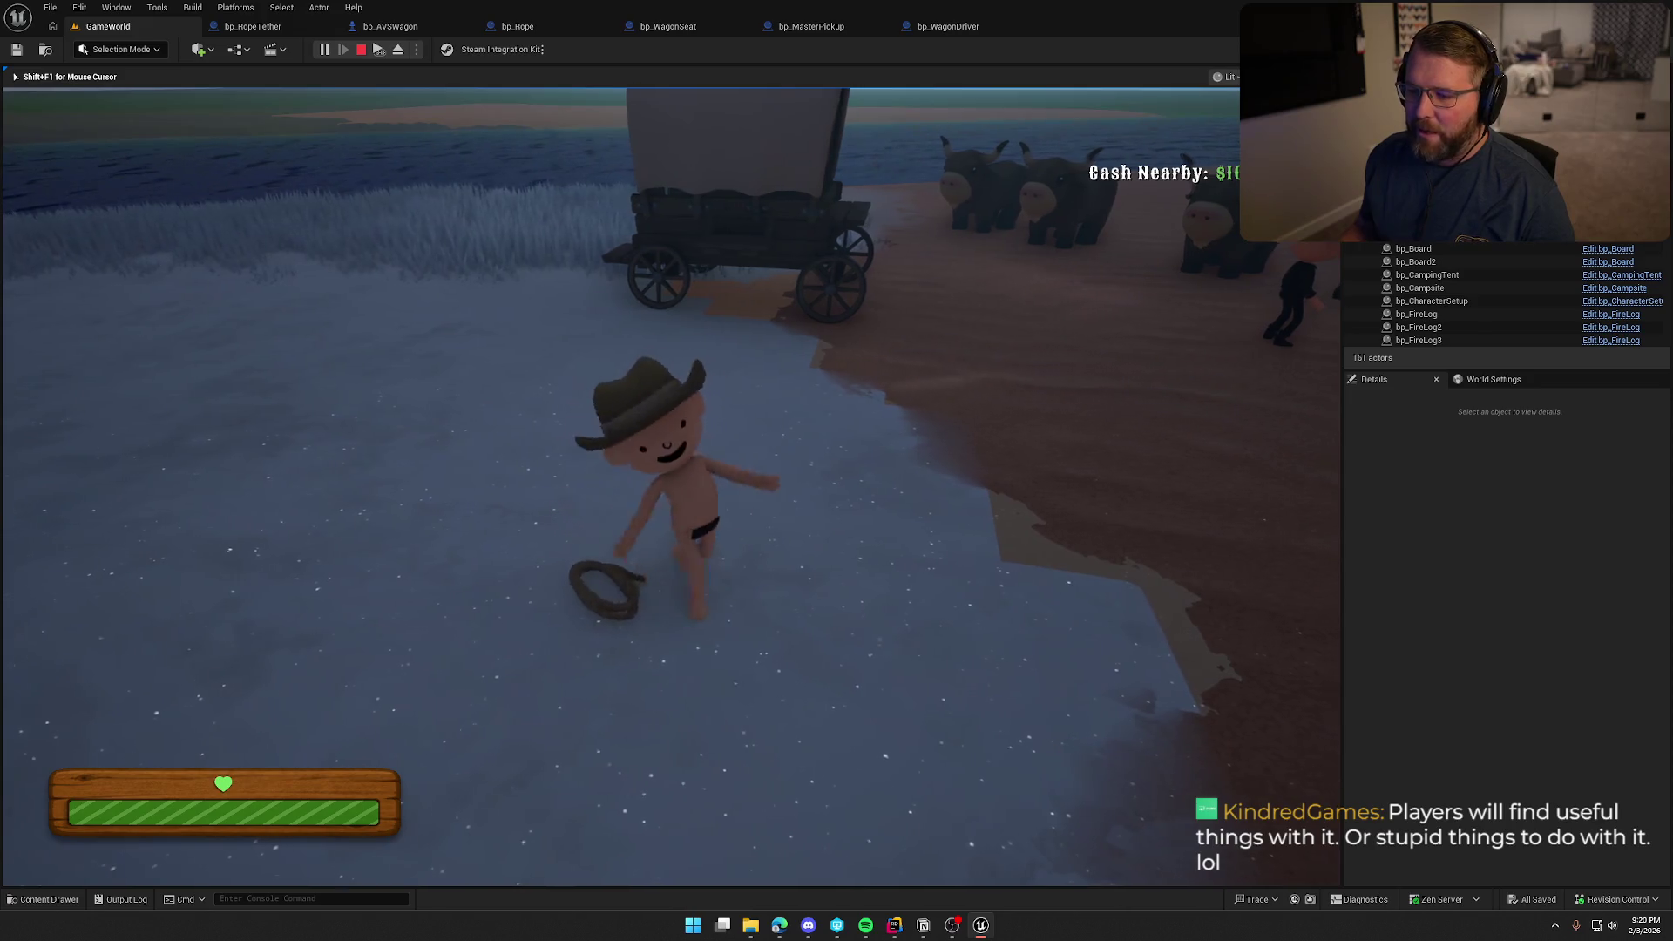
{"action": "key", "text": "w"}
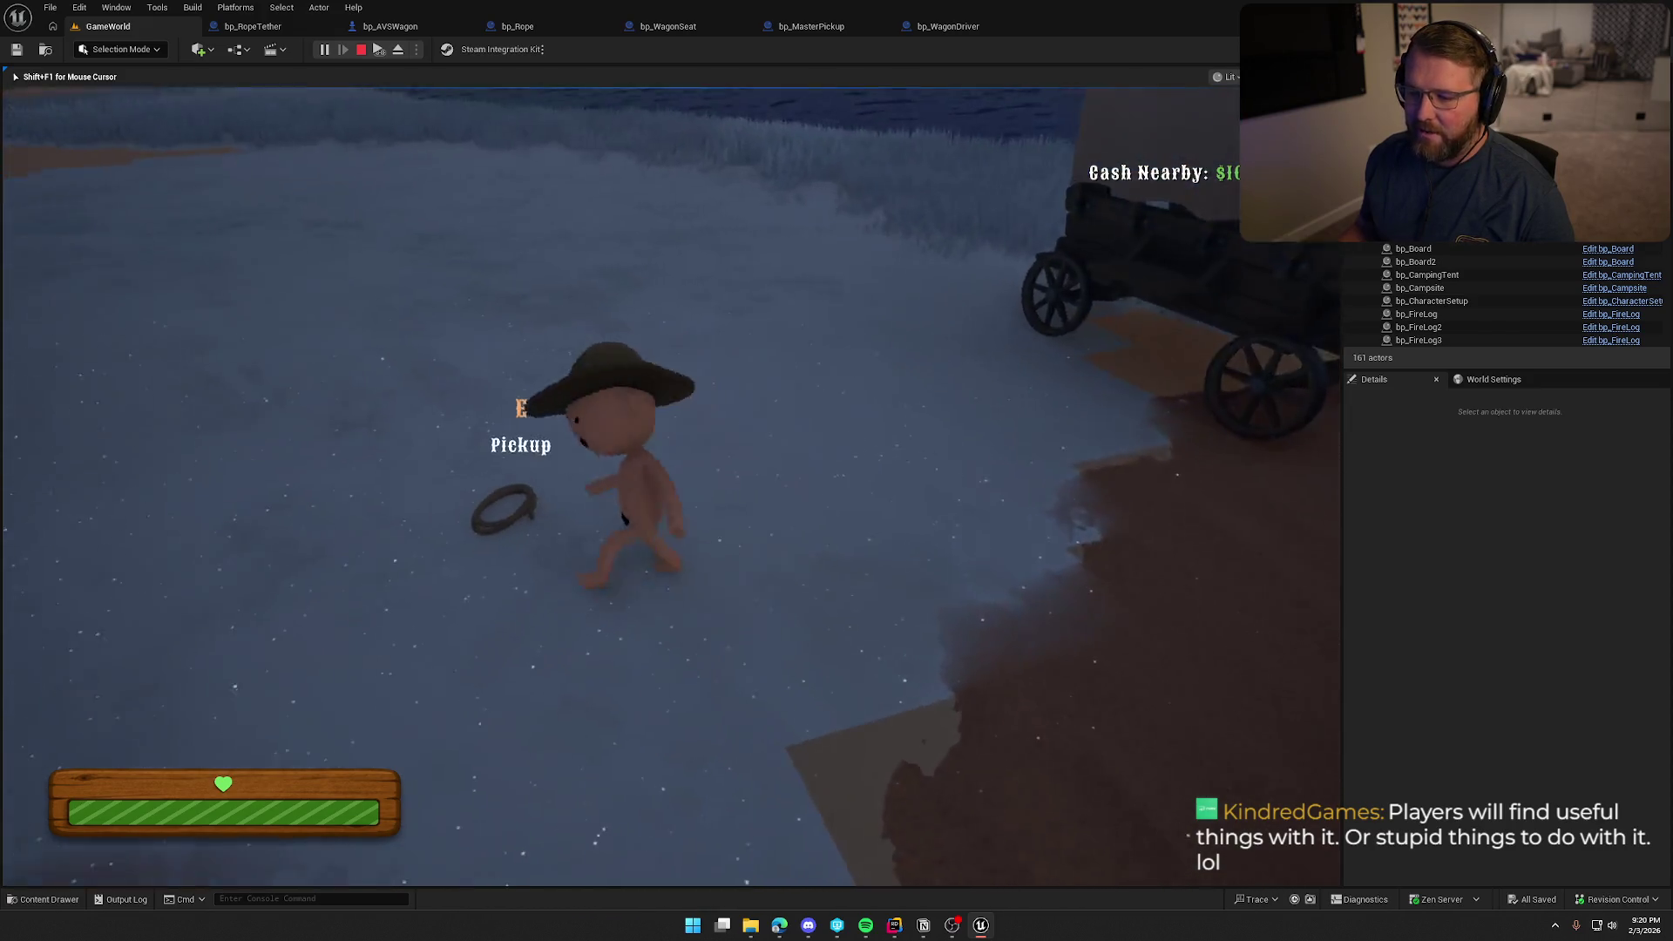
{"action": "key", "text": "e"}
Tie the rope to the wagon and tow it across the field toward the ranch
{"action": "key", "text": "w"}
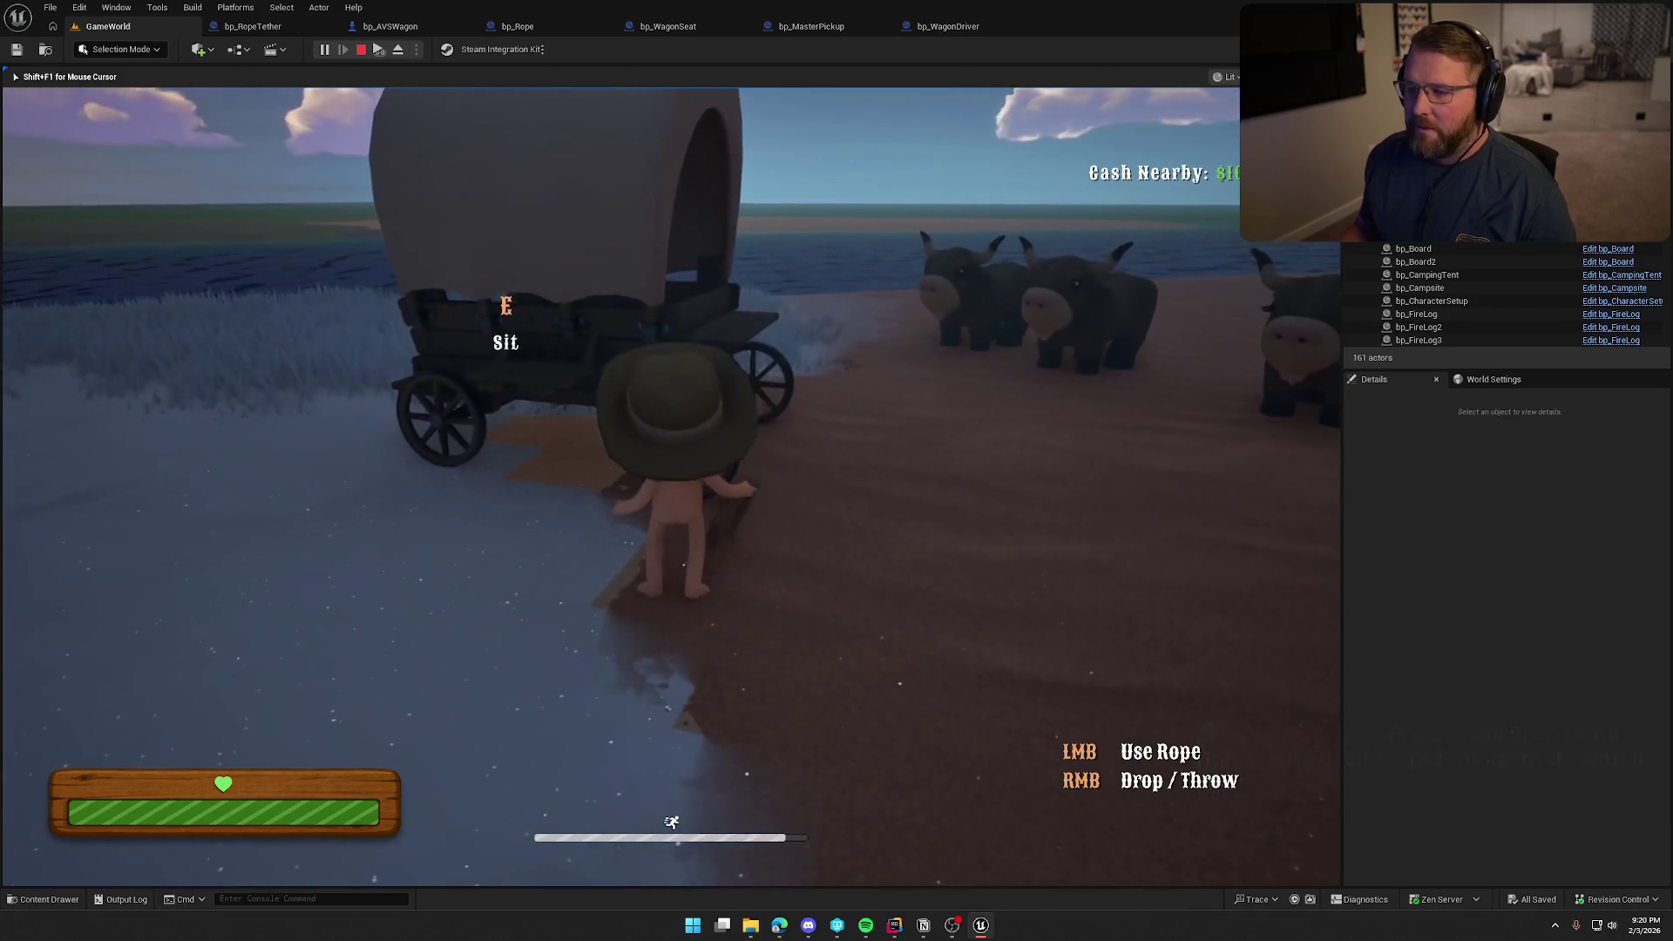
{"action": "key", "text": "a"}
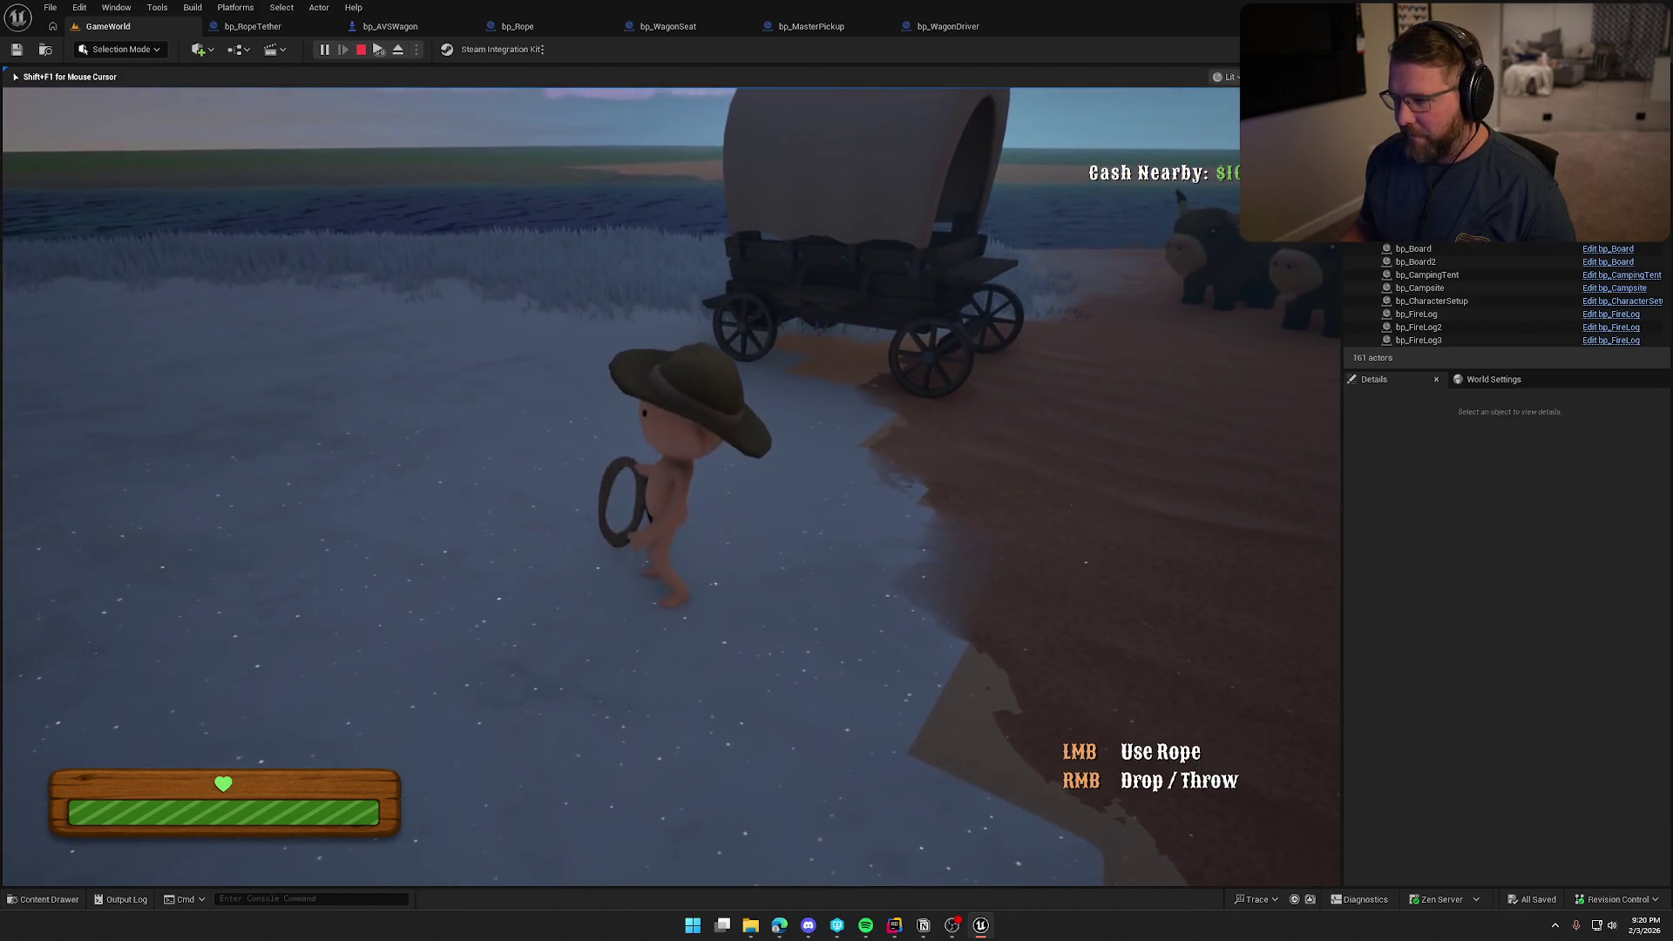
{"action": "key", "text": "w"}
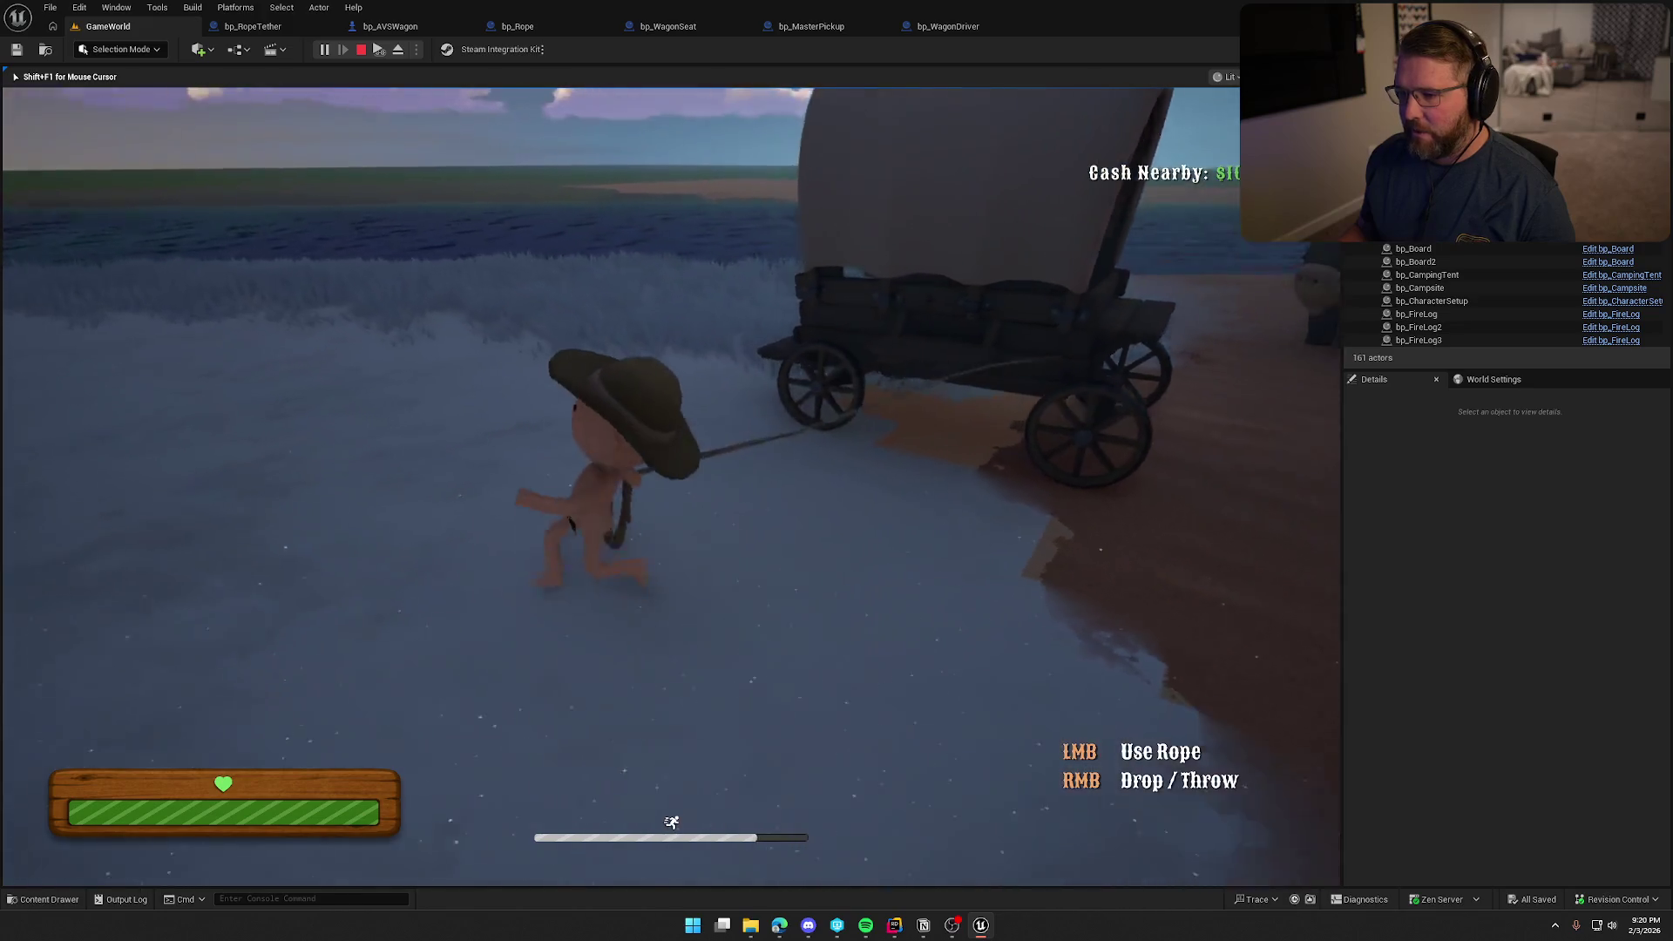
{"action": "key", "text": "w"}
{"action": "key", "text": "w"}
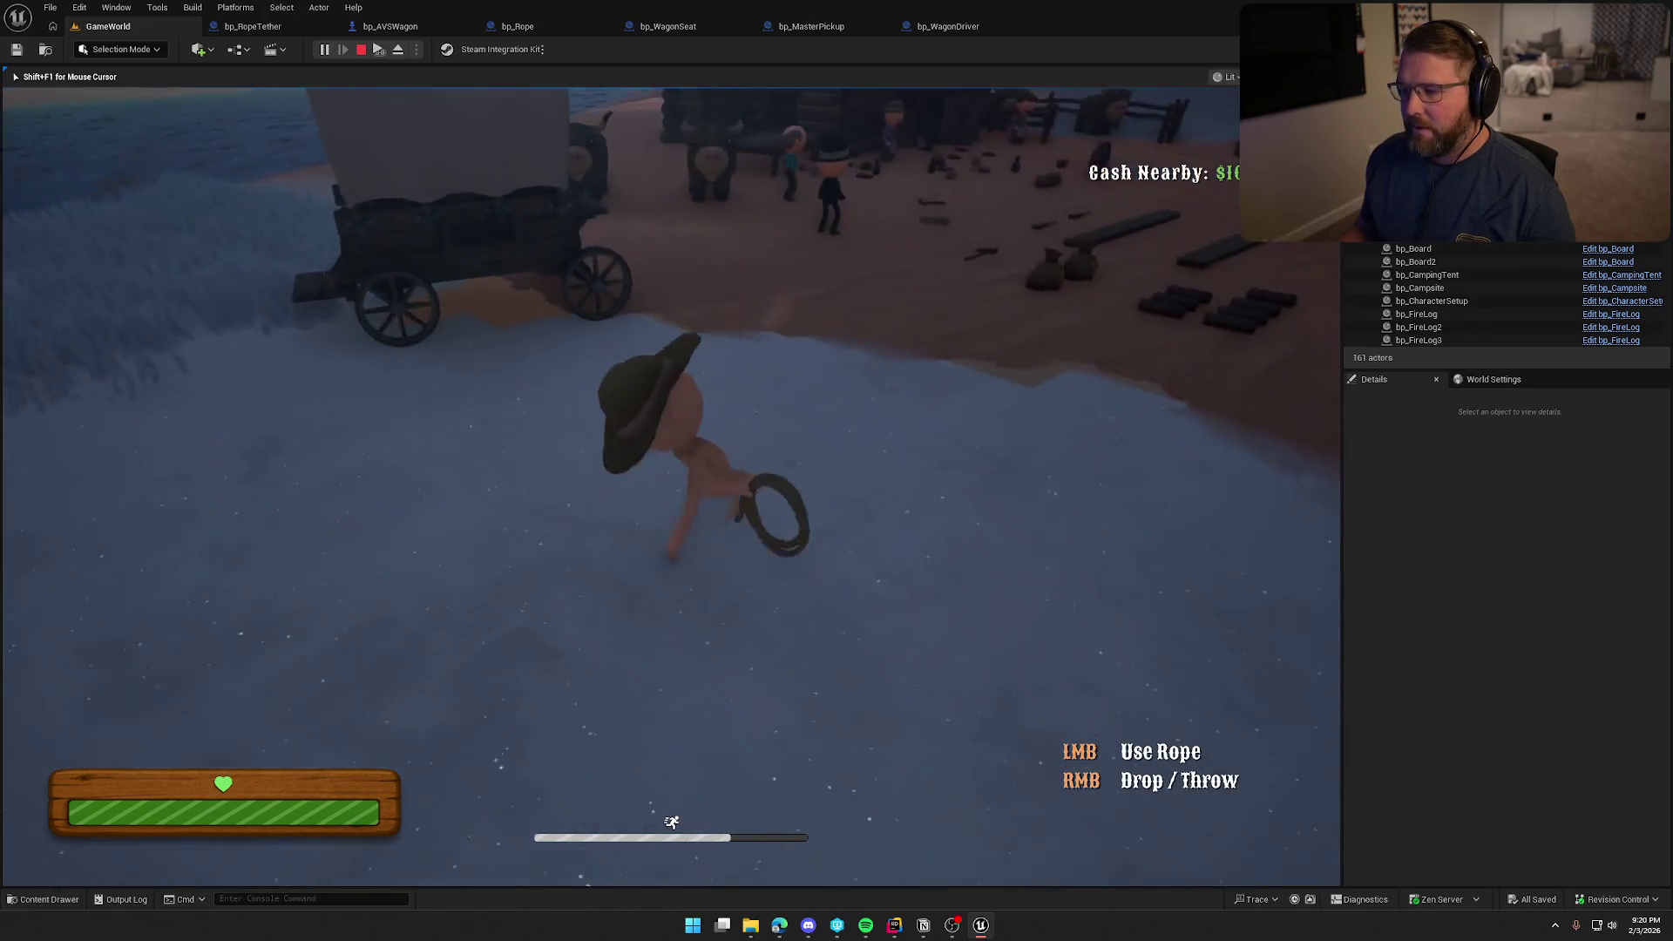
{"action": "key", "text": "w"}
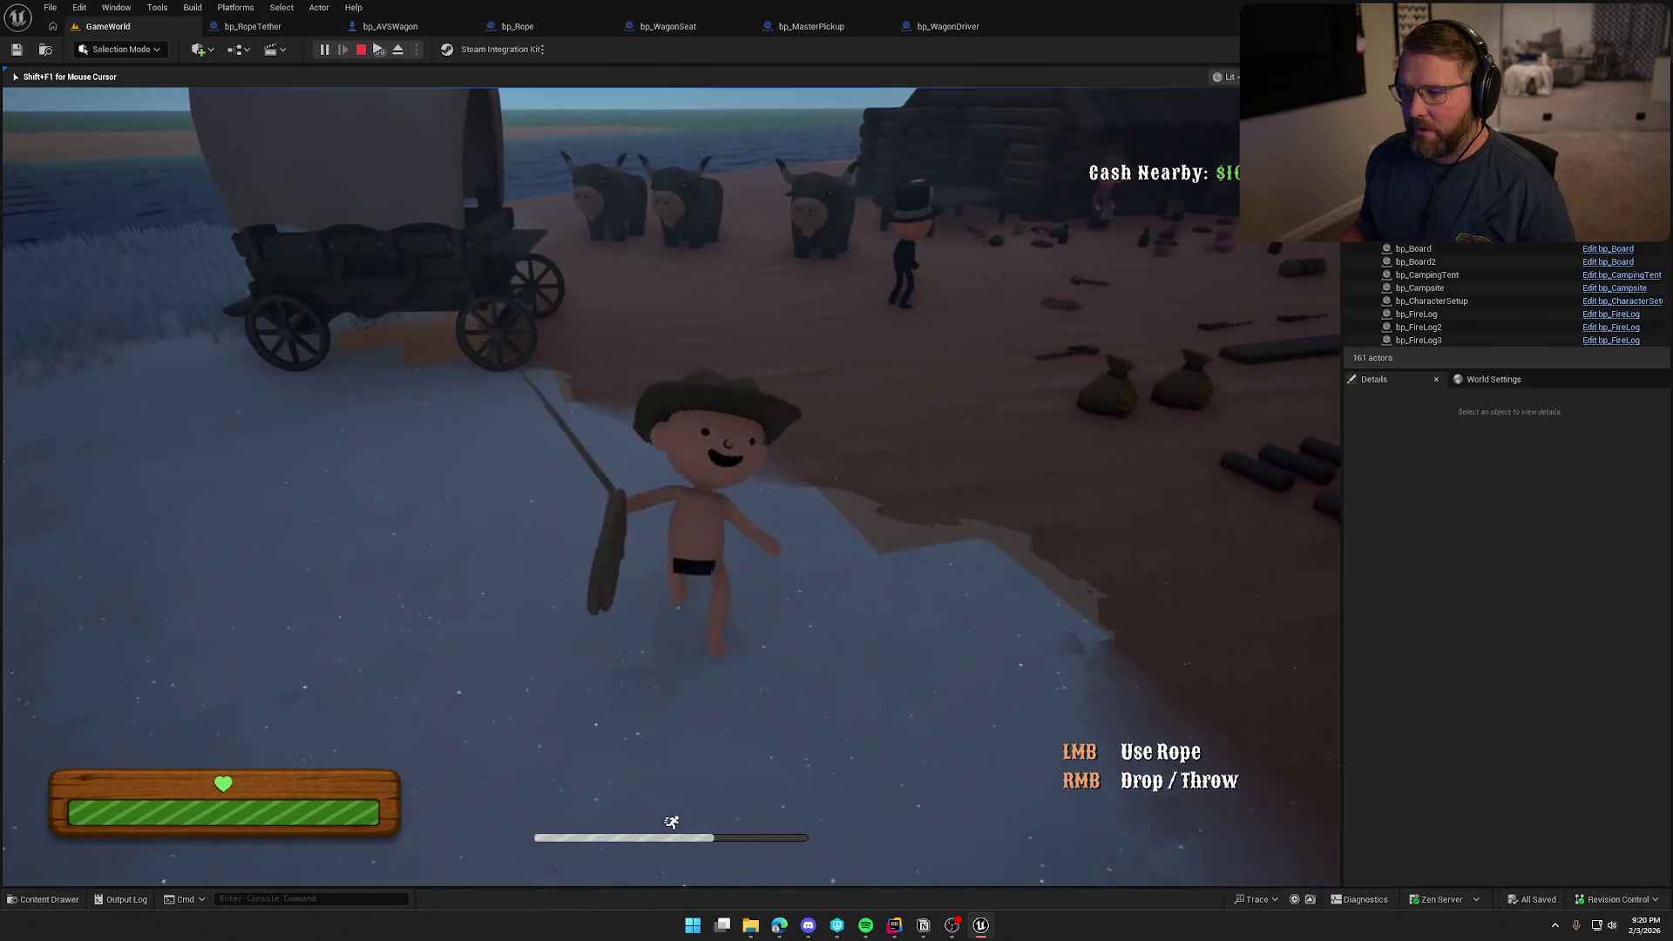
{"action": "key", "text": "w"}
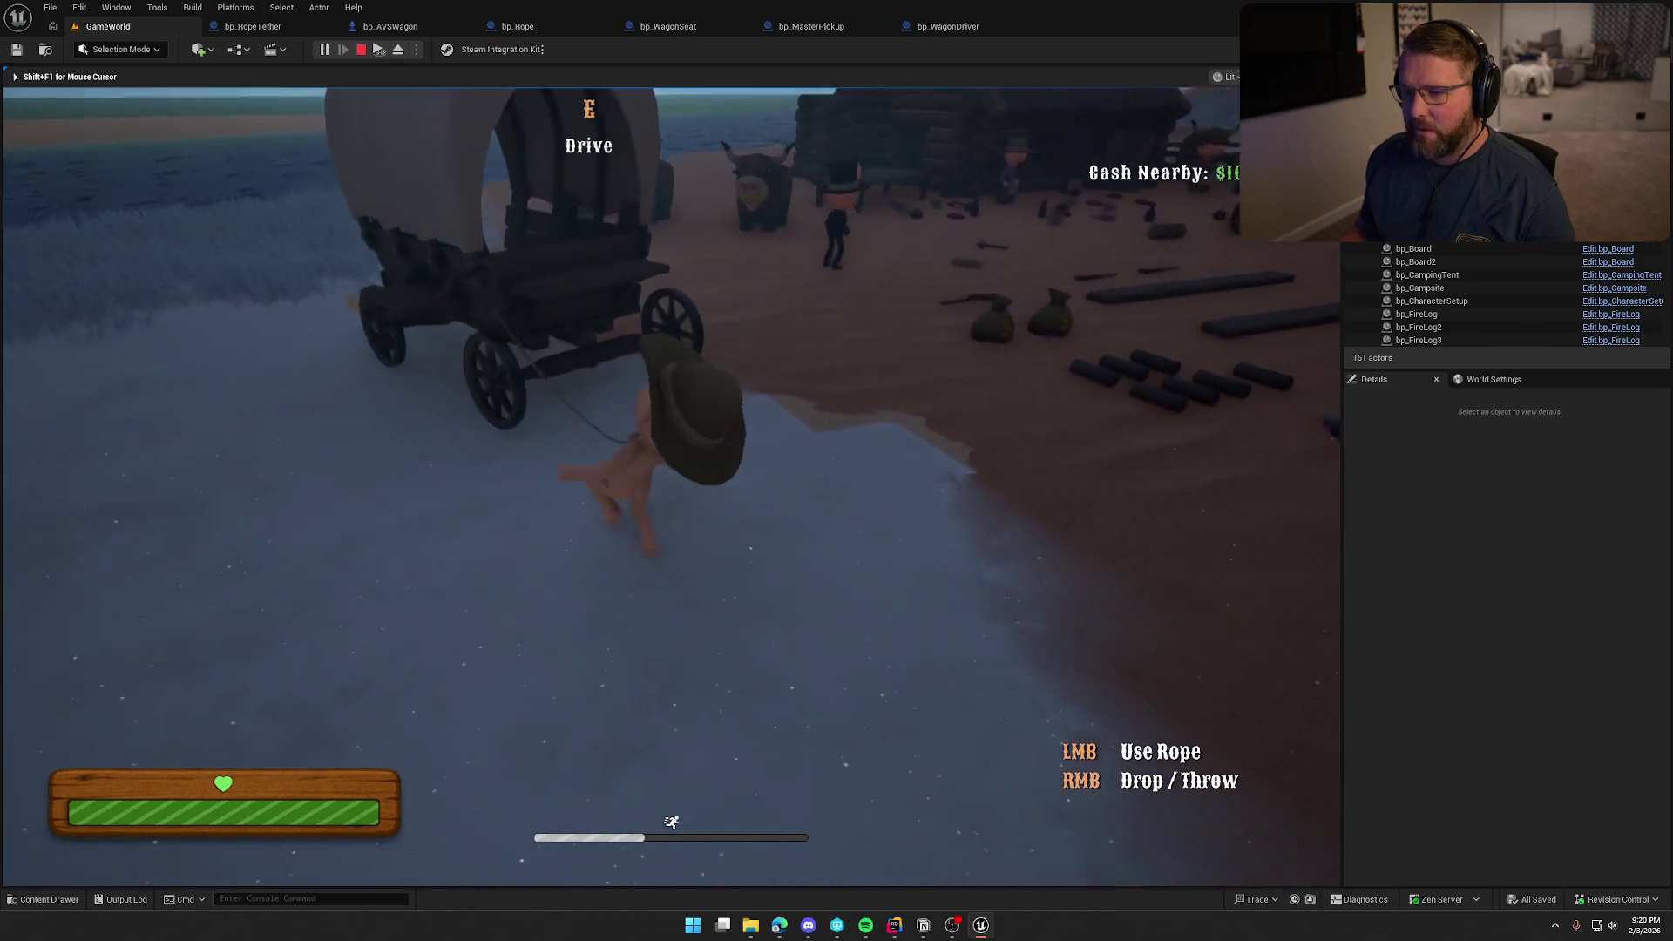
{"action": "key", "text": "w"}
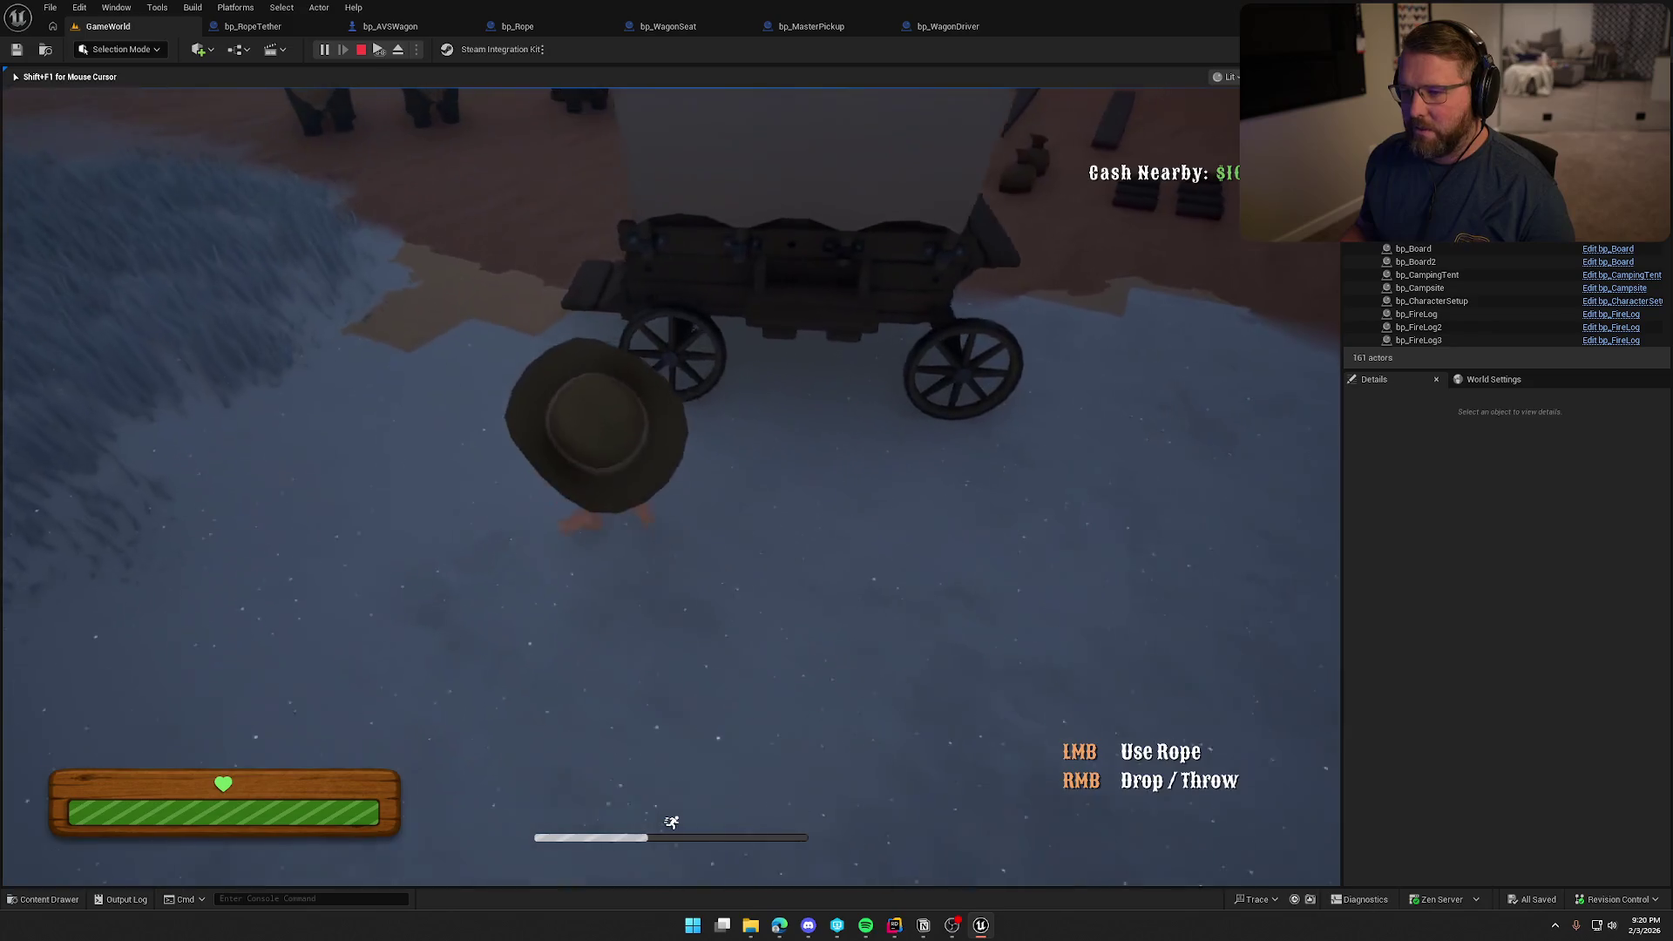
{"action": "key", "text": "w"}
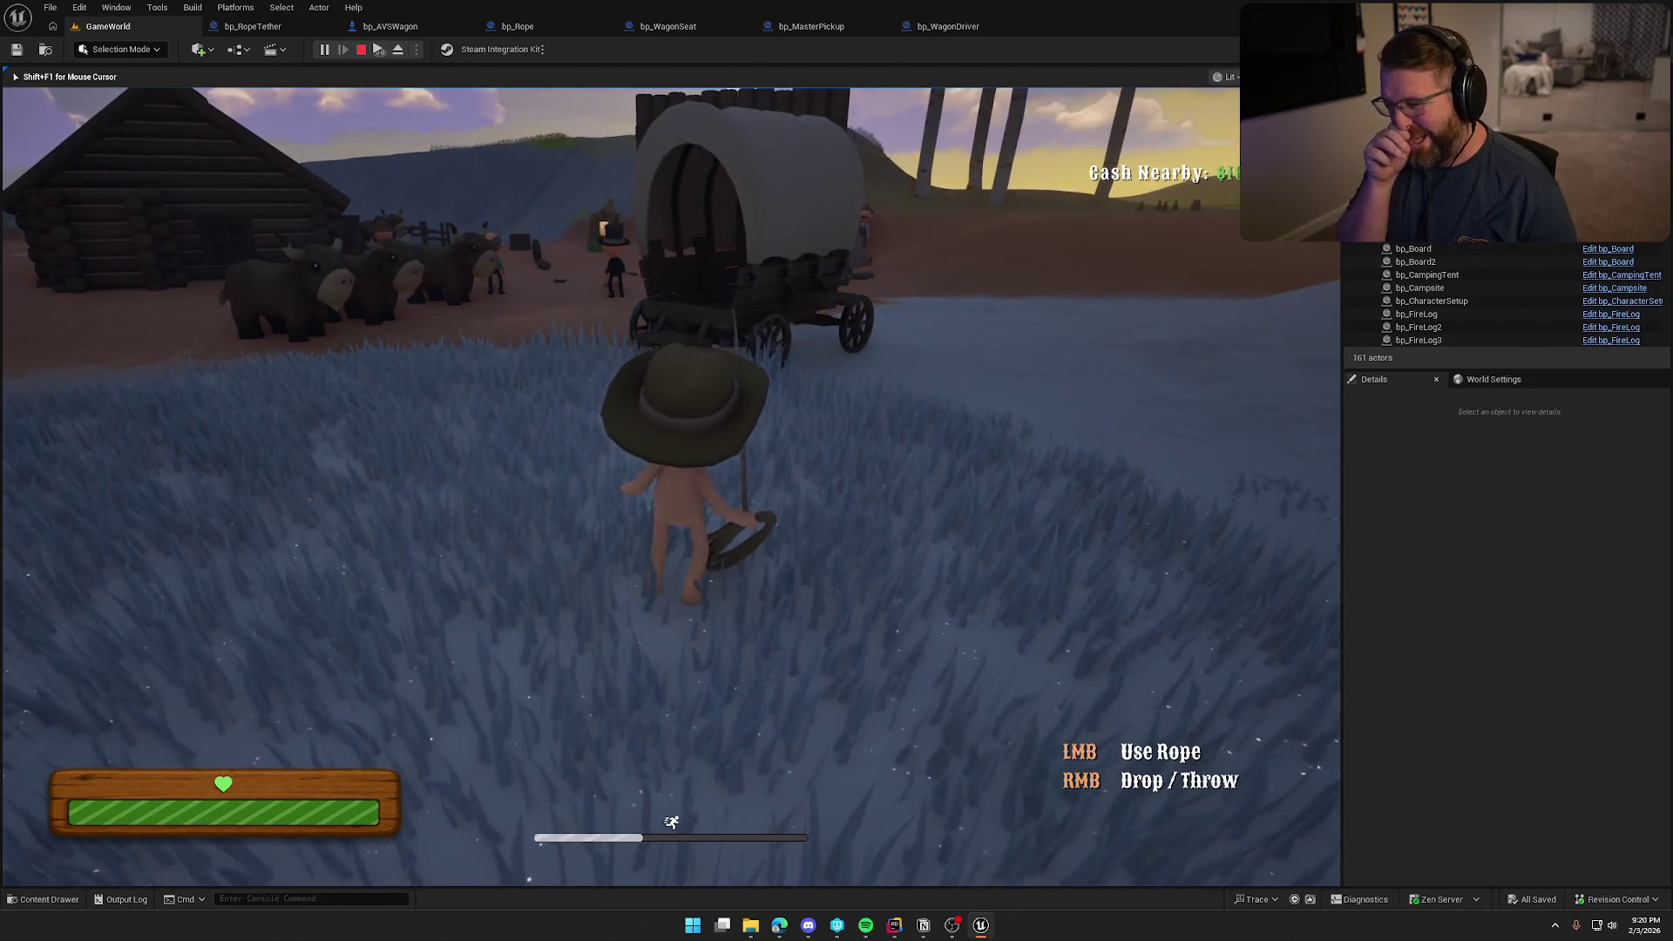
Drop the rope, pick it back up, then climb onto the wagon's seat to drive
{"action": "right_click", "coordinate": [671, 486]}
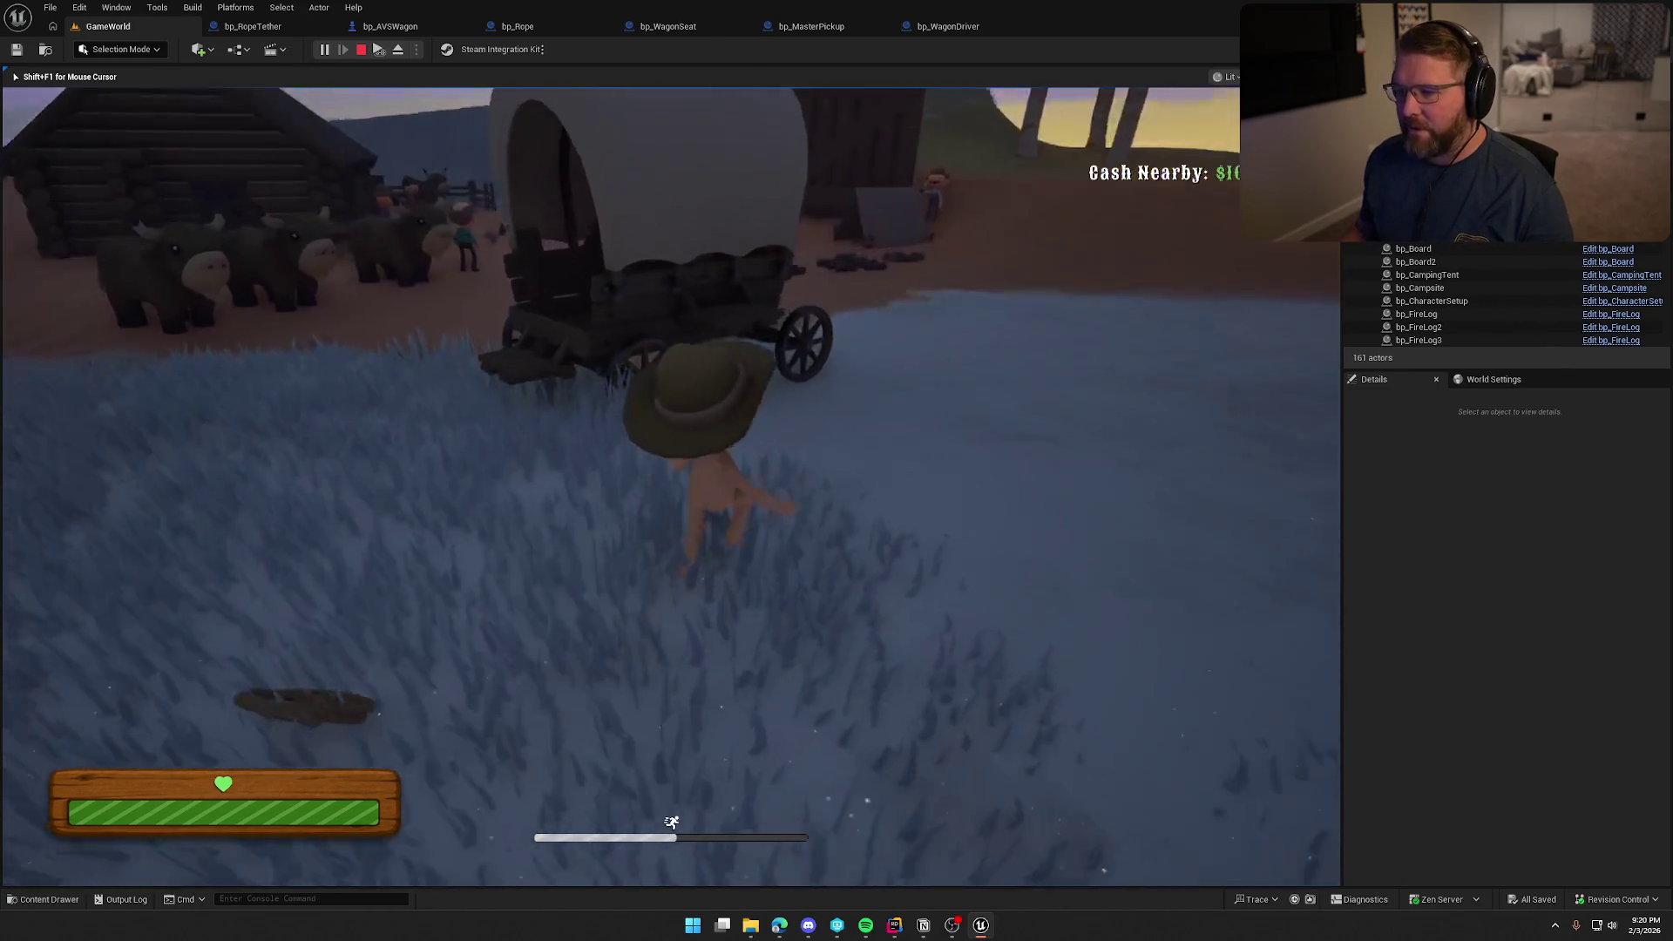
{"action": "key", "text": "w"}
{"action": "key", "text": "e"}
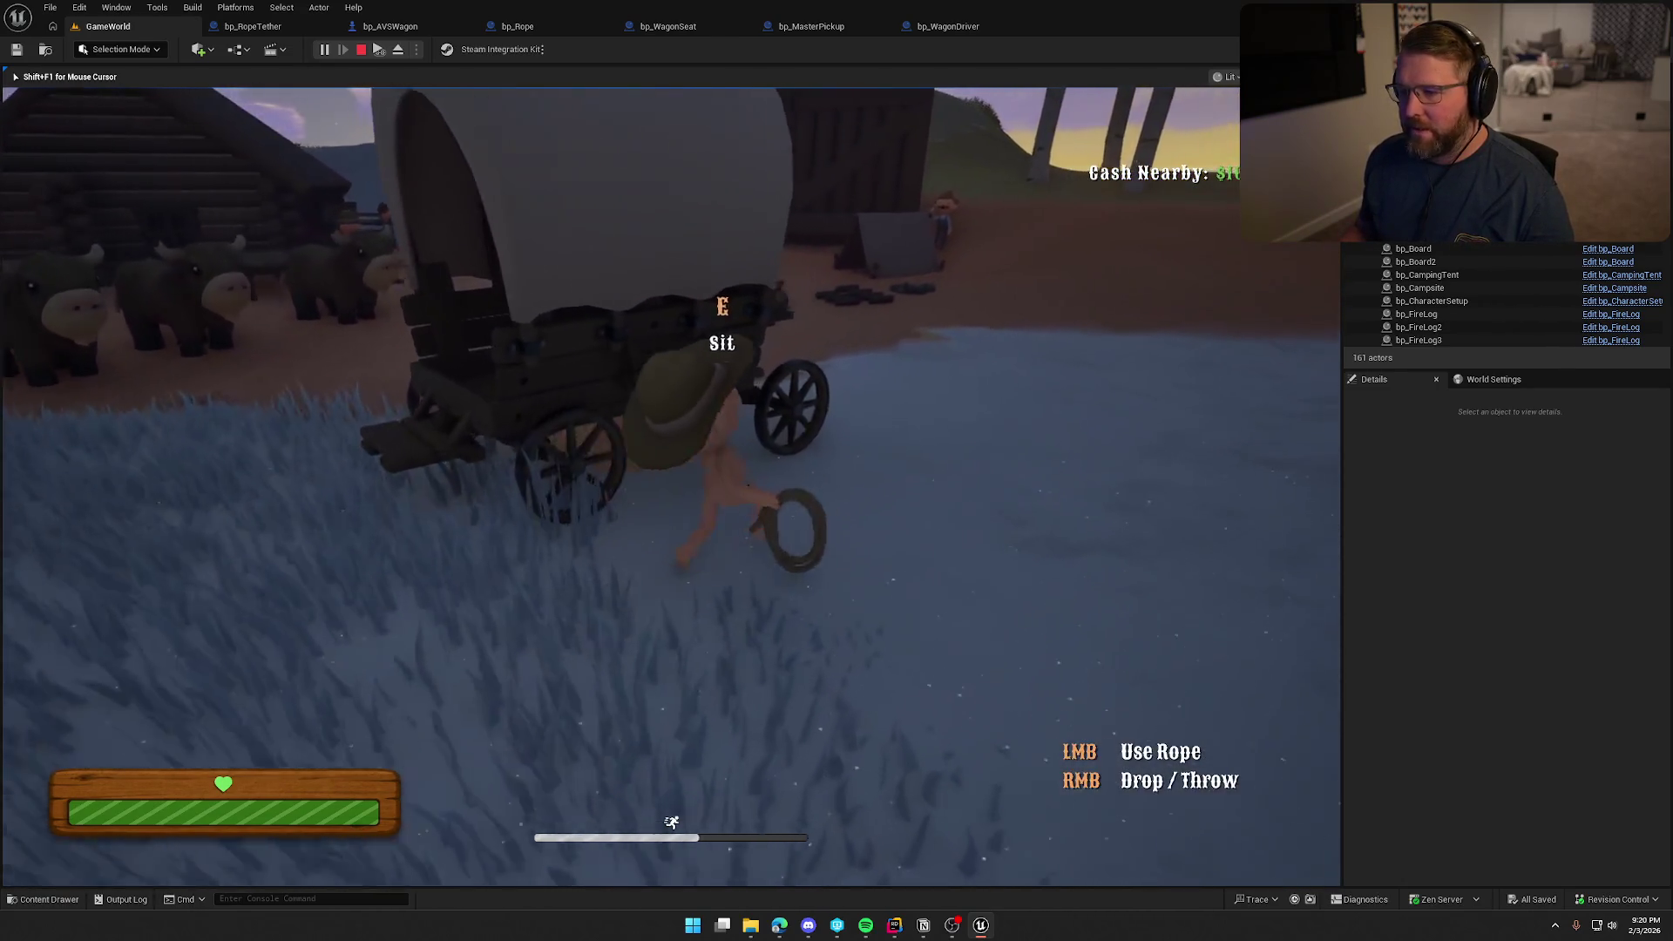
{"action": "key", "text": "w"}
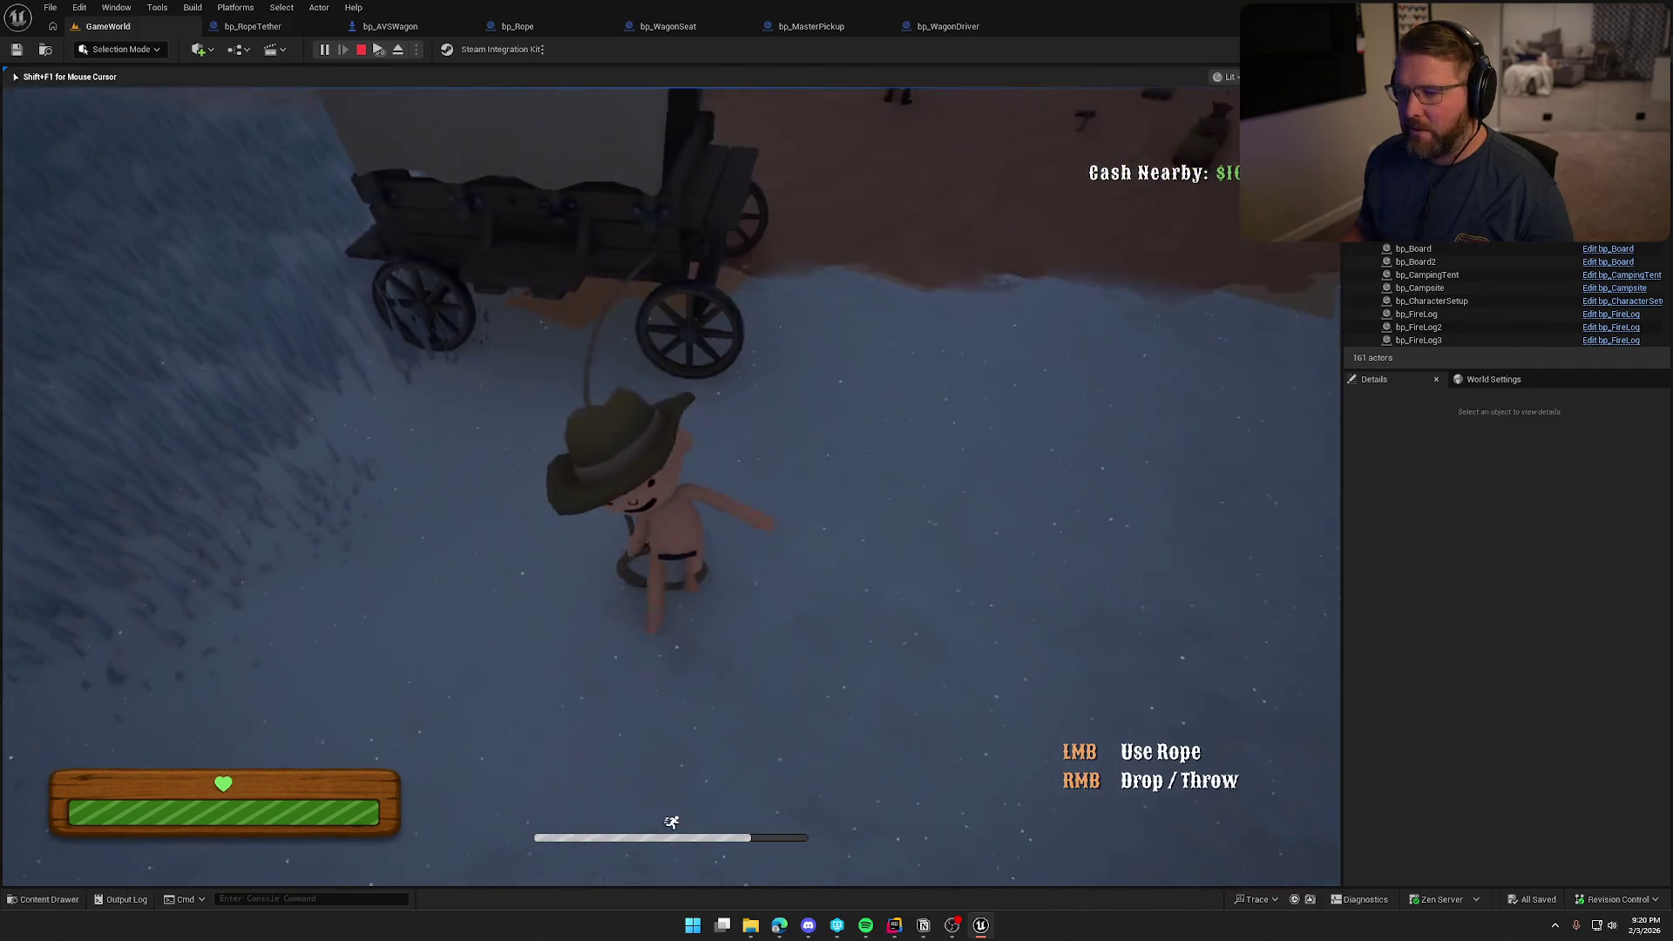
{"action": "key", "text": "w"}
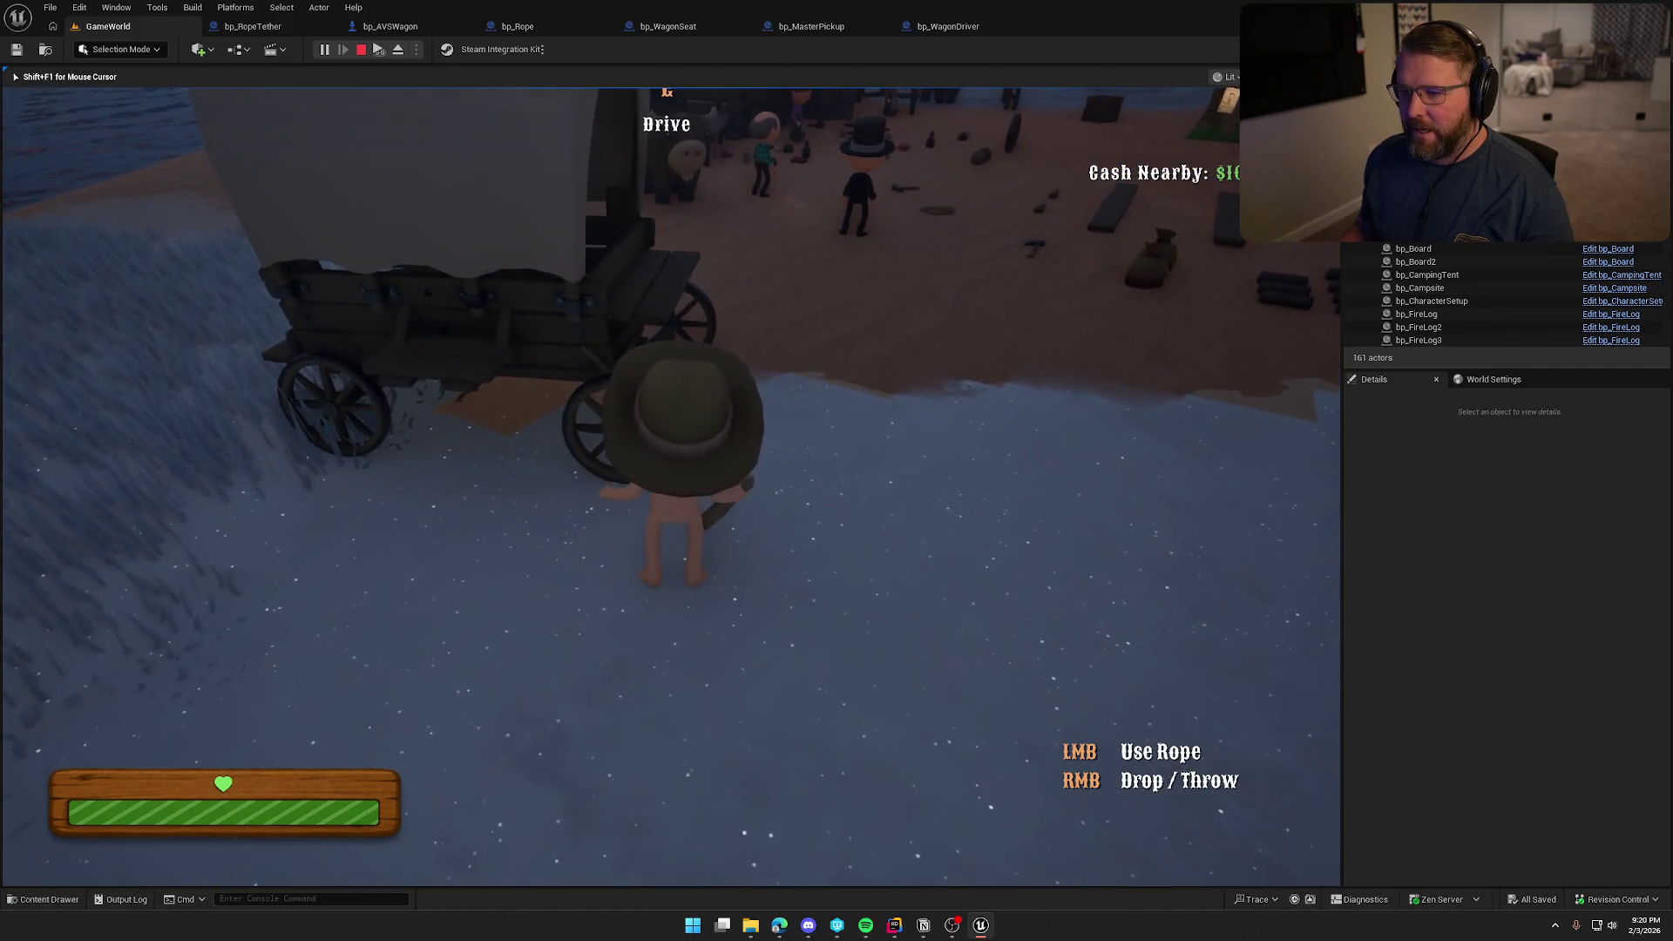
{"action": "key", "text": "e"}
{"action": "key", "text": "e"}
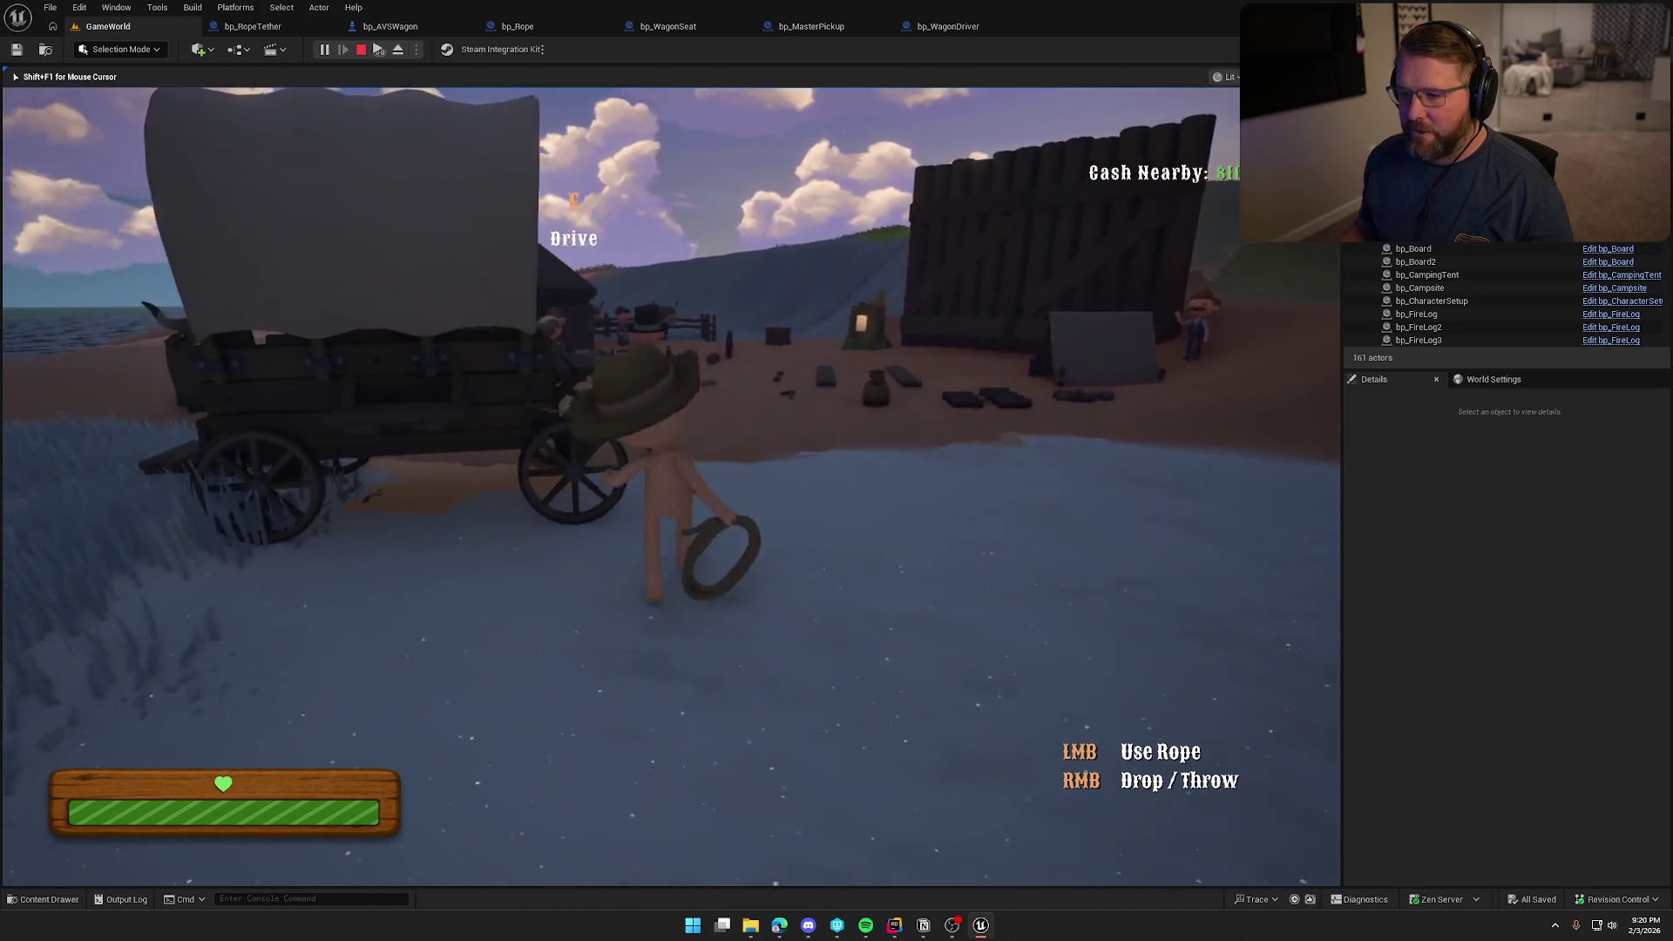
{"action": "key", "text": "e"}
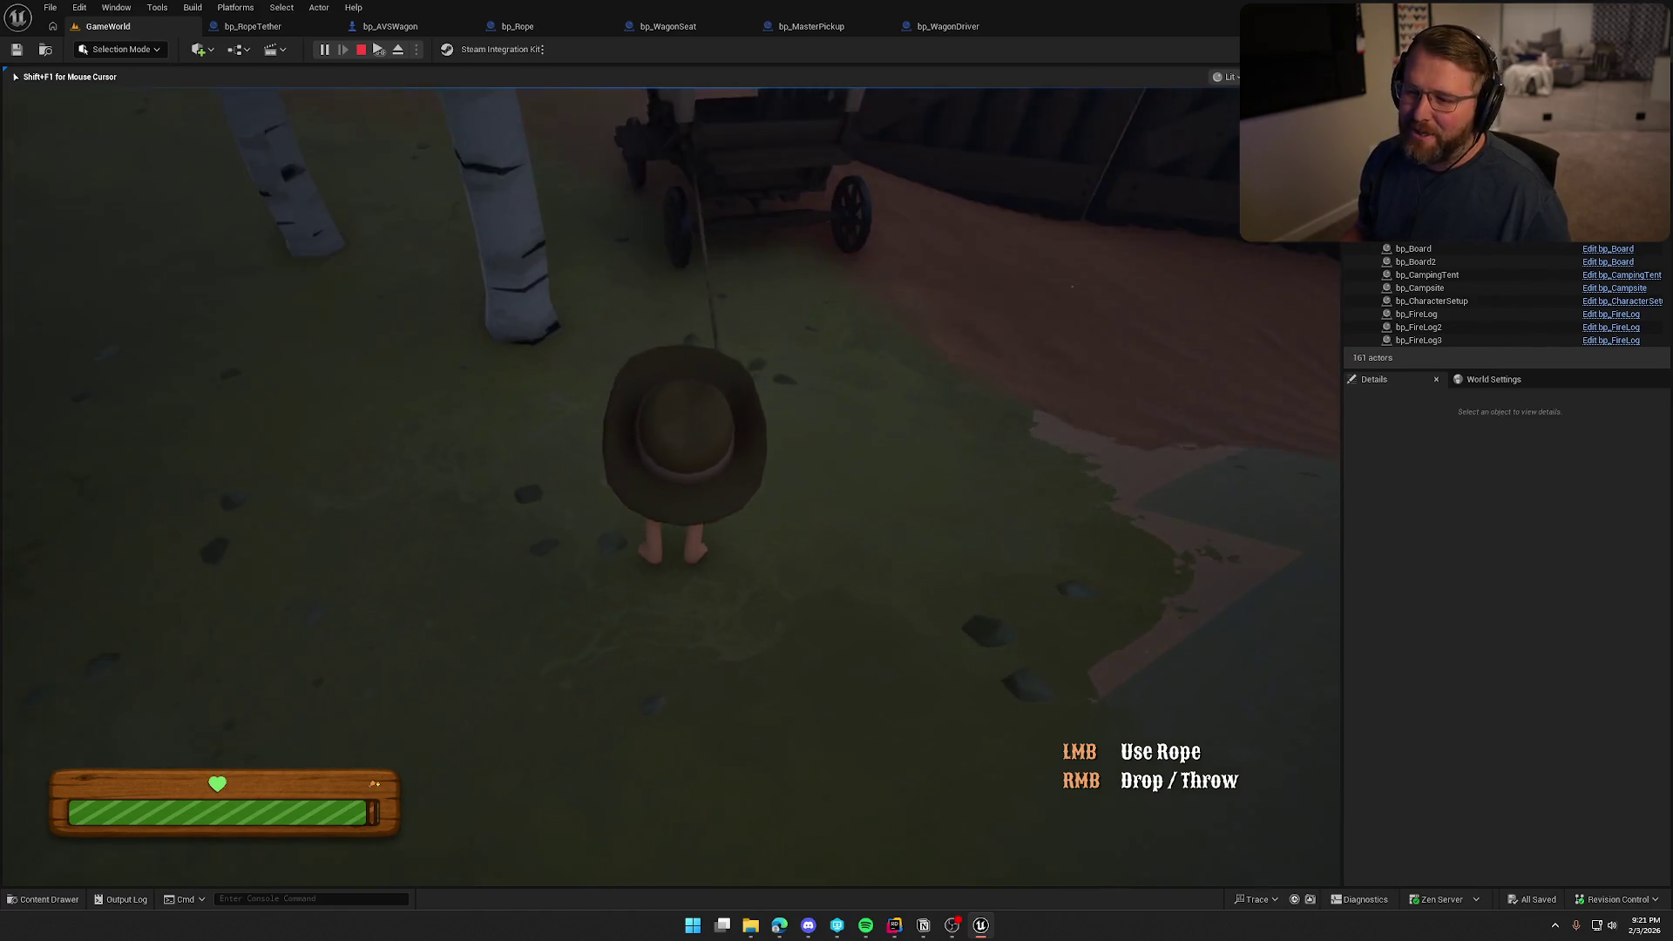
Run around the wagon, follow it up the hill, and switch to driving it
{"action": "key", "text": "w"}
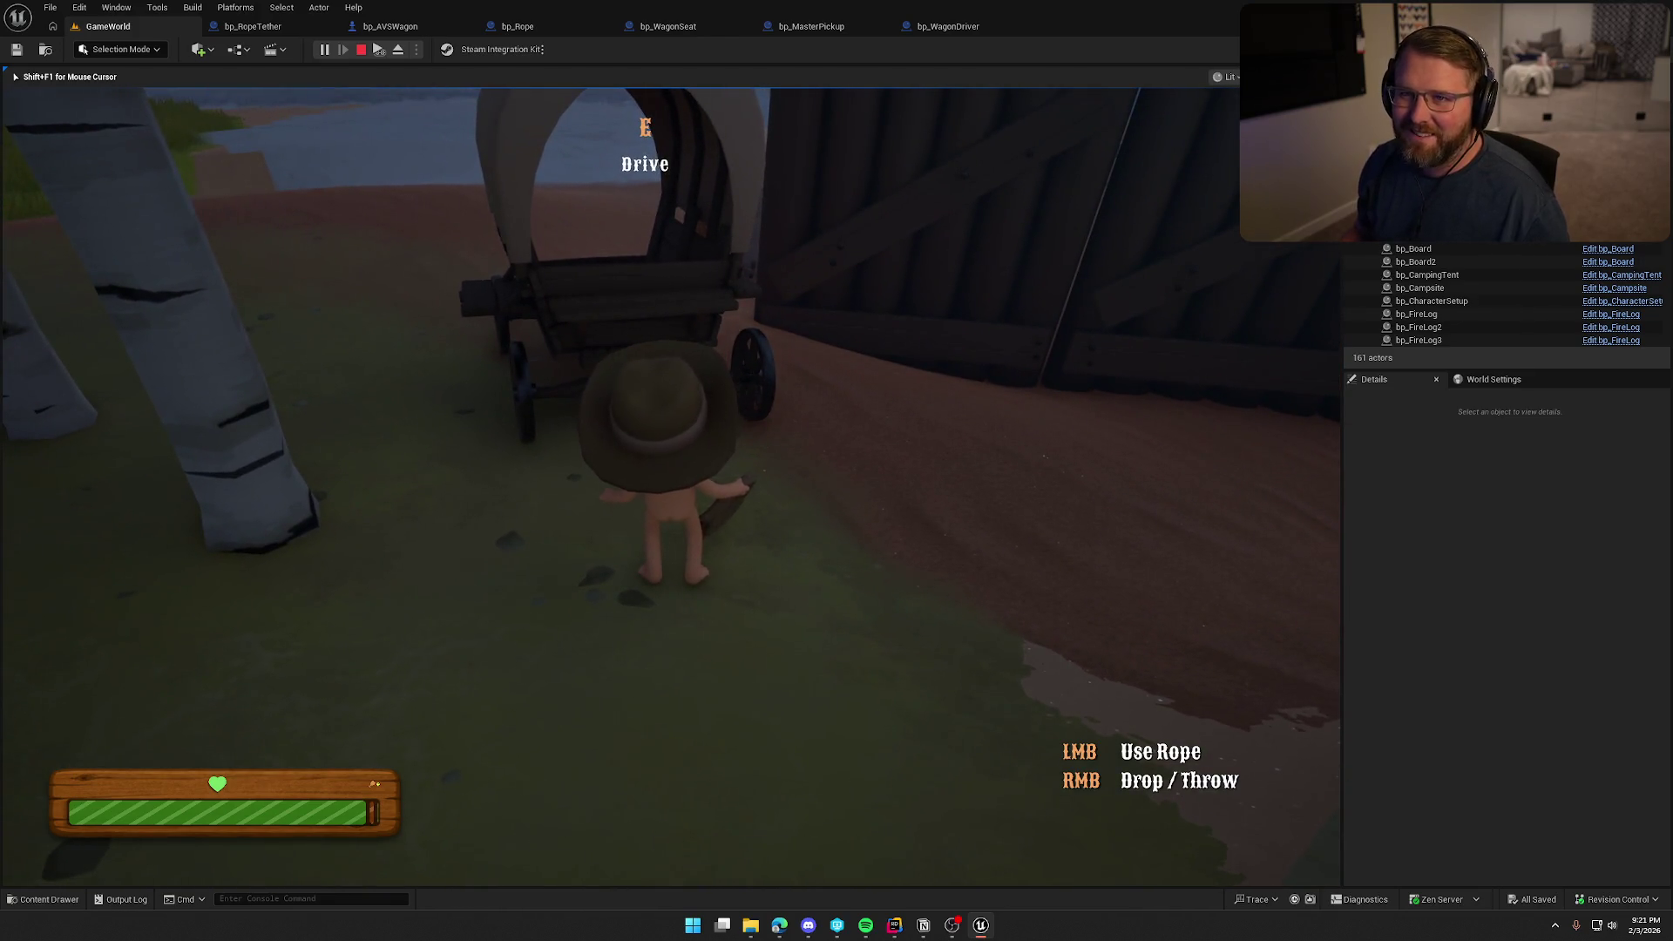
{"action": "key", "text": "shift+w"}
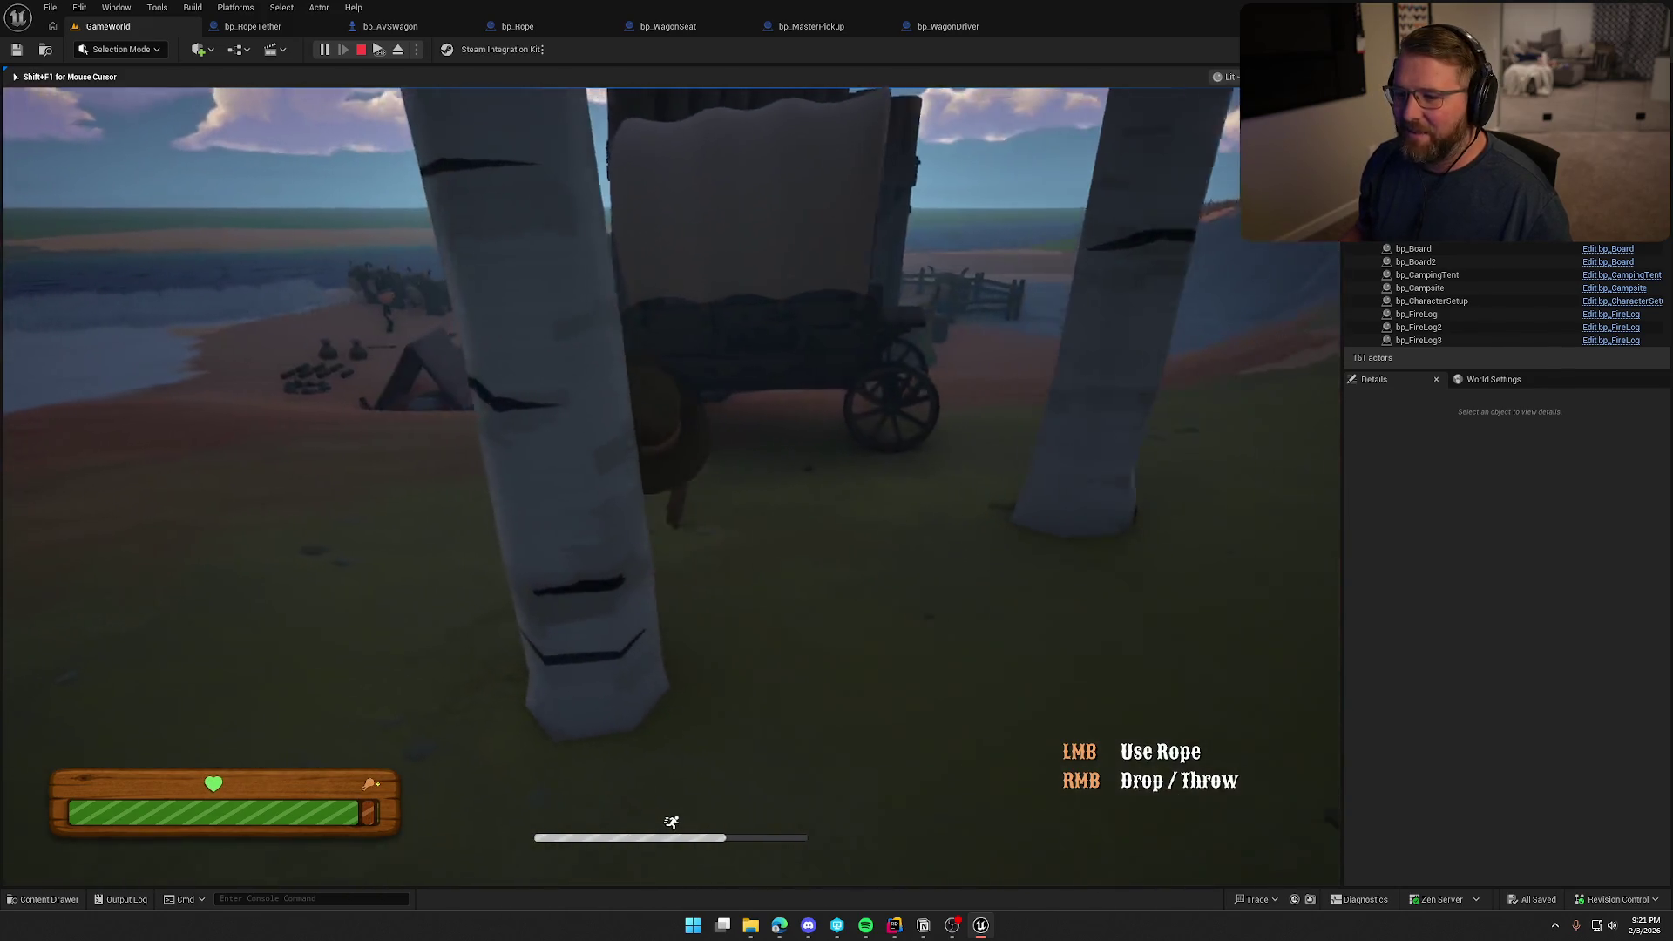
{"action": "key", "text": "shift+w"}
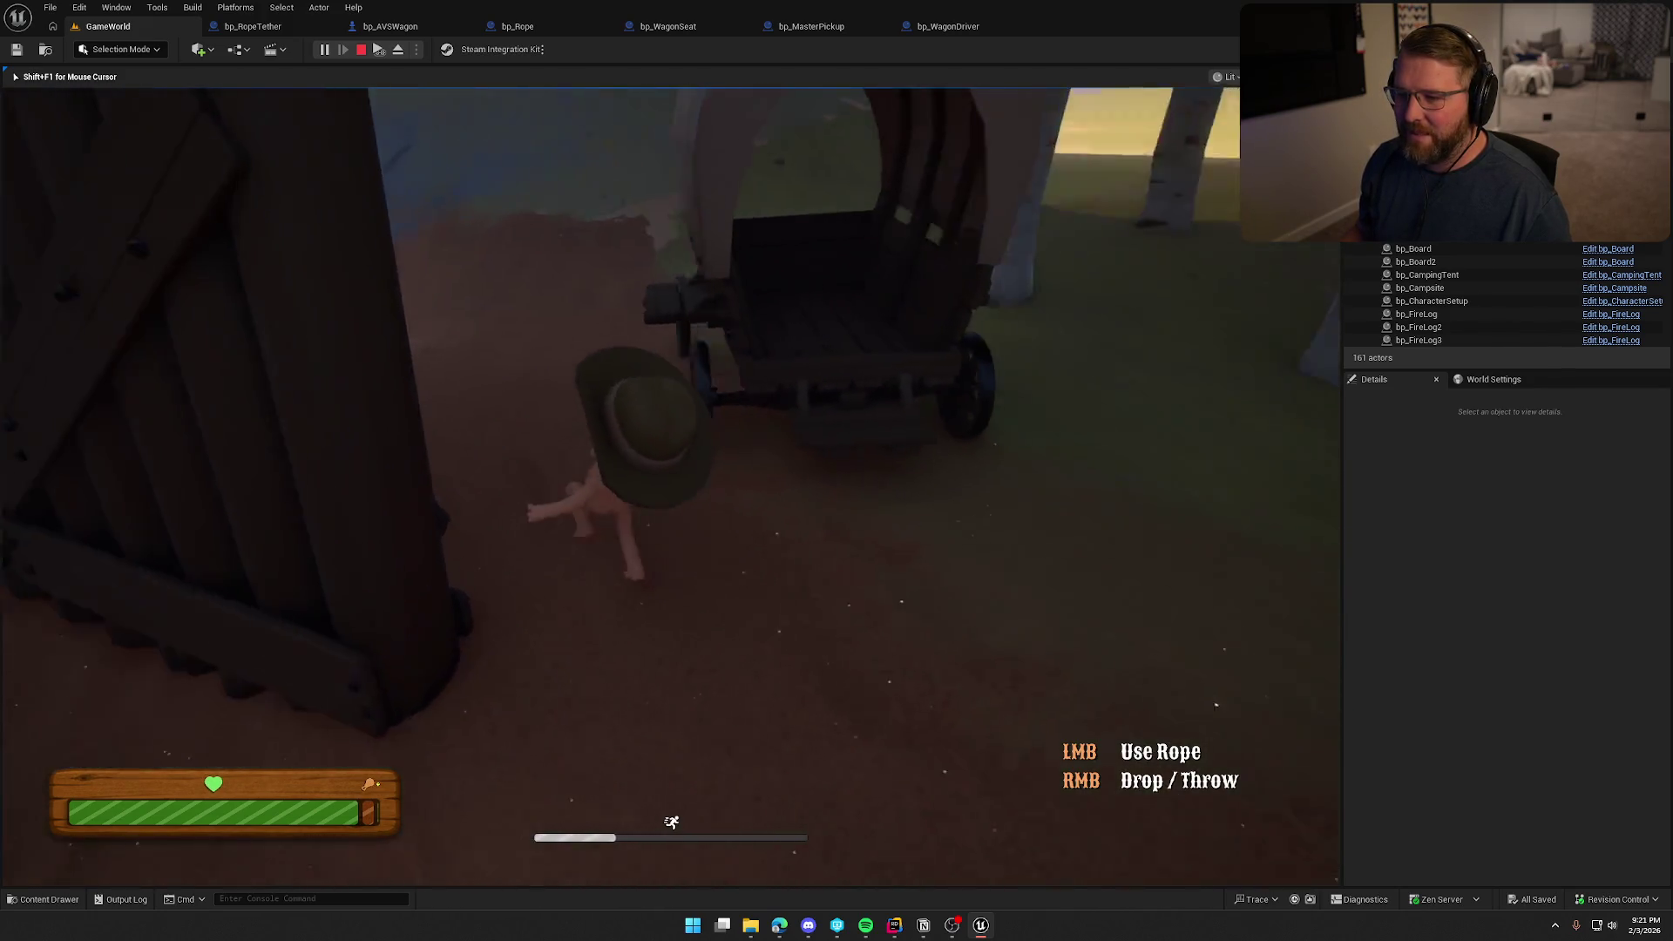
{"action": "key", "text": "shift+w"}
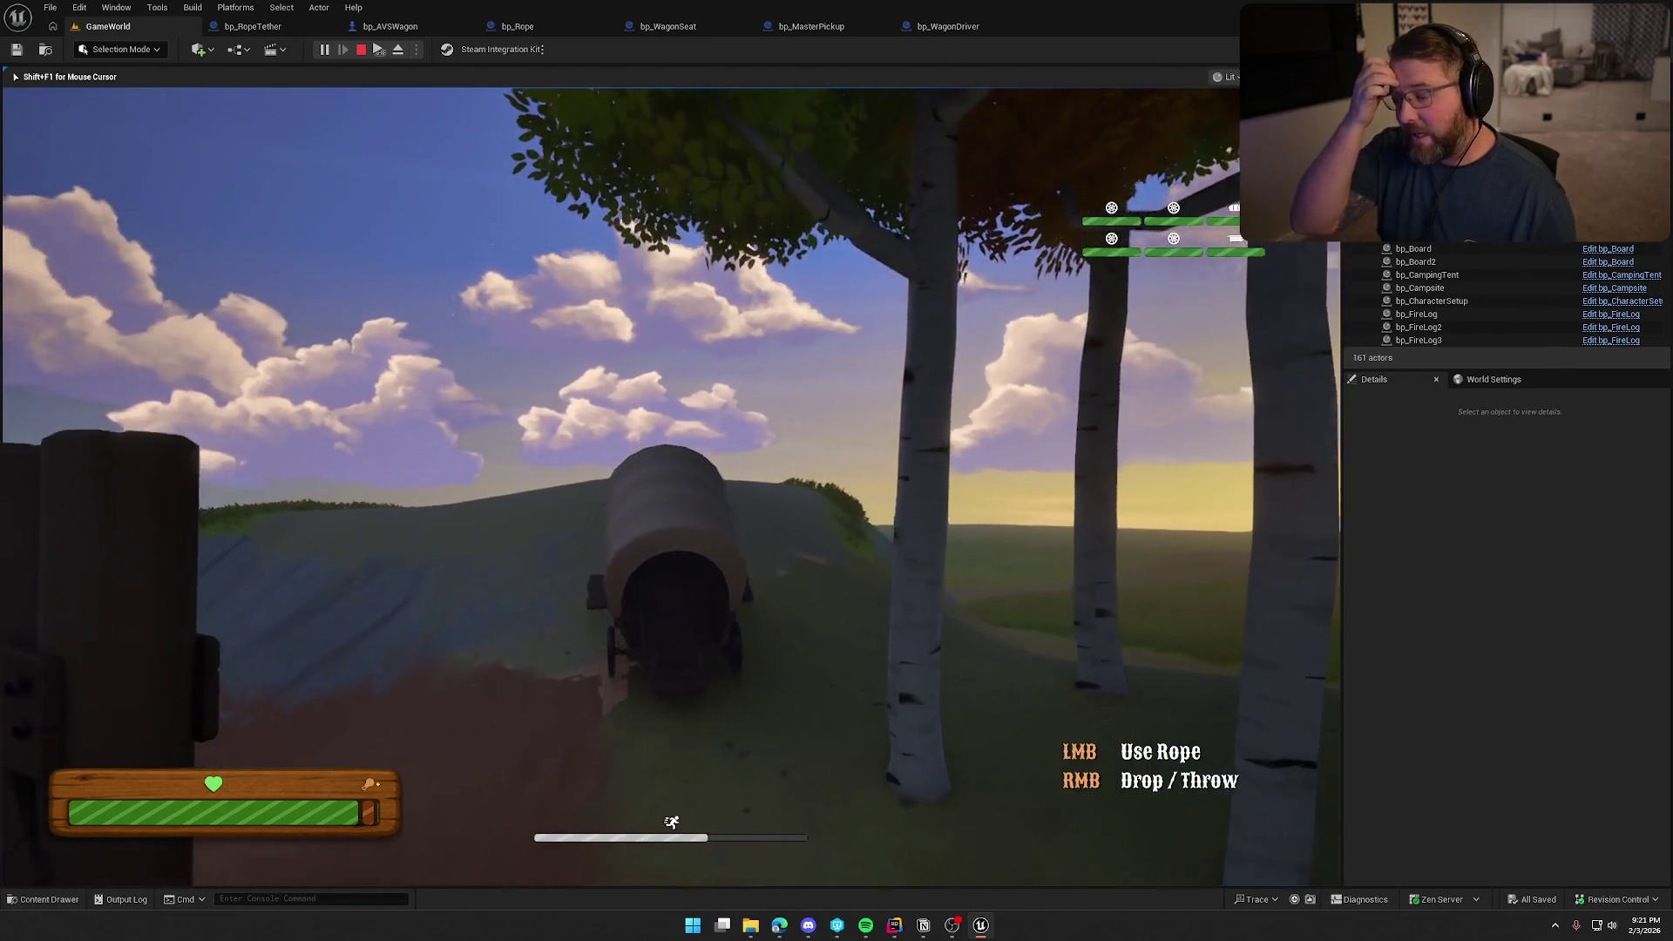
{"action": "key", "text": "w"}
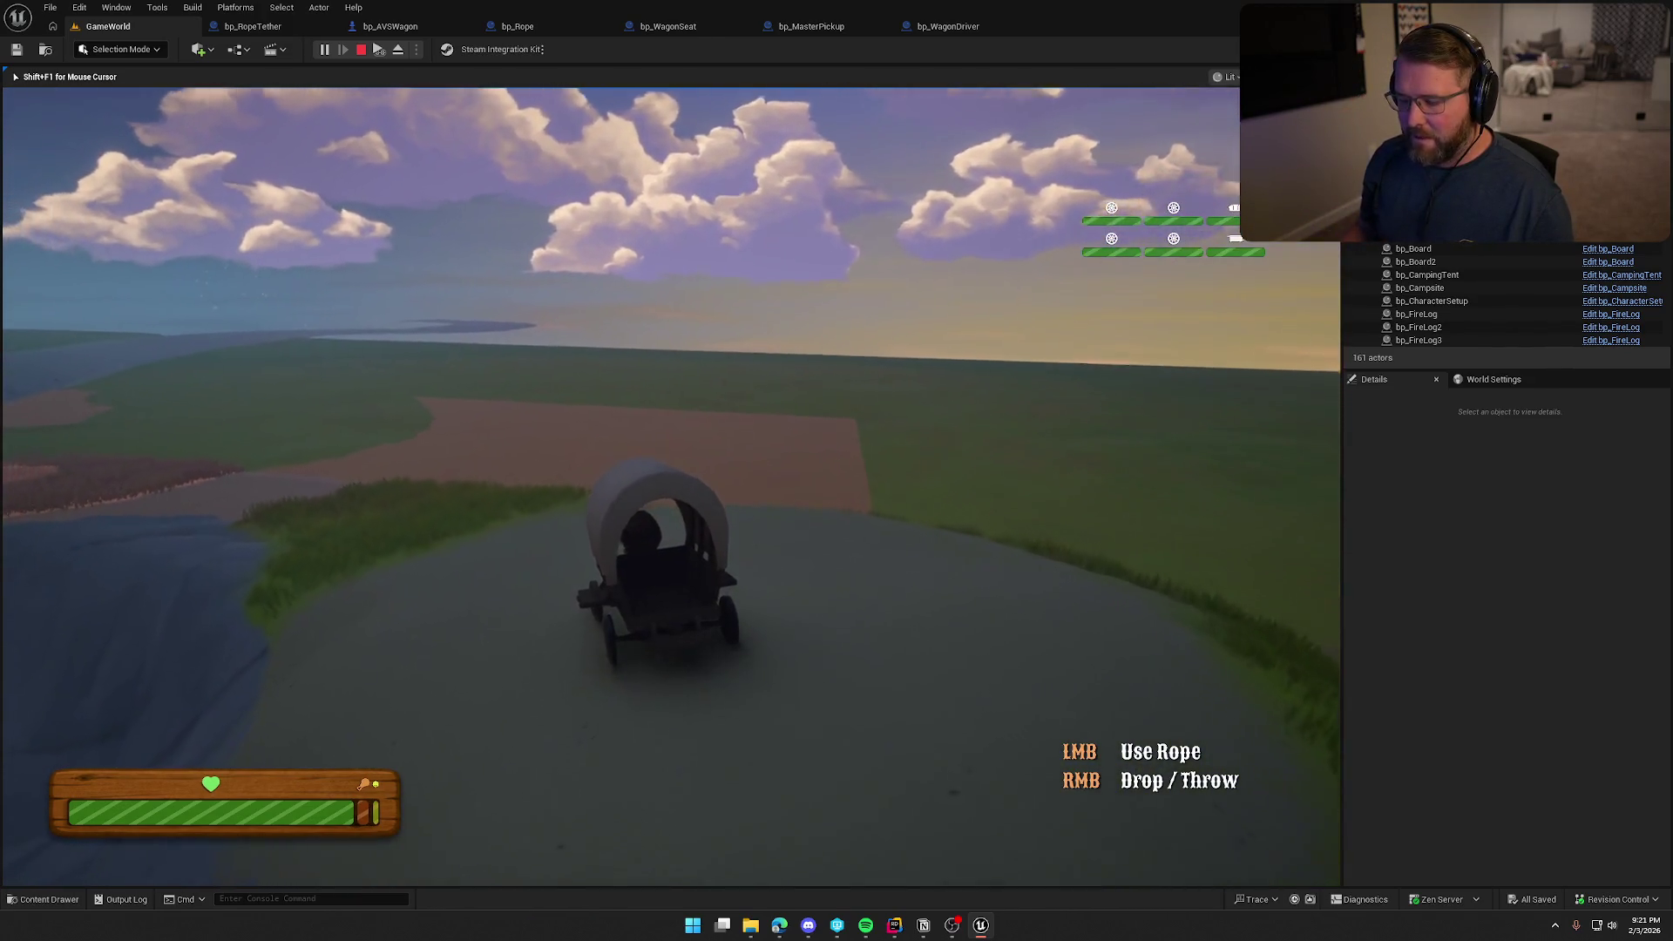
{"action": "key", "text": "shift"}
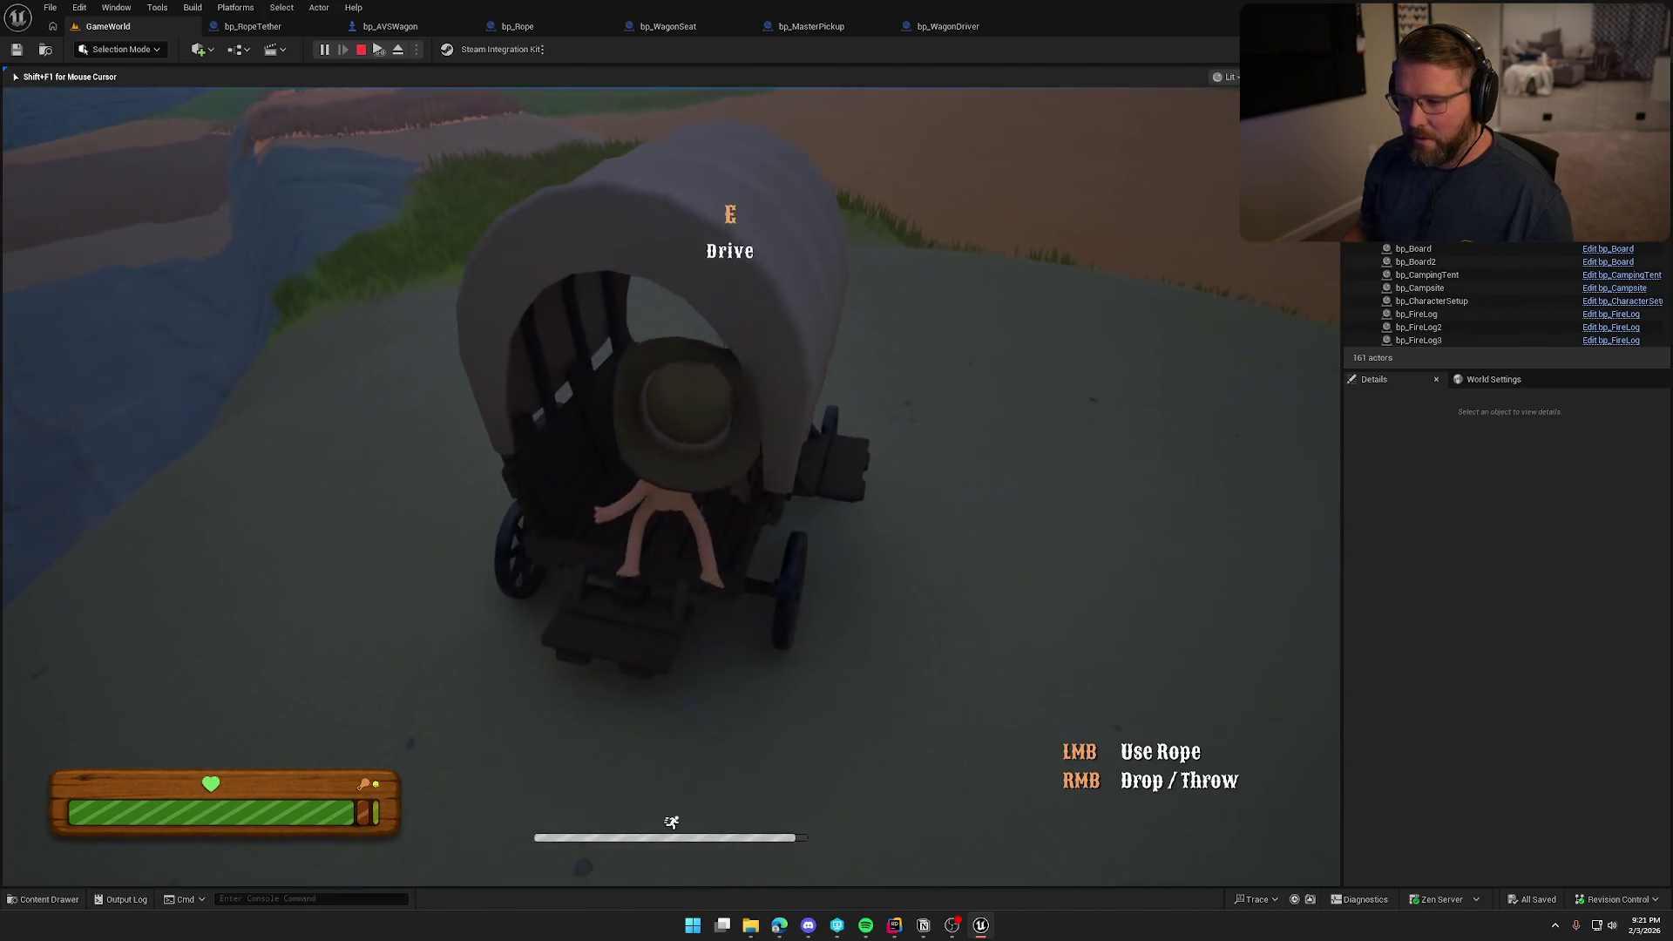
{"action": "key", "text": "e"}
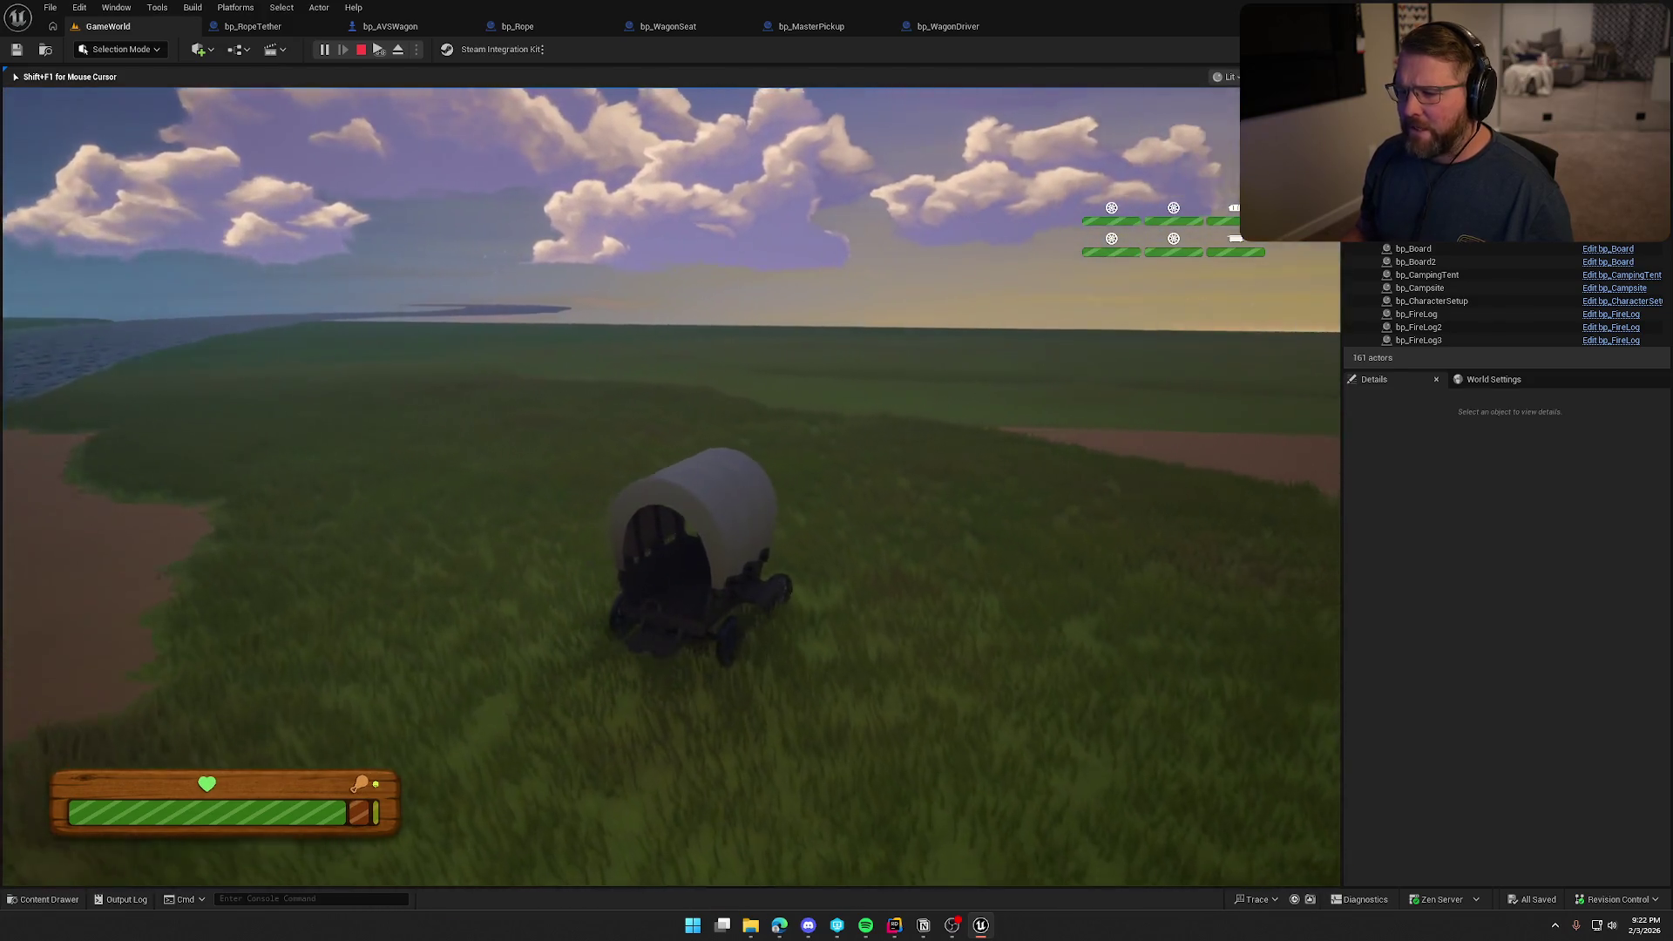
Steer the wagon right, then left, along the shore to the riverside wheat field
{"action": "key", "text": "d"}
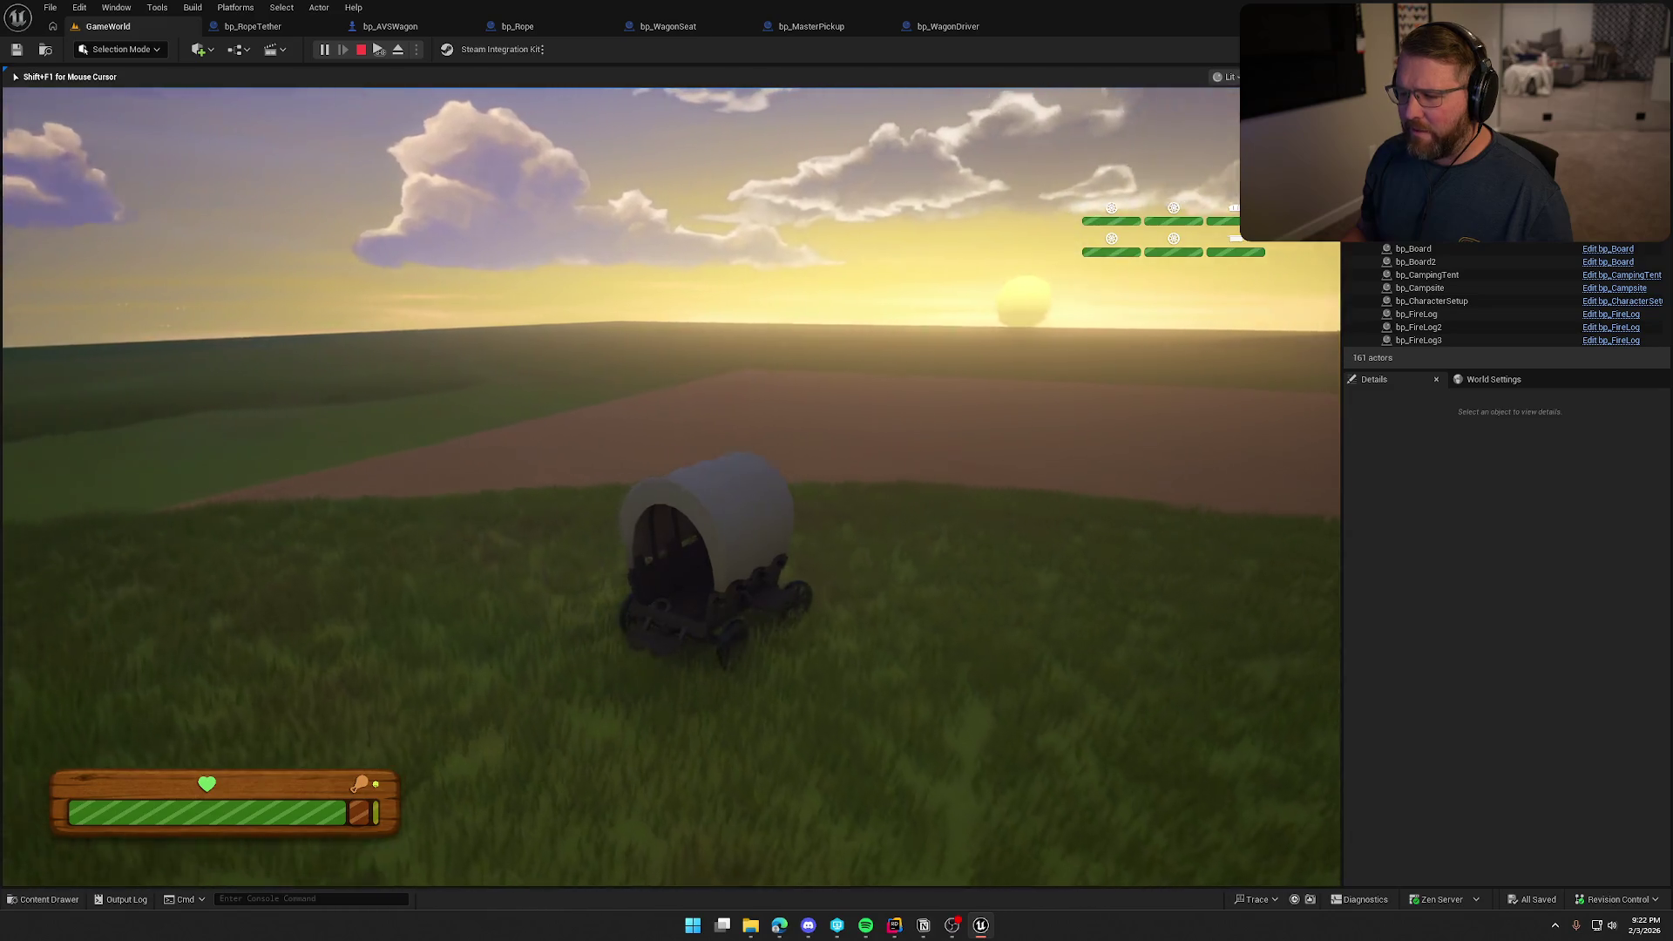
{"action": "key", "text": "d"}
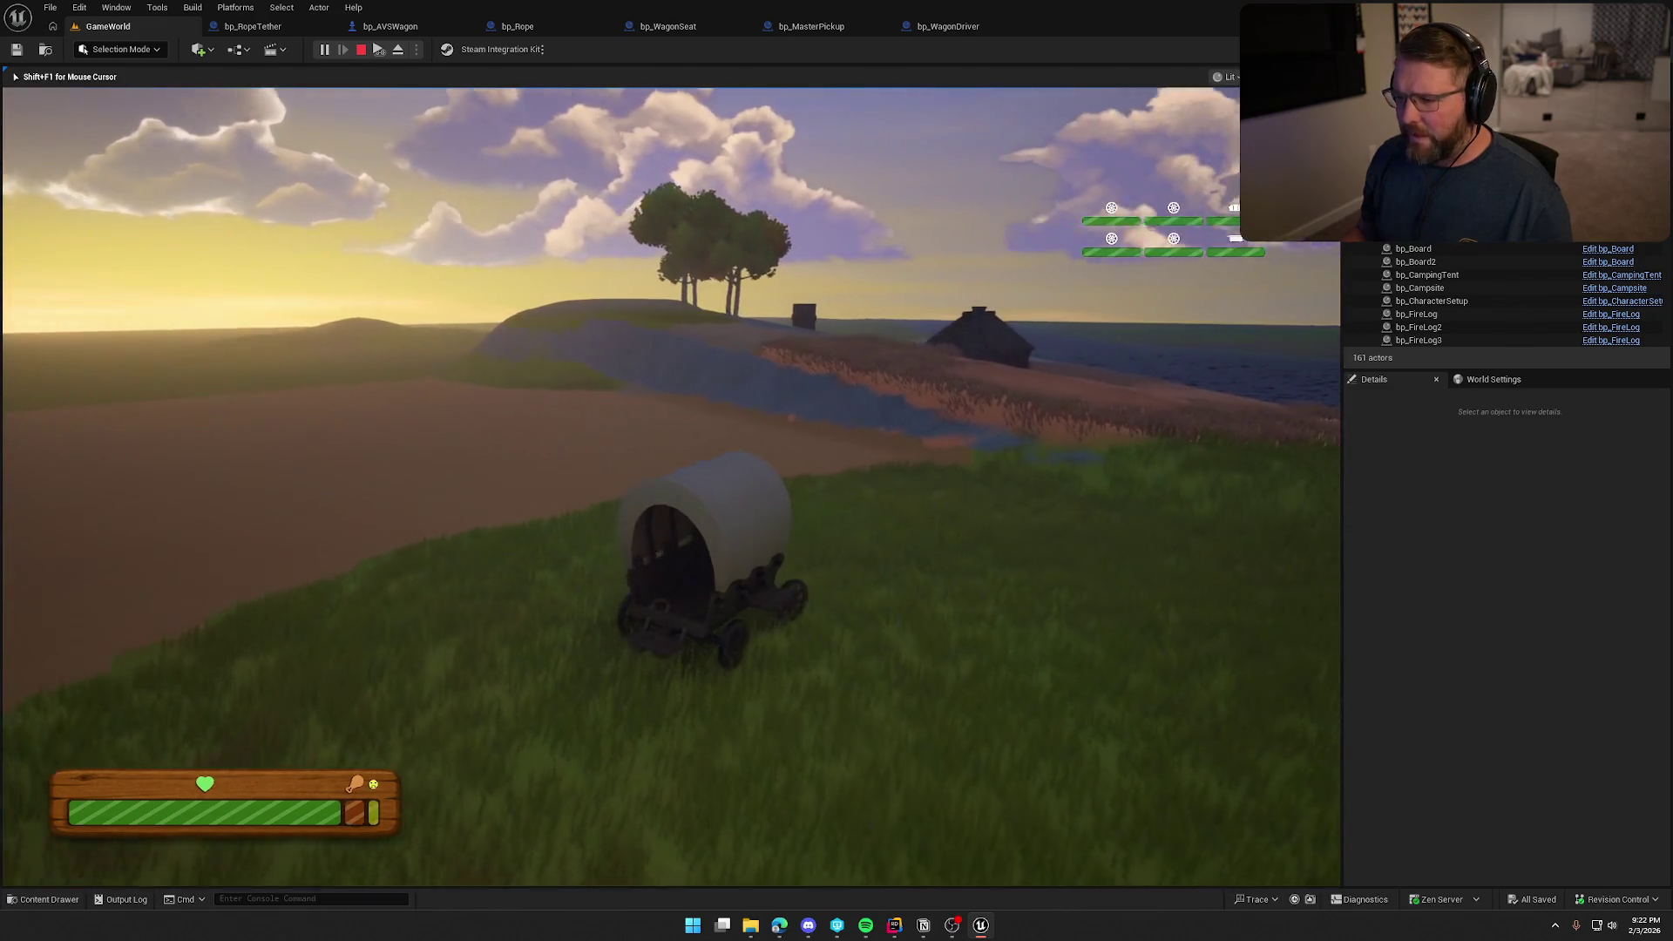
{"action": "key", "text": "d"}
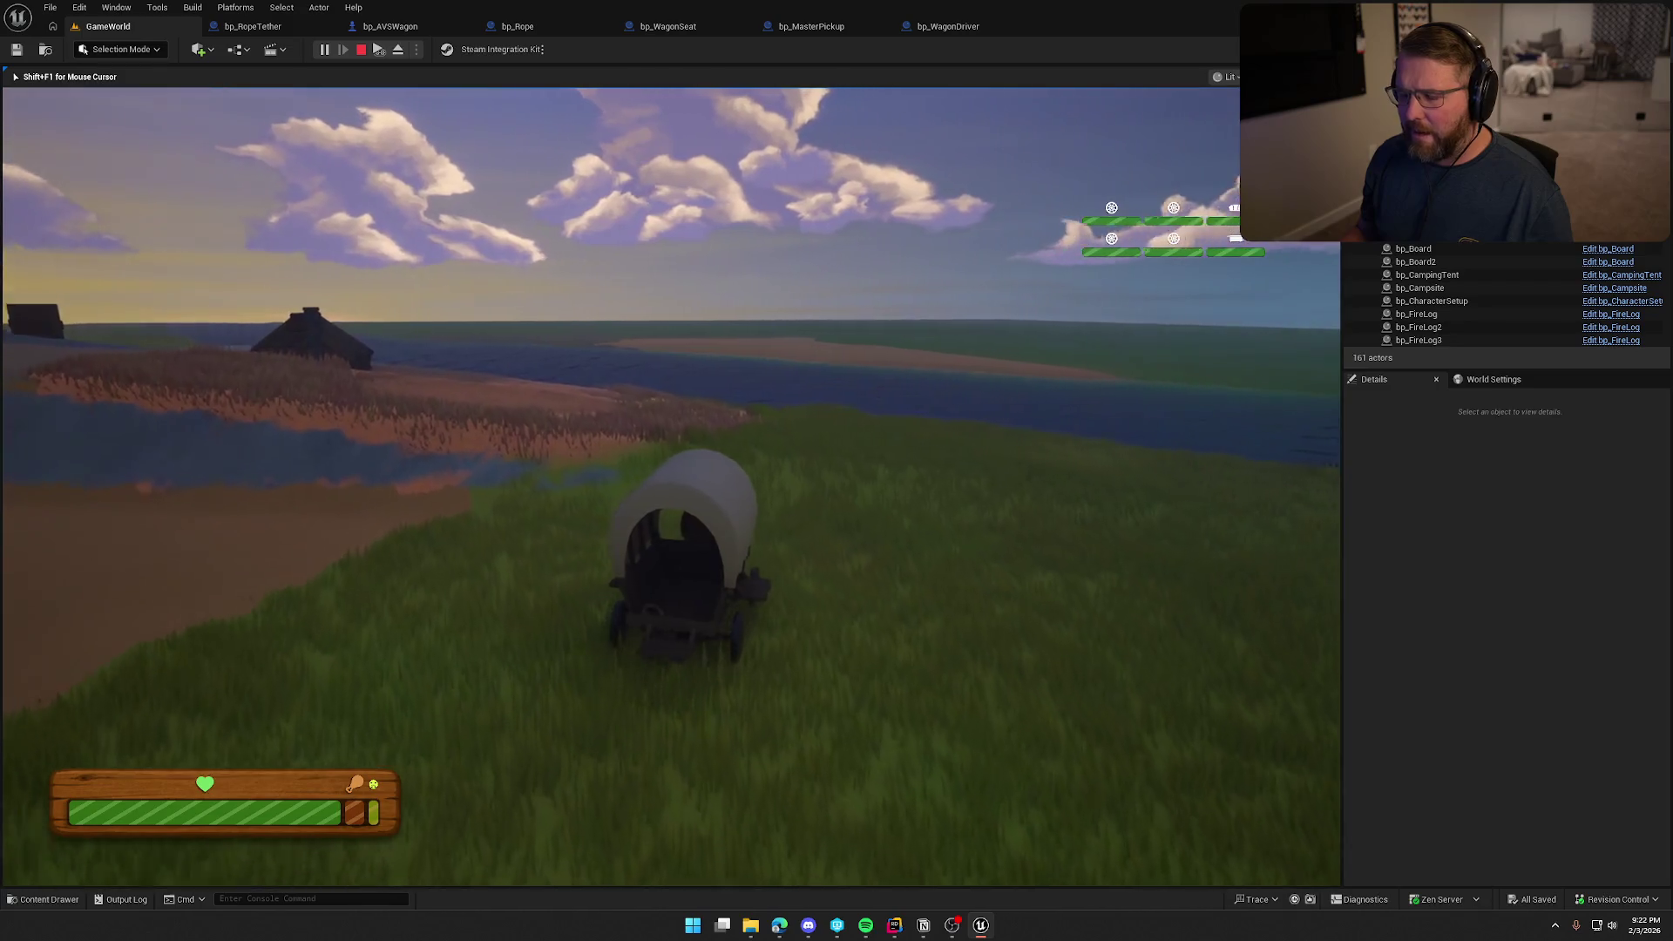
{"action": "key", "text": "d"}
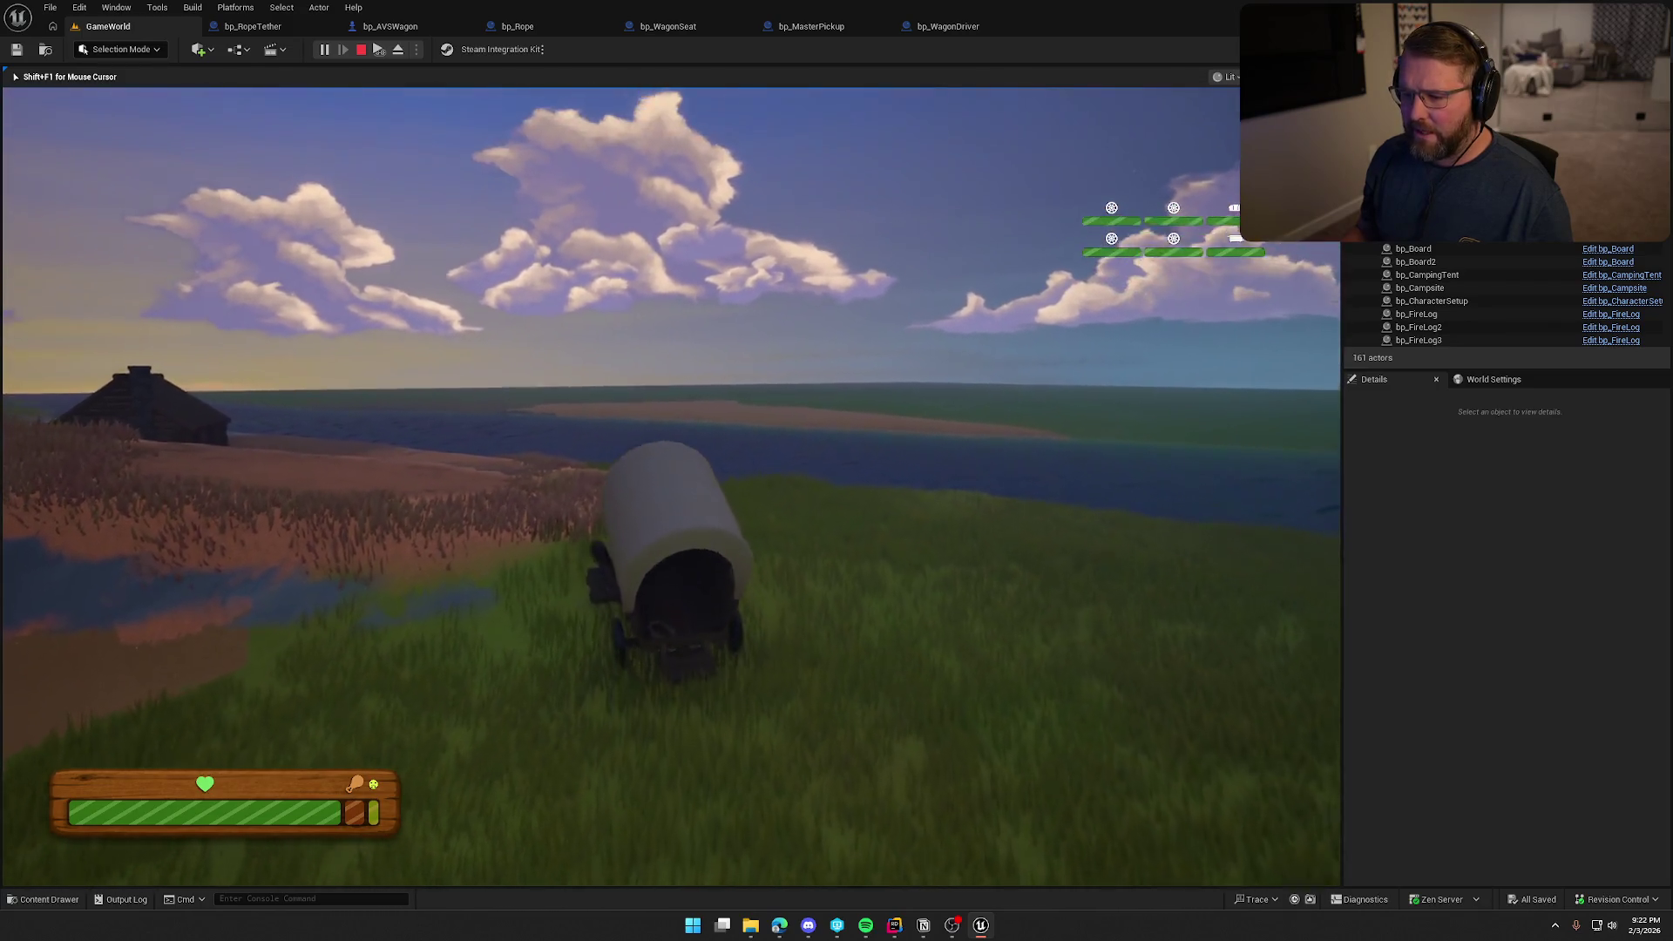
{"action": "key", "text": "a"}
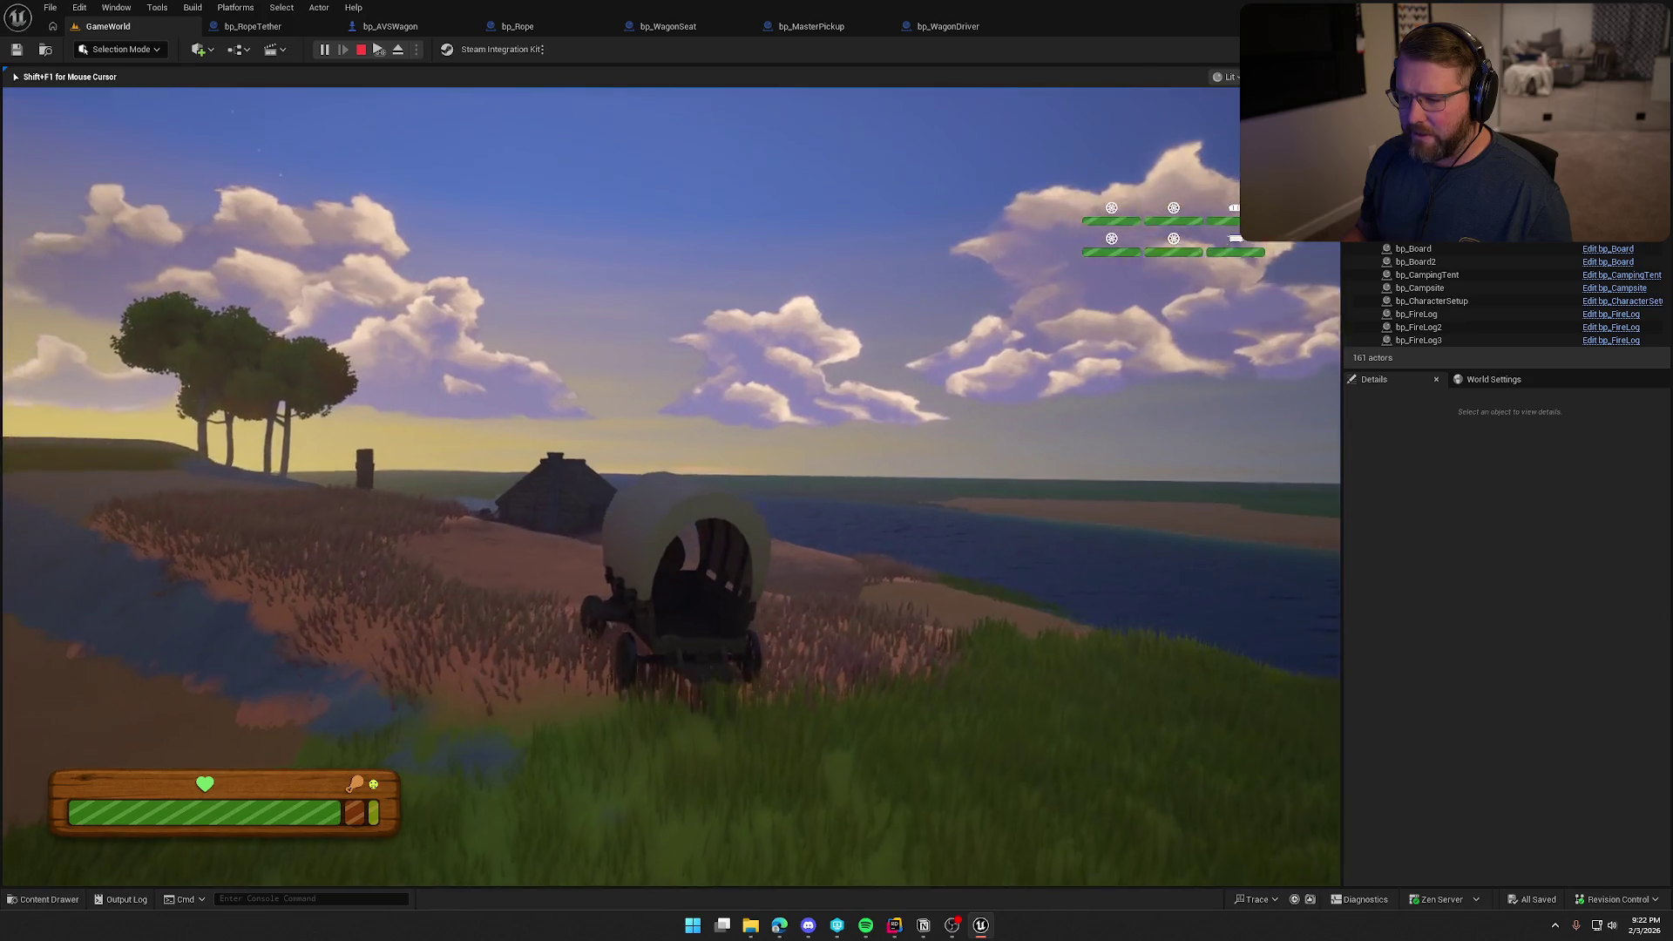
{"action": "key", "text": "a"}
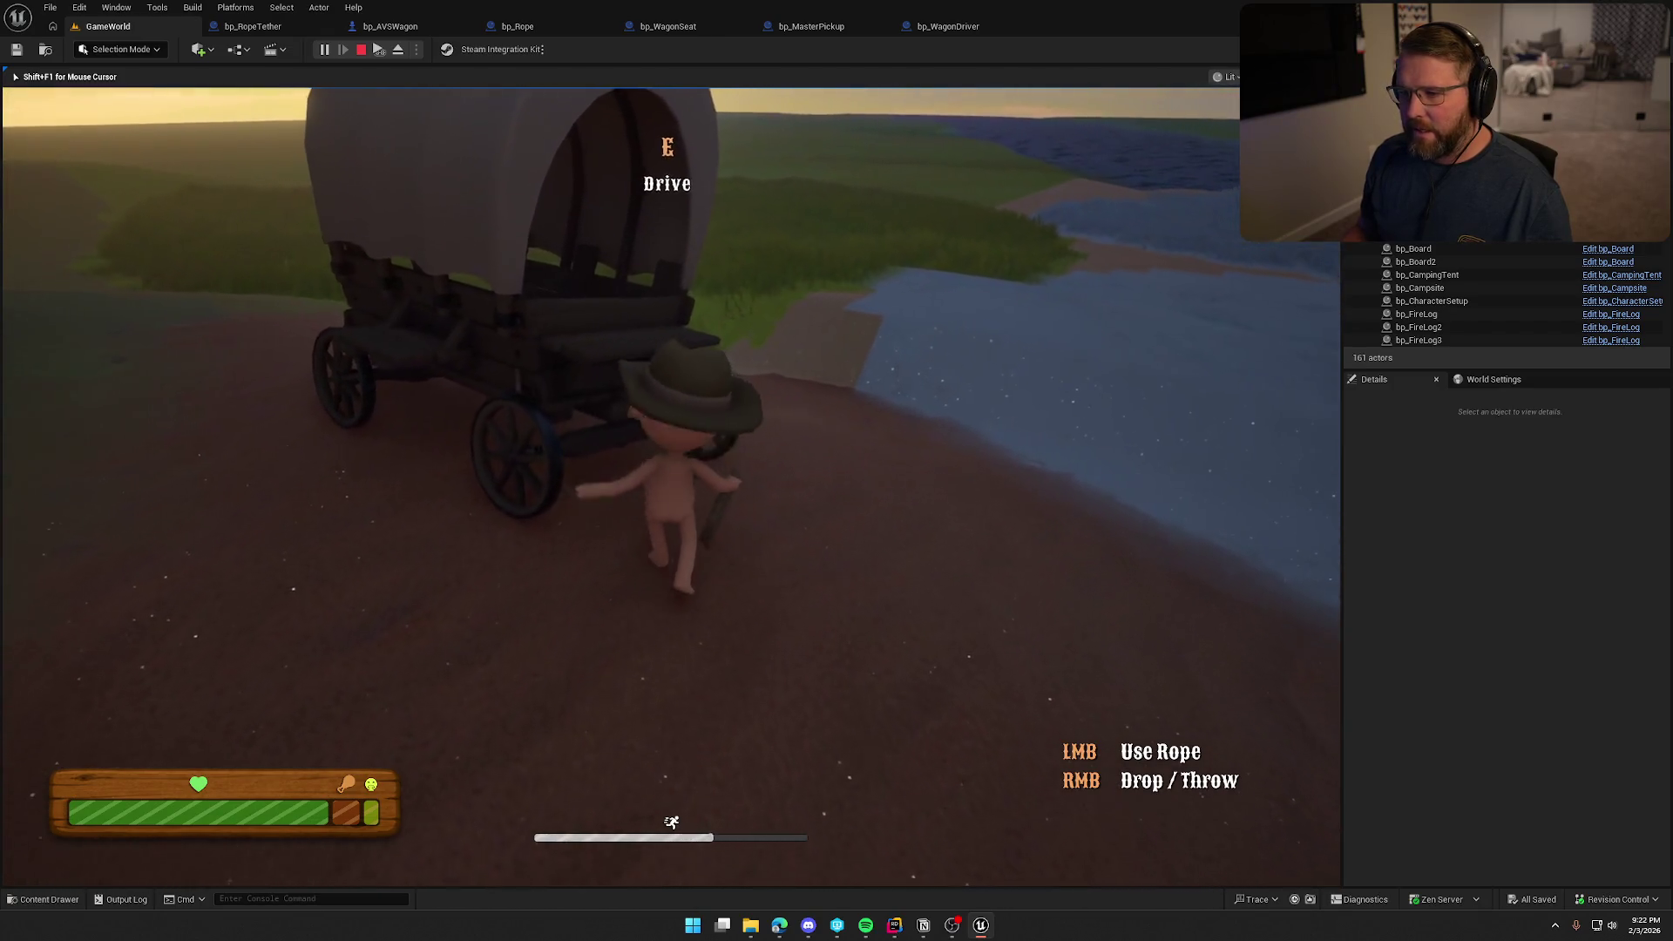
Sit on the wagon, get off, sprint around it with Shift+W/S, and walk back
{"action": "key", "text": "e"}
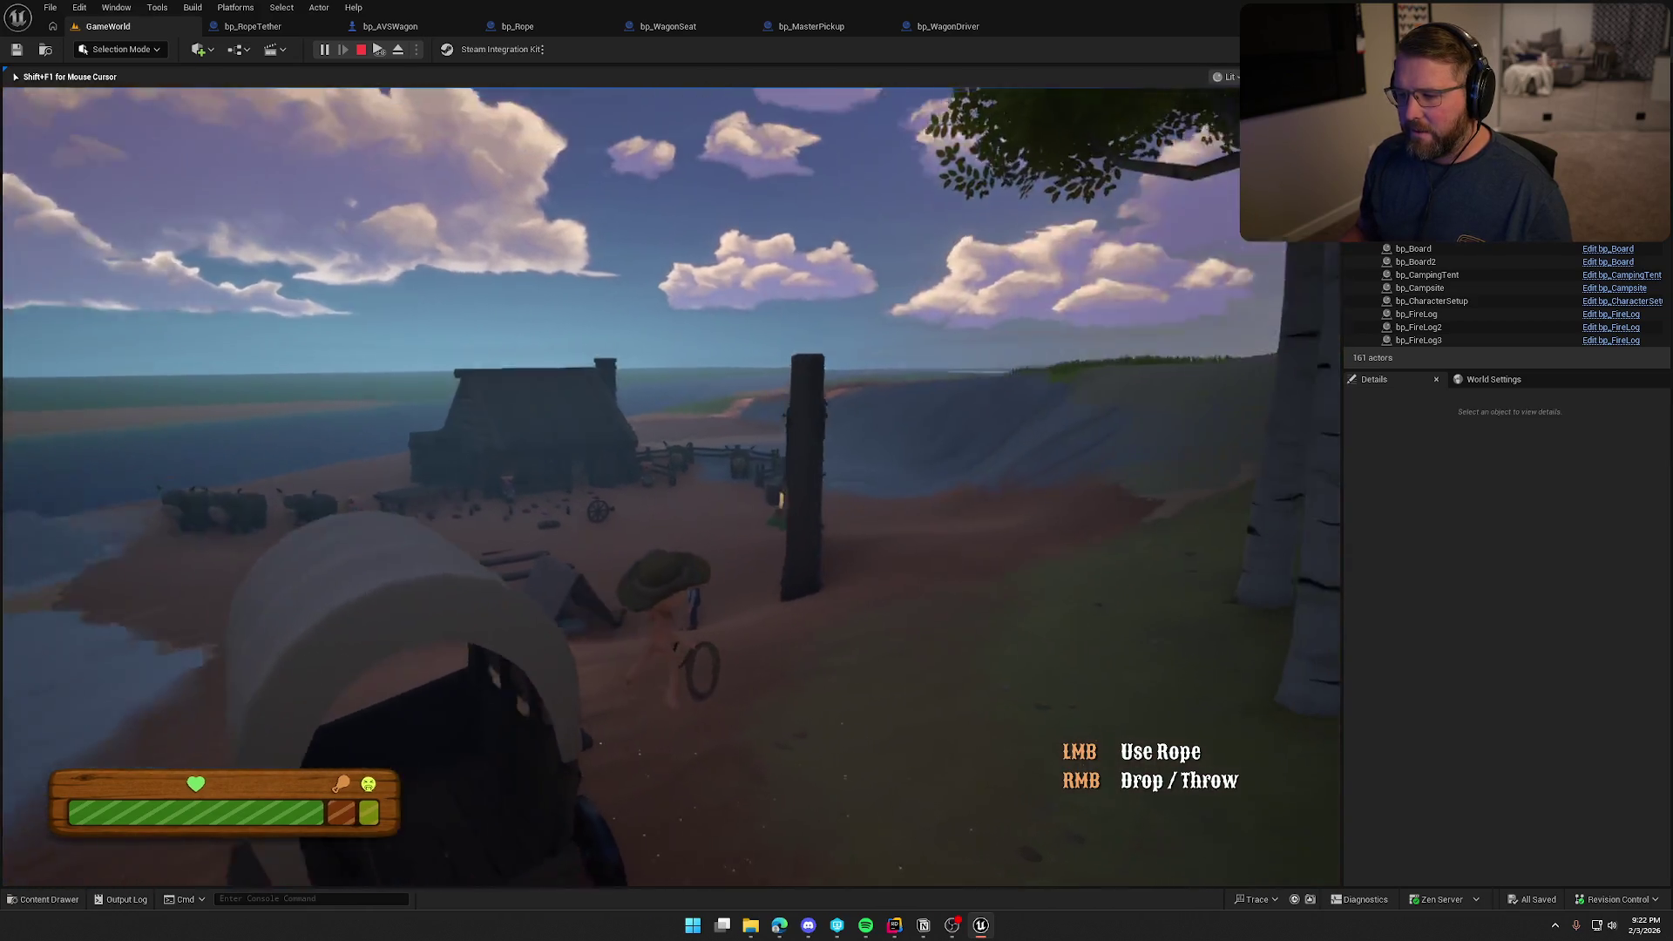
{"action": "key", "text": "e"}
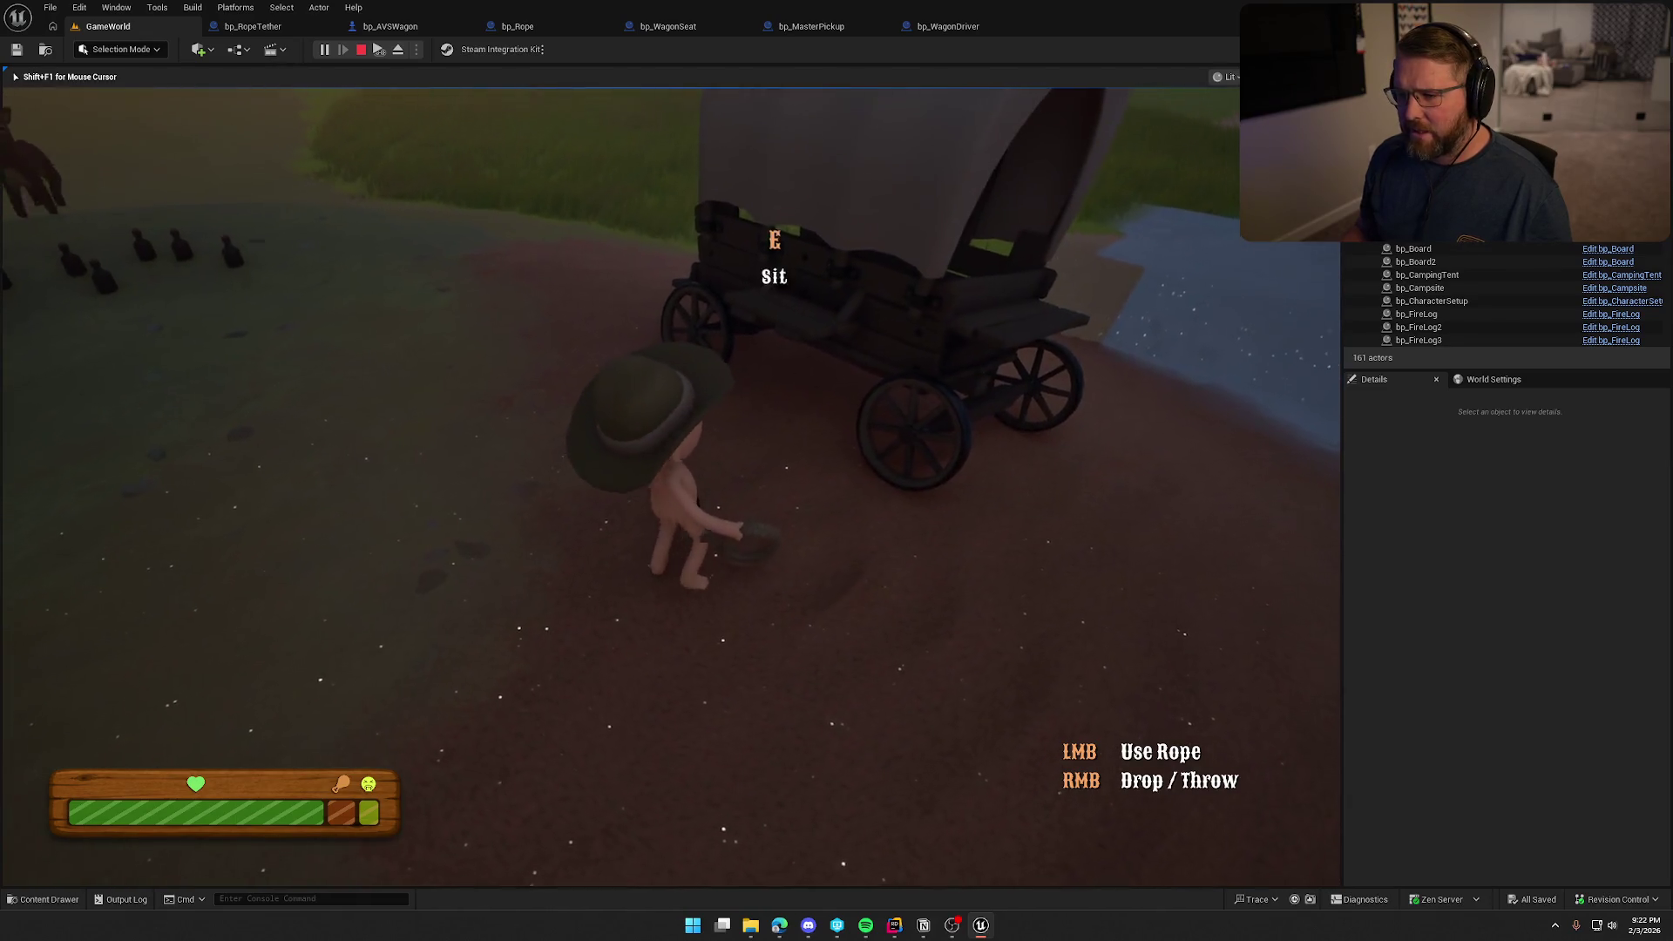
{"action": "key", "text": "e"}
{"action": "key", "text": "e"}
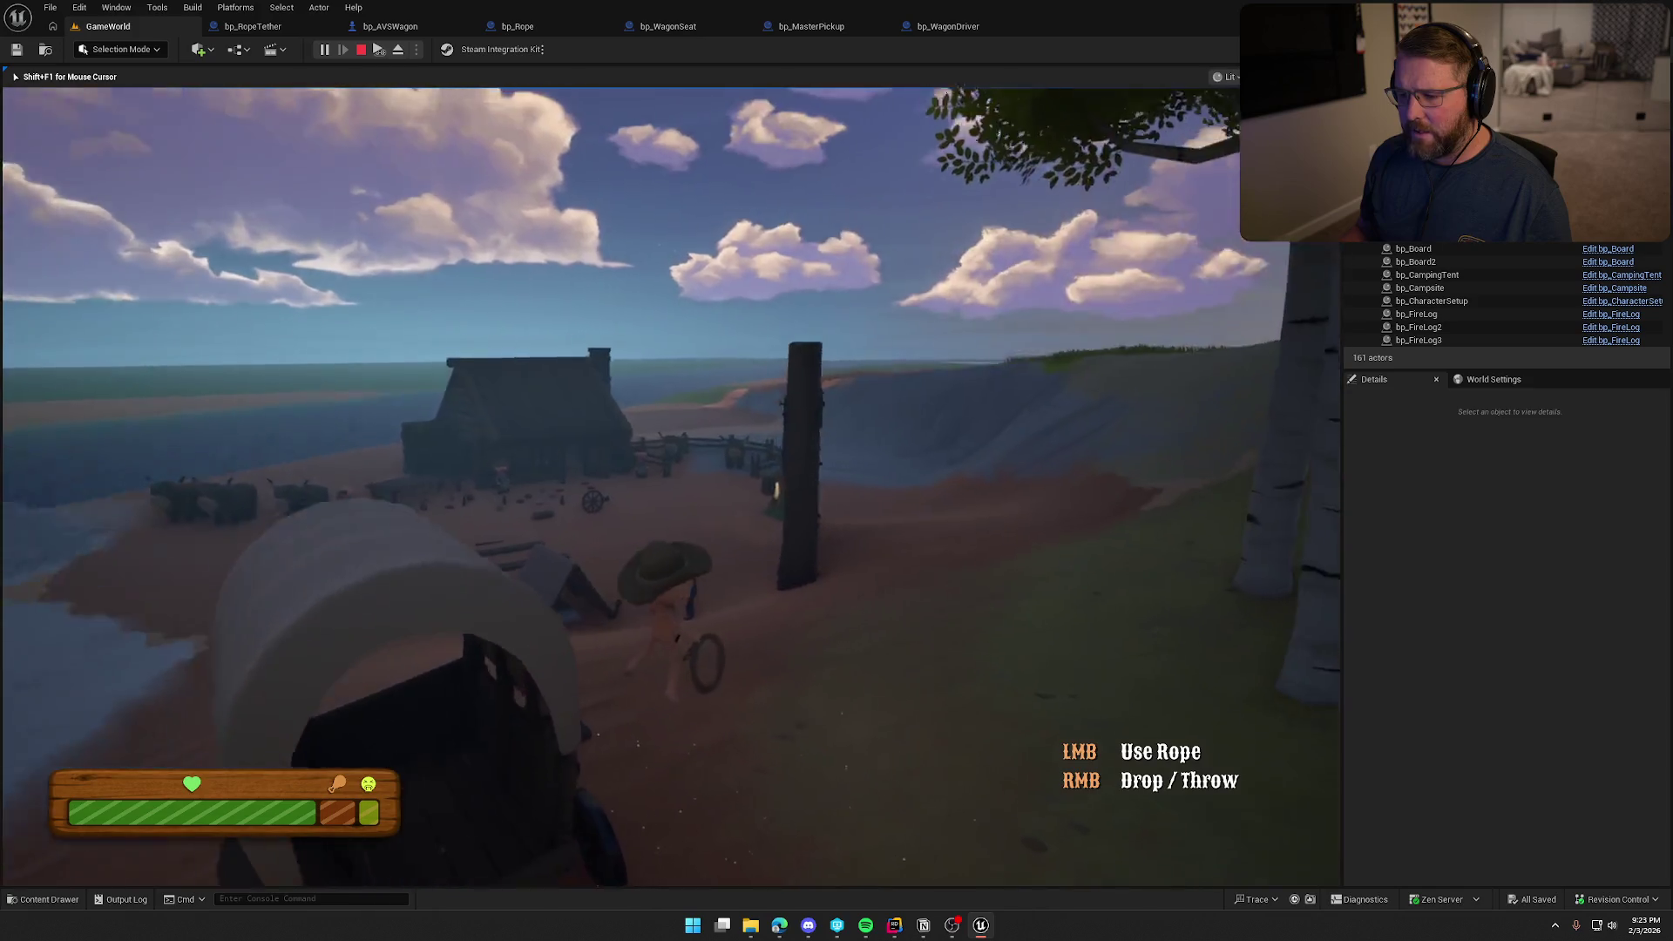
{"action": "key", "text": "shift+w"}
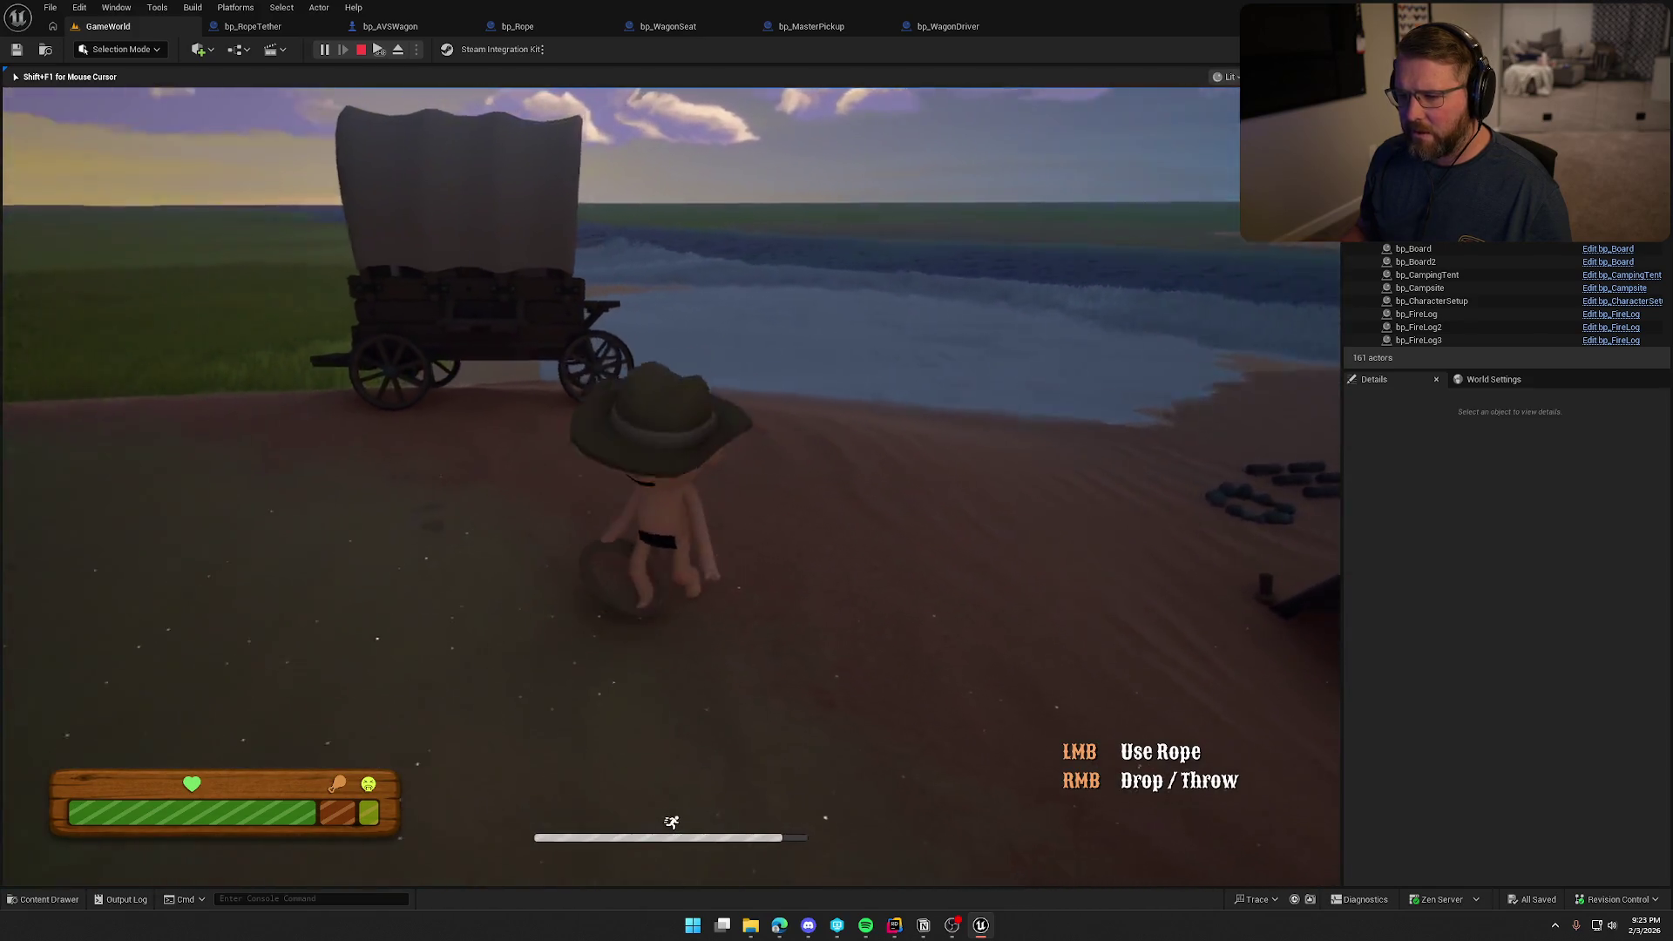
{"action": "key", "text": "shift+w"}
{"action": "key", "text": "shift+s"}
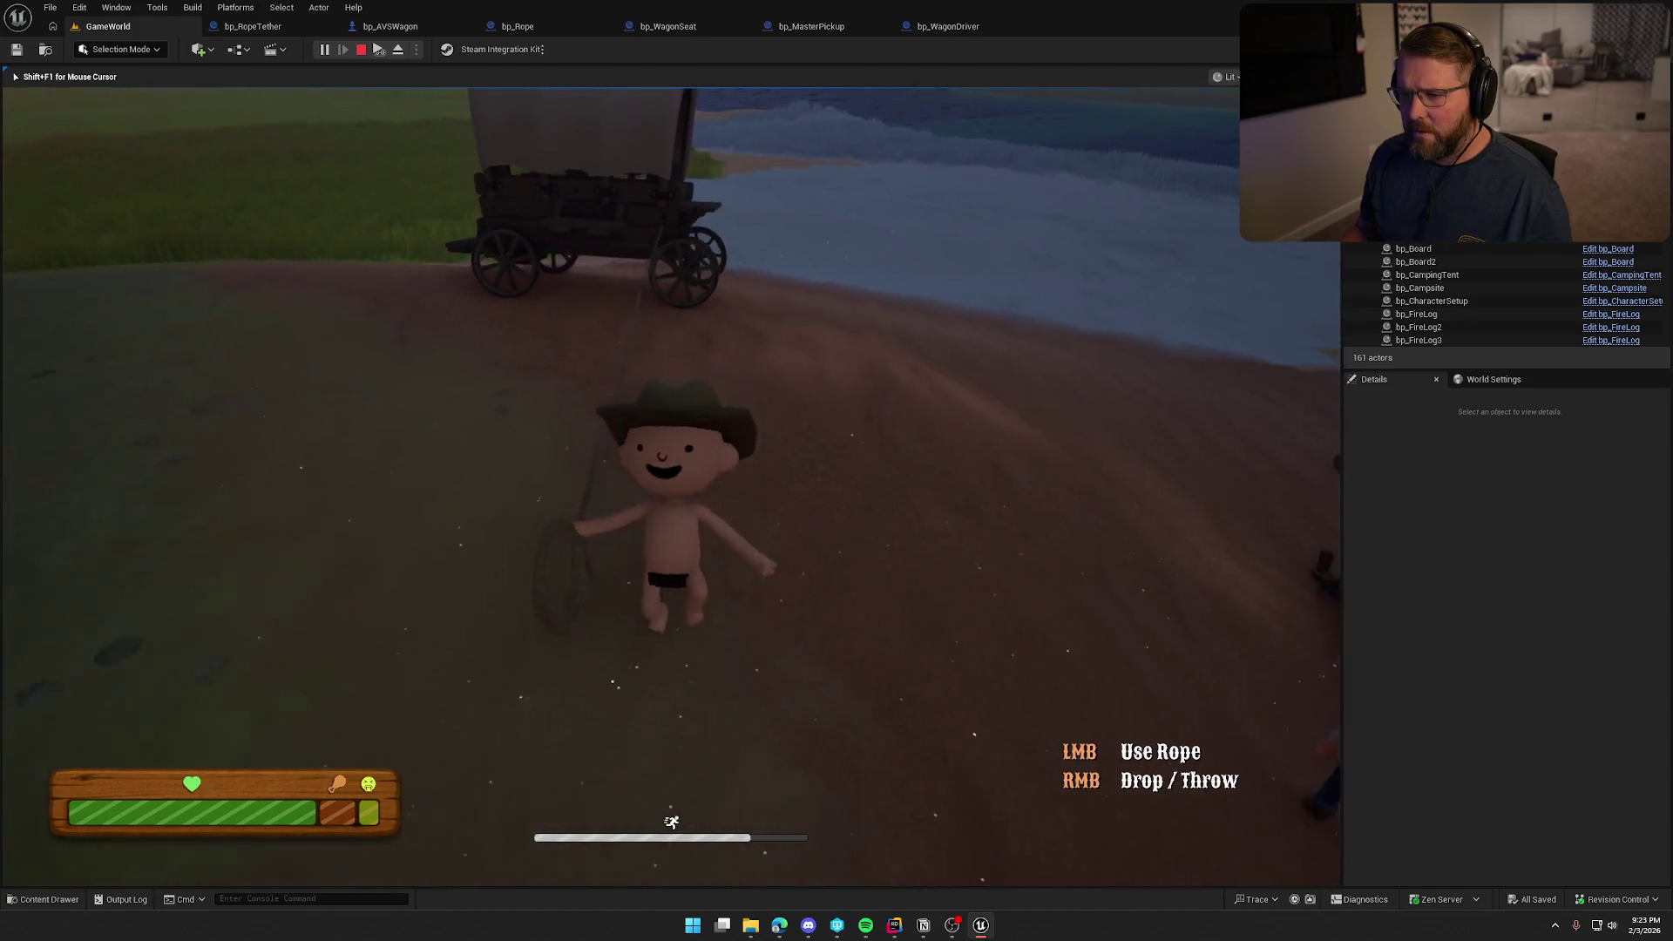
{"action": "key", "text": "w"}
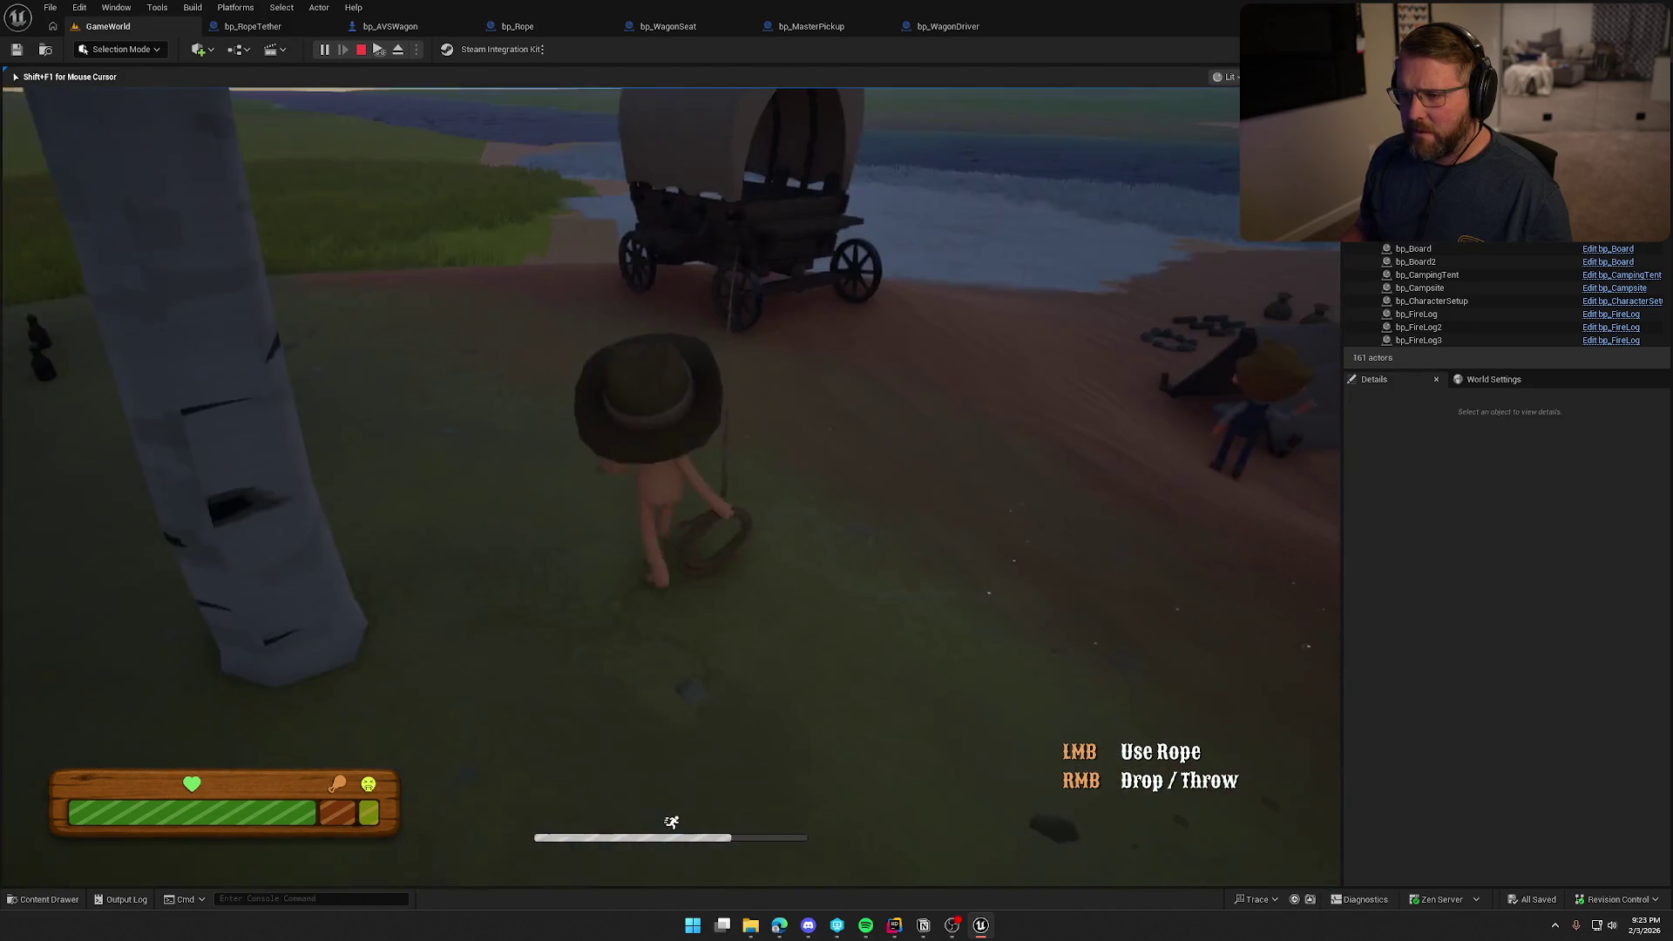
Walk up behind the wagon to its seat and end the playtest
{"action": "key", "text": "w"}
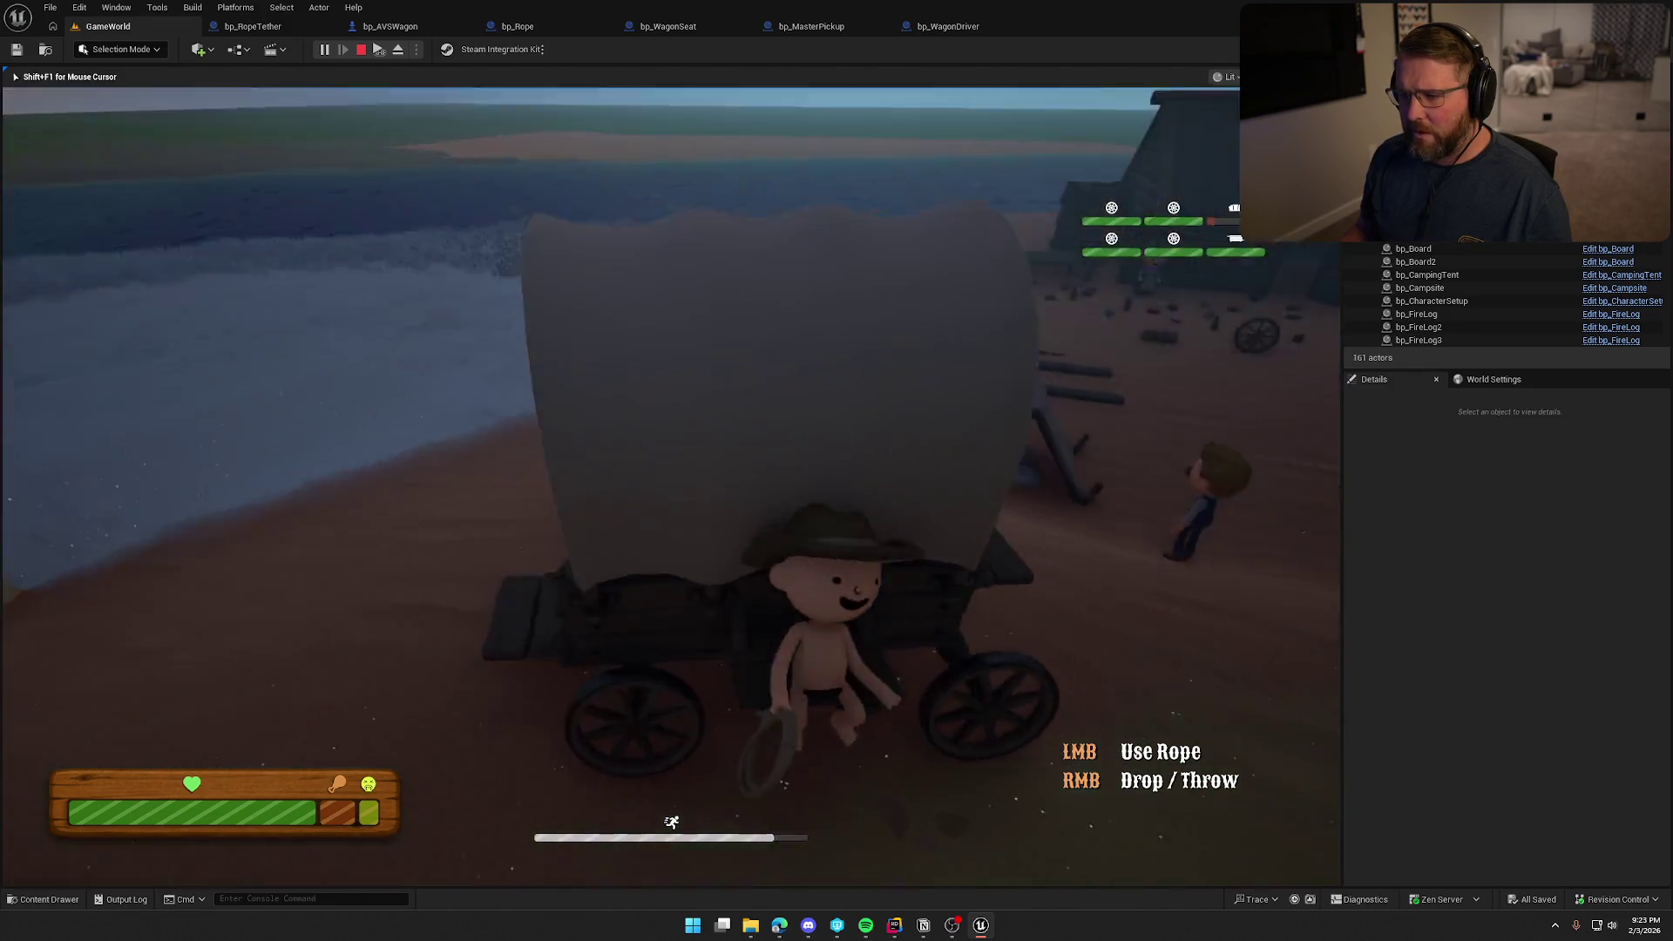
{"action": "key", "text": "w"}
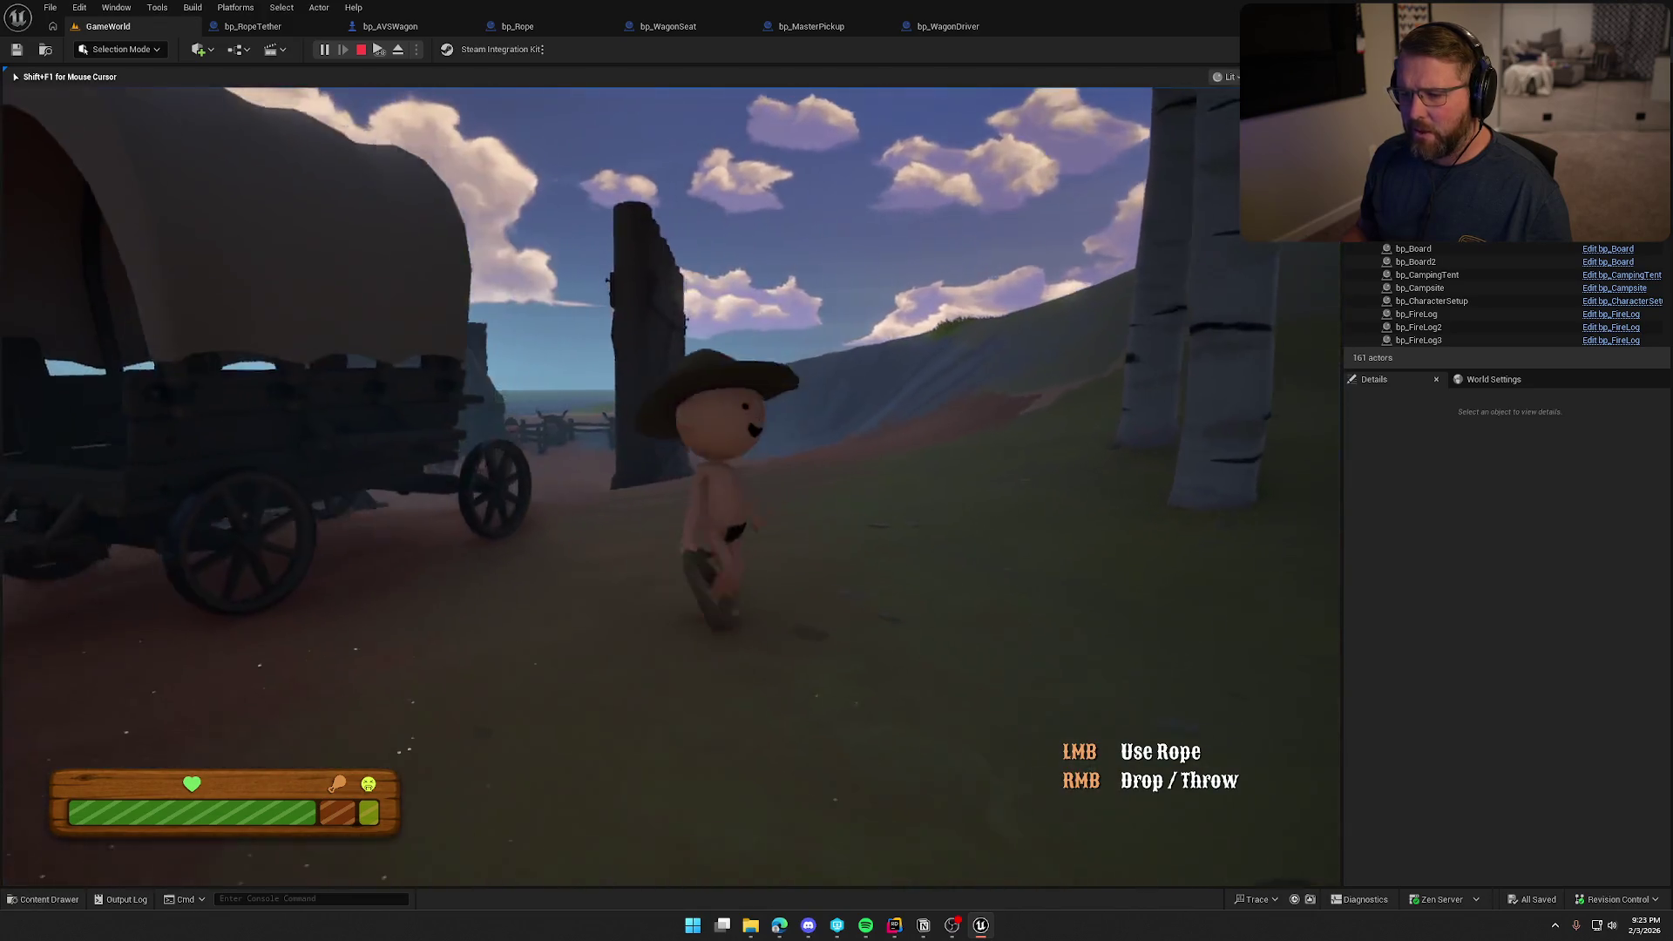
{"action": "key", "text": "Escape"}
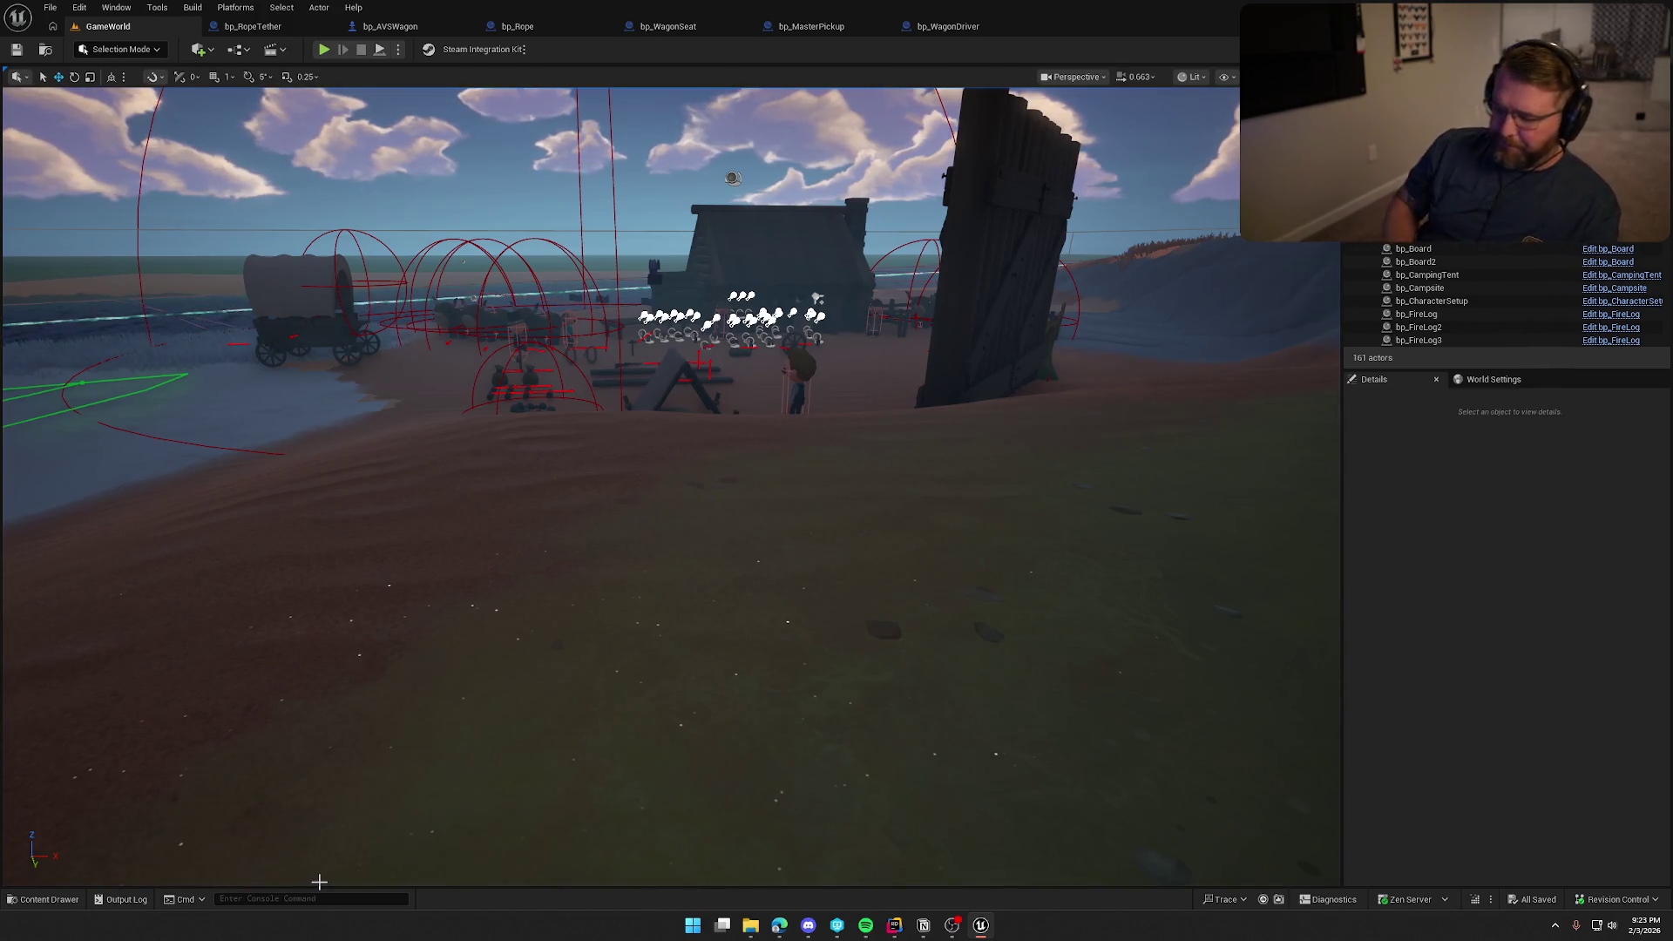
Switch to Game View and fly over the camp to the cabin, wagon and cattle
{"action": "key", "text": "g"}
{"action": "left_click_drag", "start_coordinate": [761, 722], "coordinate": [761, 601]}
{"action": "mouse_move", "coordinate": [763, 659]}
{"action": "left_mouse_down"}
{"action": "mouse_move", "coordinate": [763, 636]}
{"action": "mouse_move", "coordinate": [762, 680]}
{"action": "mouse_move", "coordinate": [762, 660]}
{"action": "left_mouse_up"}
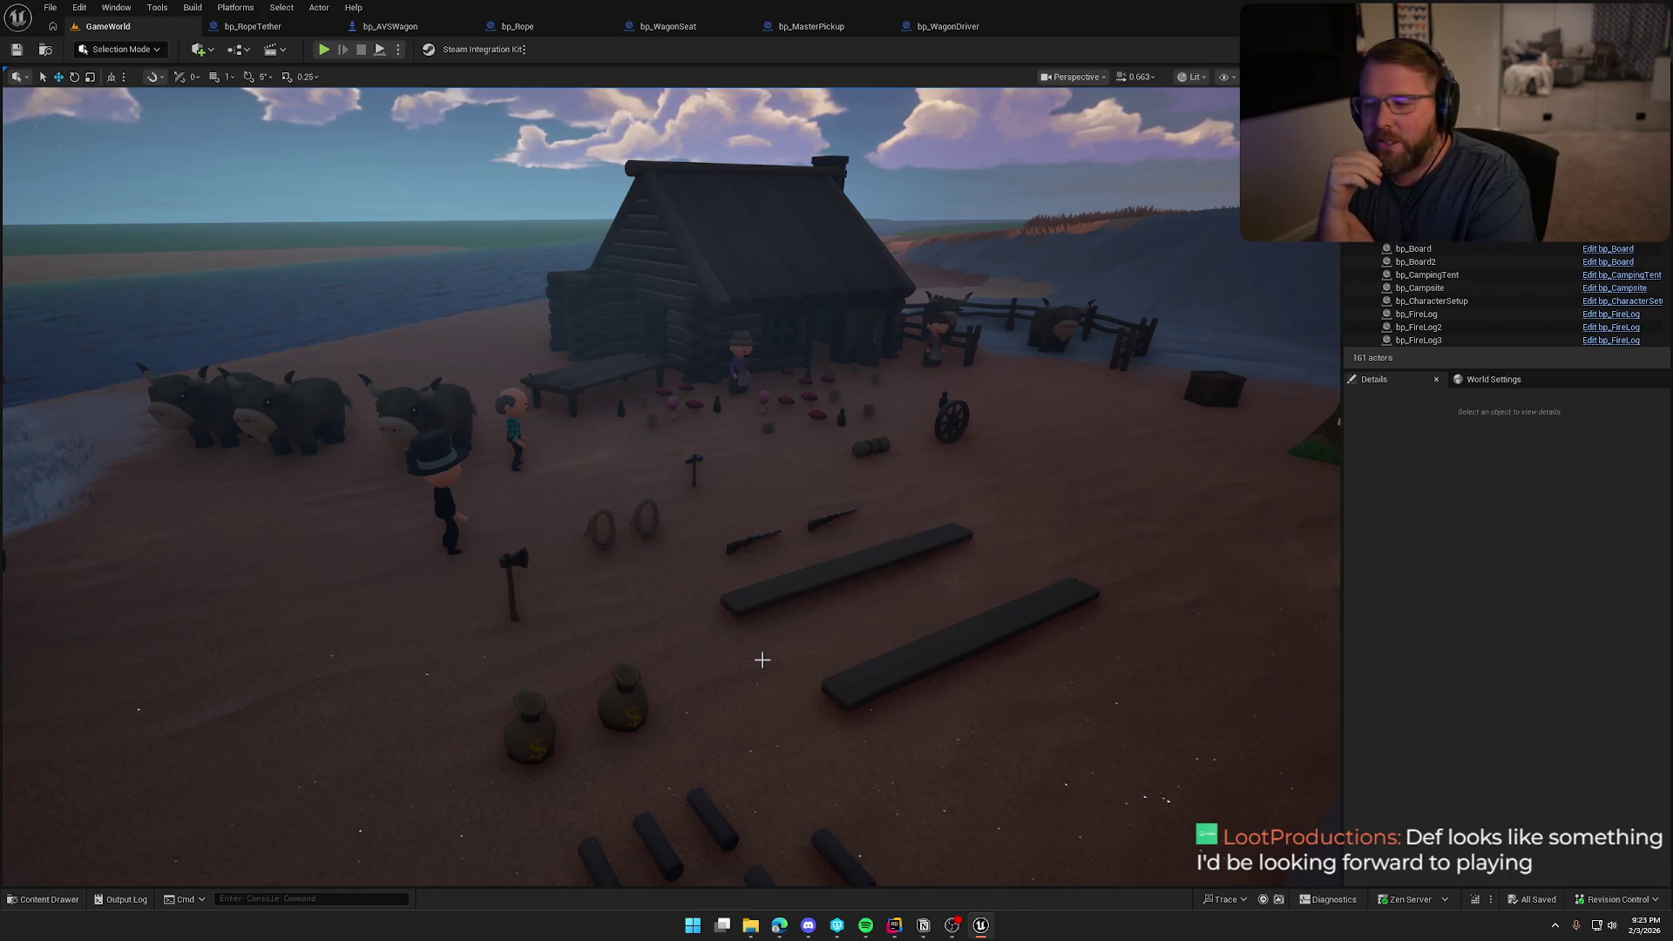
{"action": "left_click_drag", "start_coordinate": [762, 659], "coordinate": [789, 628]}
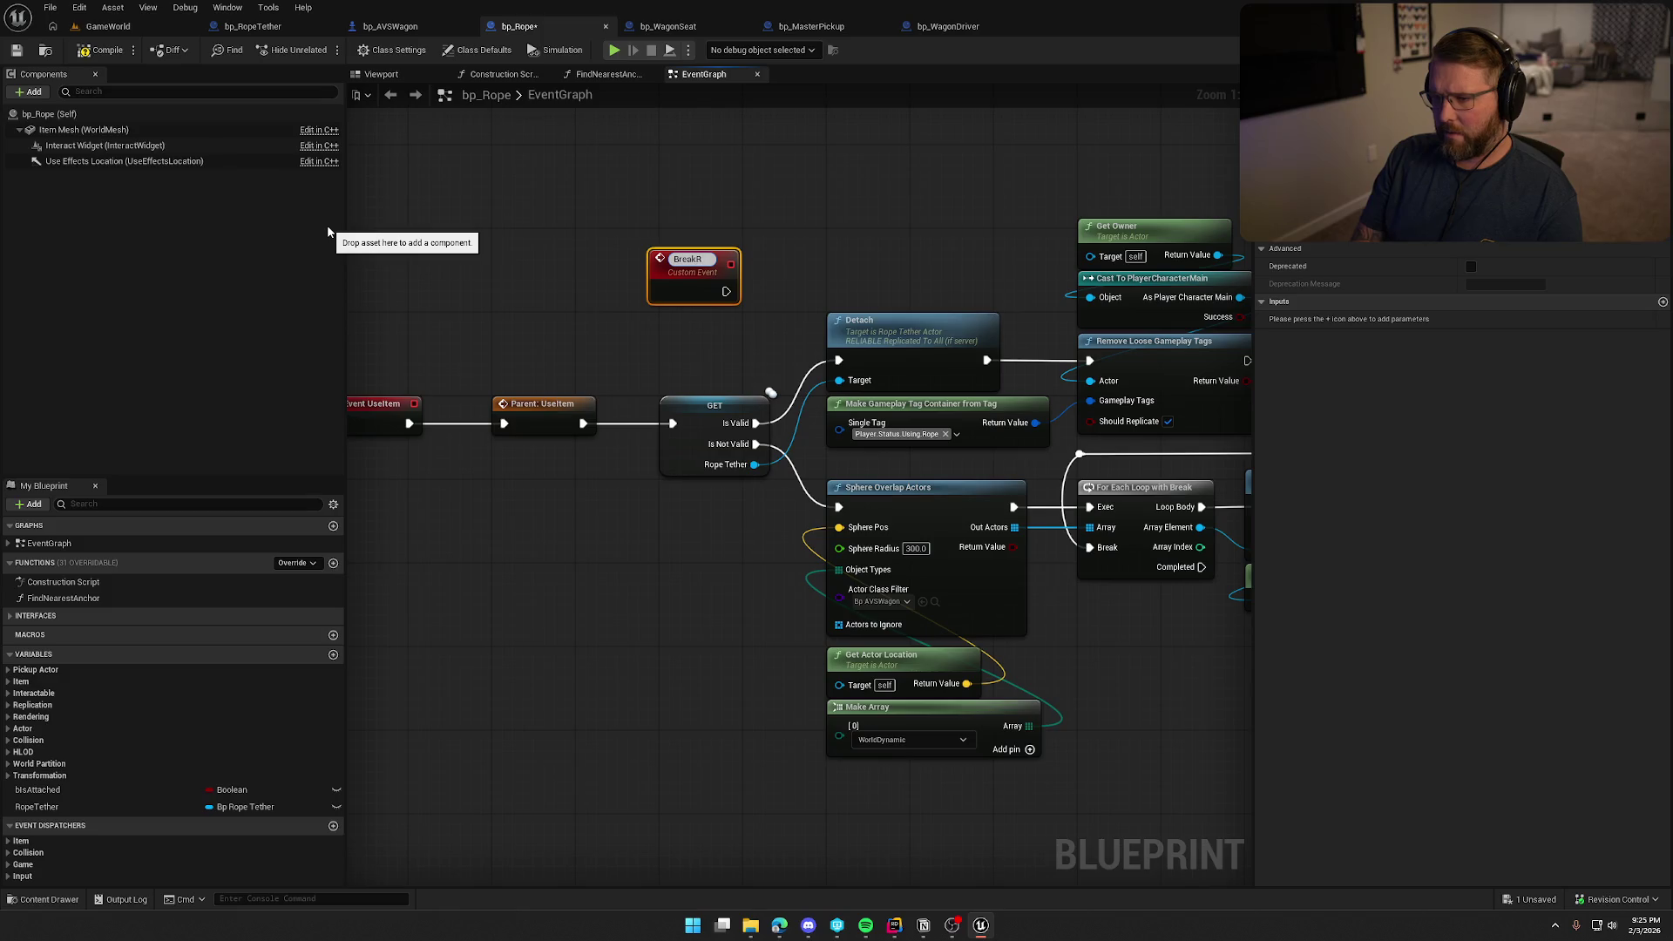
Name the custom event BreakRope, wire it into Detach, save bp_Rope, then switch to bp_WagonSeat
{"action": "key", "text": "Return"}
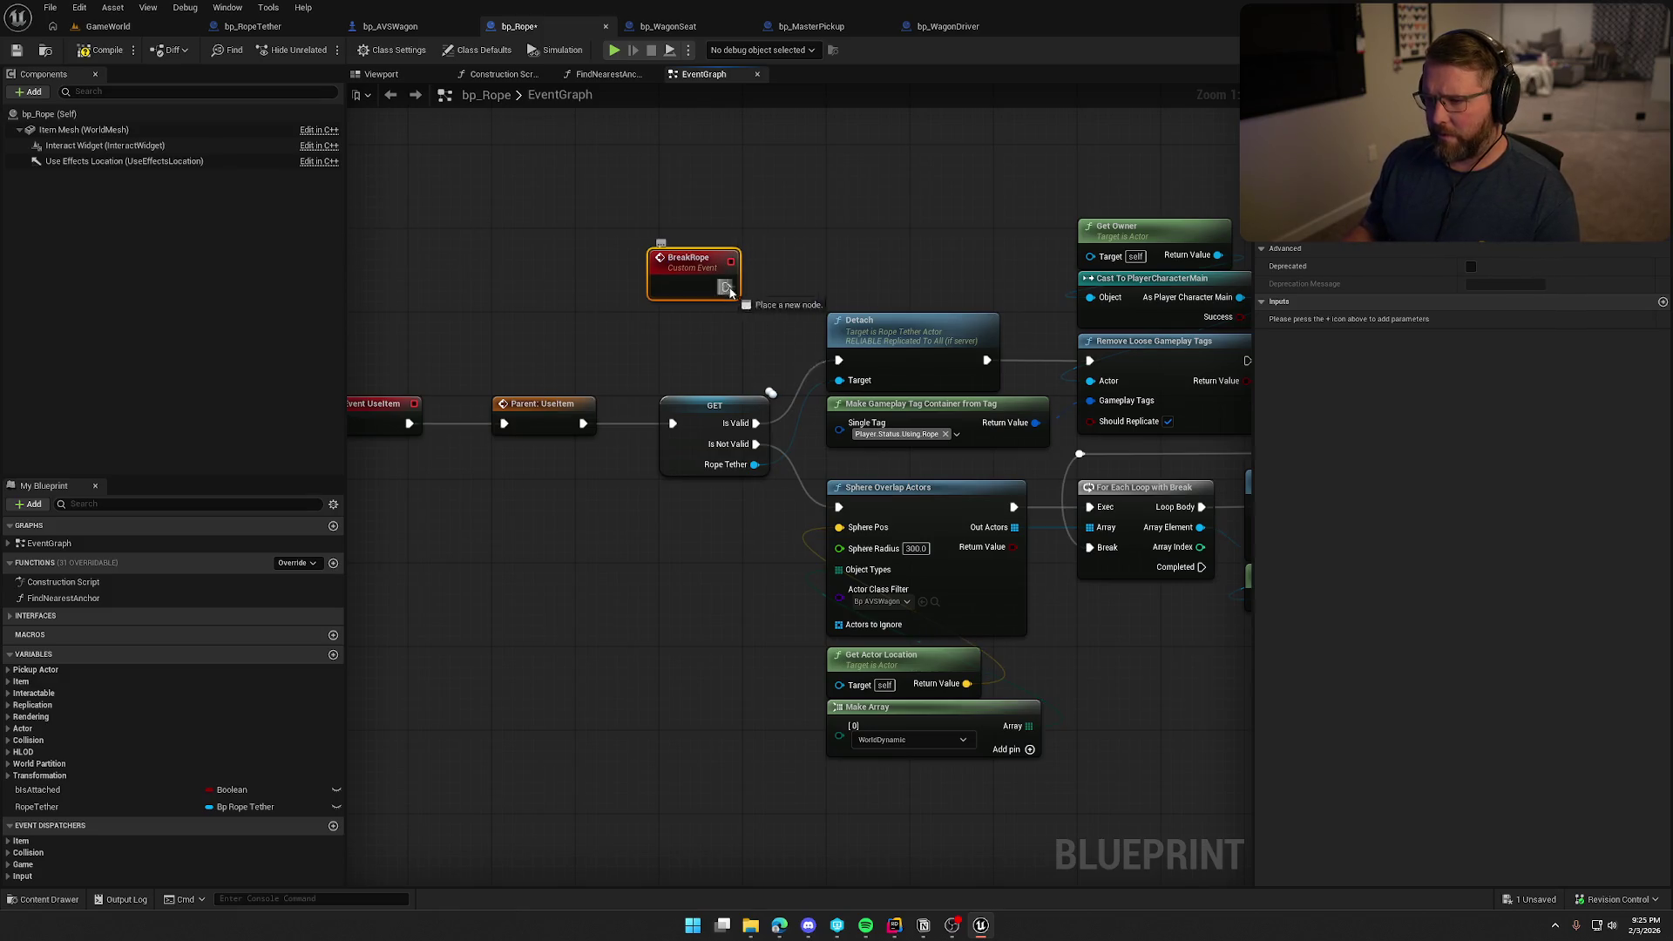
{"action": "left_click_drag", "start_coordinate": [847, 367], "coordinate": [839, 359]}
{"action": "left_click", "coordinate": [882, 248]}
{"action": "left_click_drag", "start_coordinate": [710, 295], "coordinate": [722, 360]}
{"action": "left_click", "coordinate": [711, 275]}
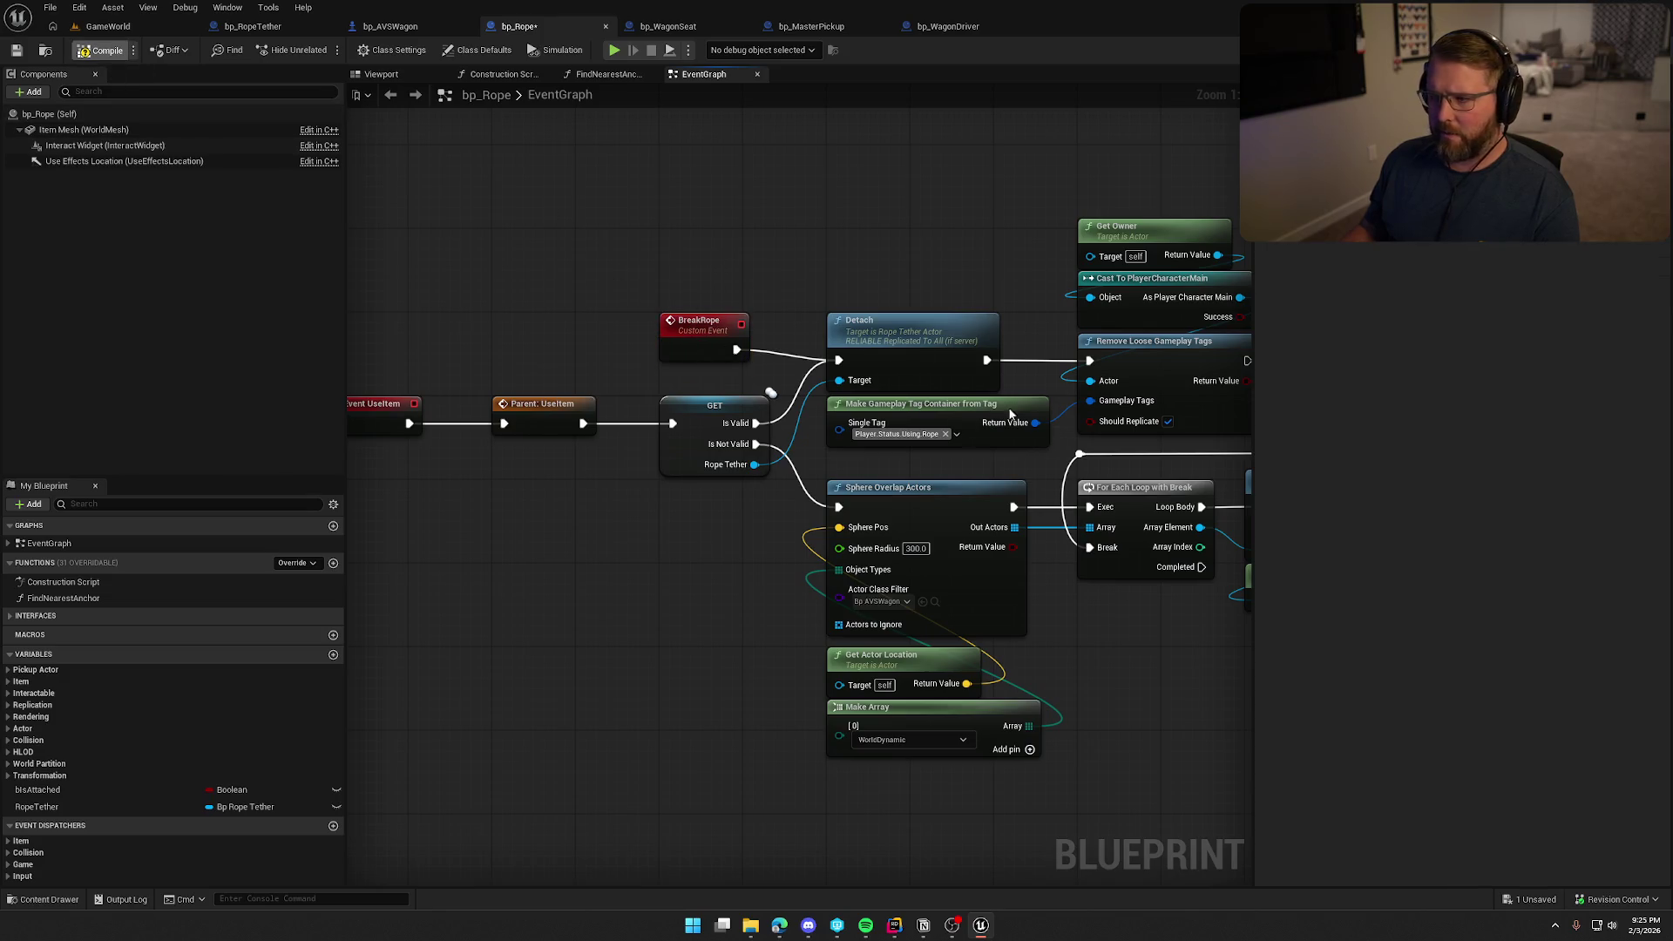
{"action": "key", "text": "ctrl+s"}
{"action": "left_click_drag", "start_coordinate": [884, 342], "coordinate": [732, 332]}
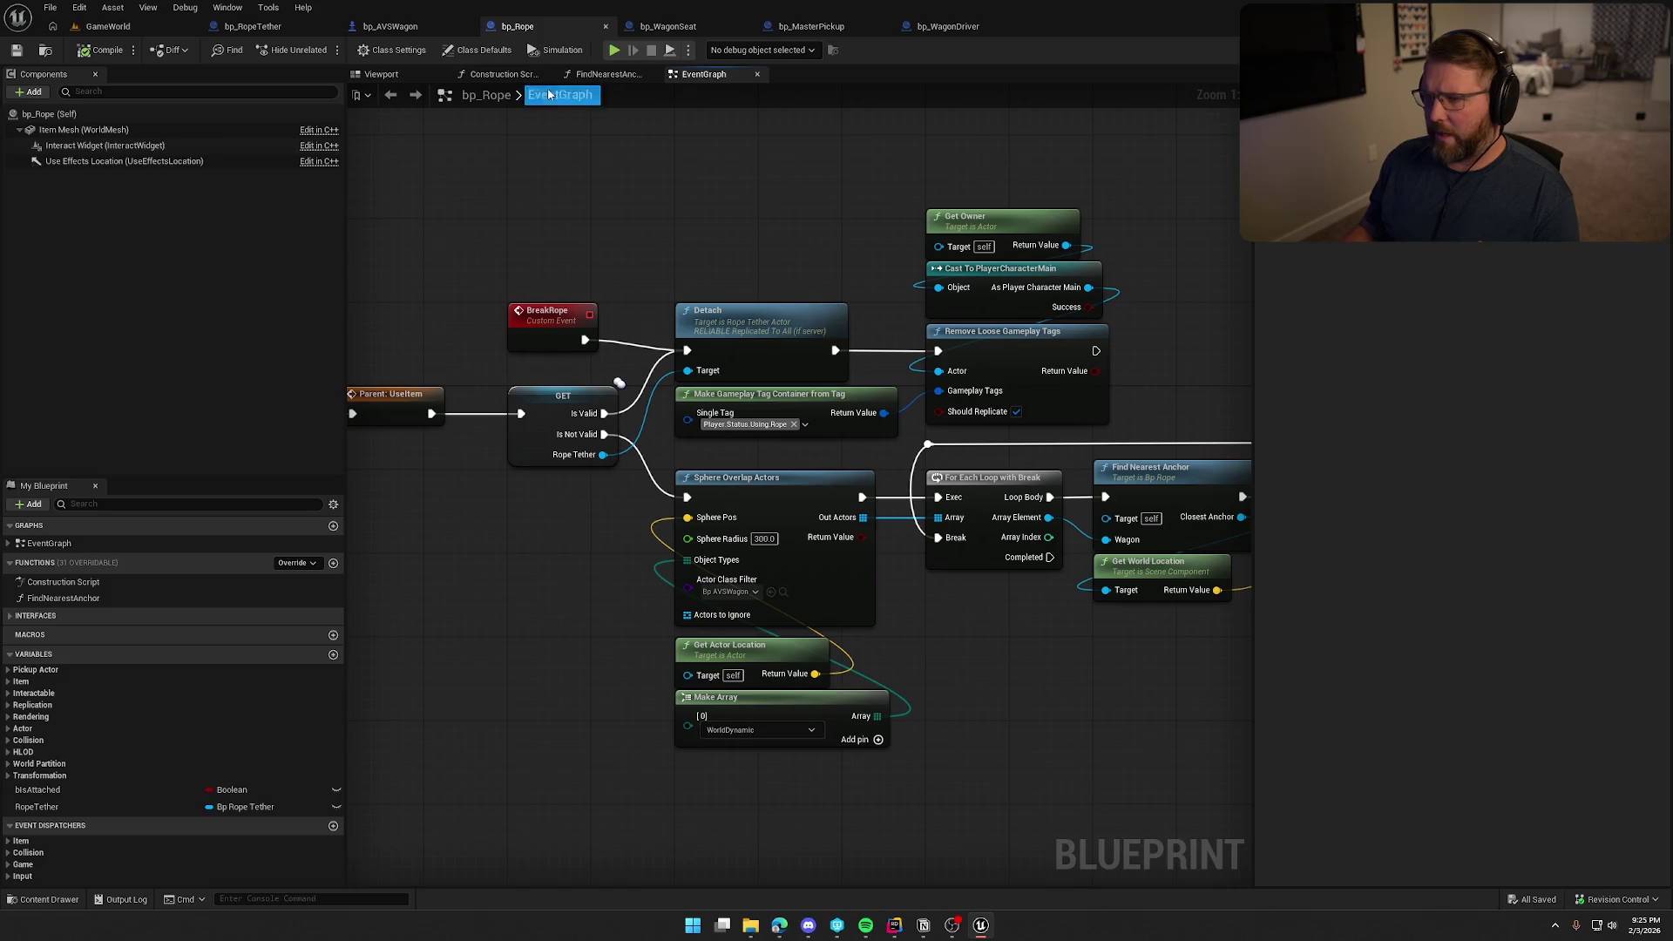
{"action": "left_click", "coordinate": [651, 28]}
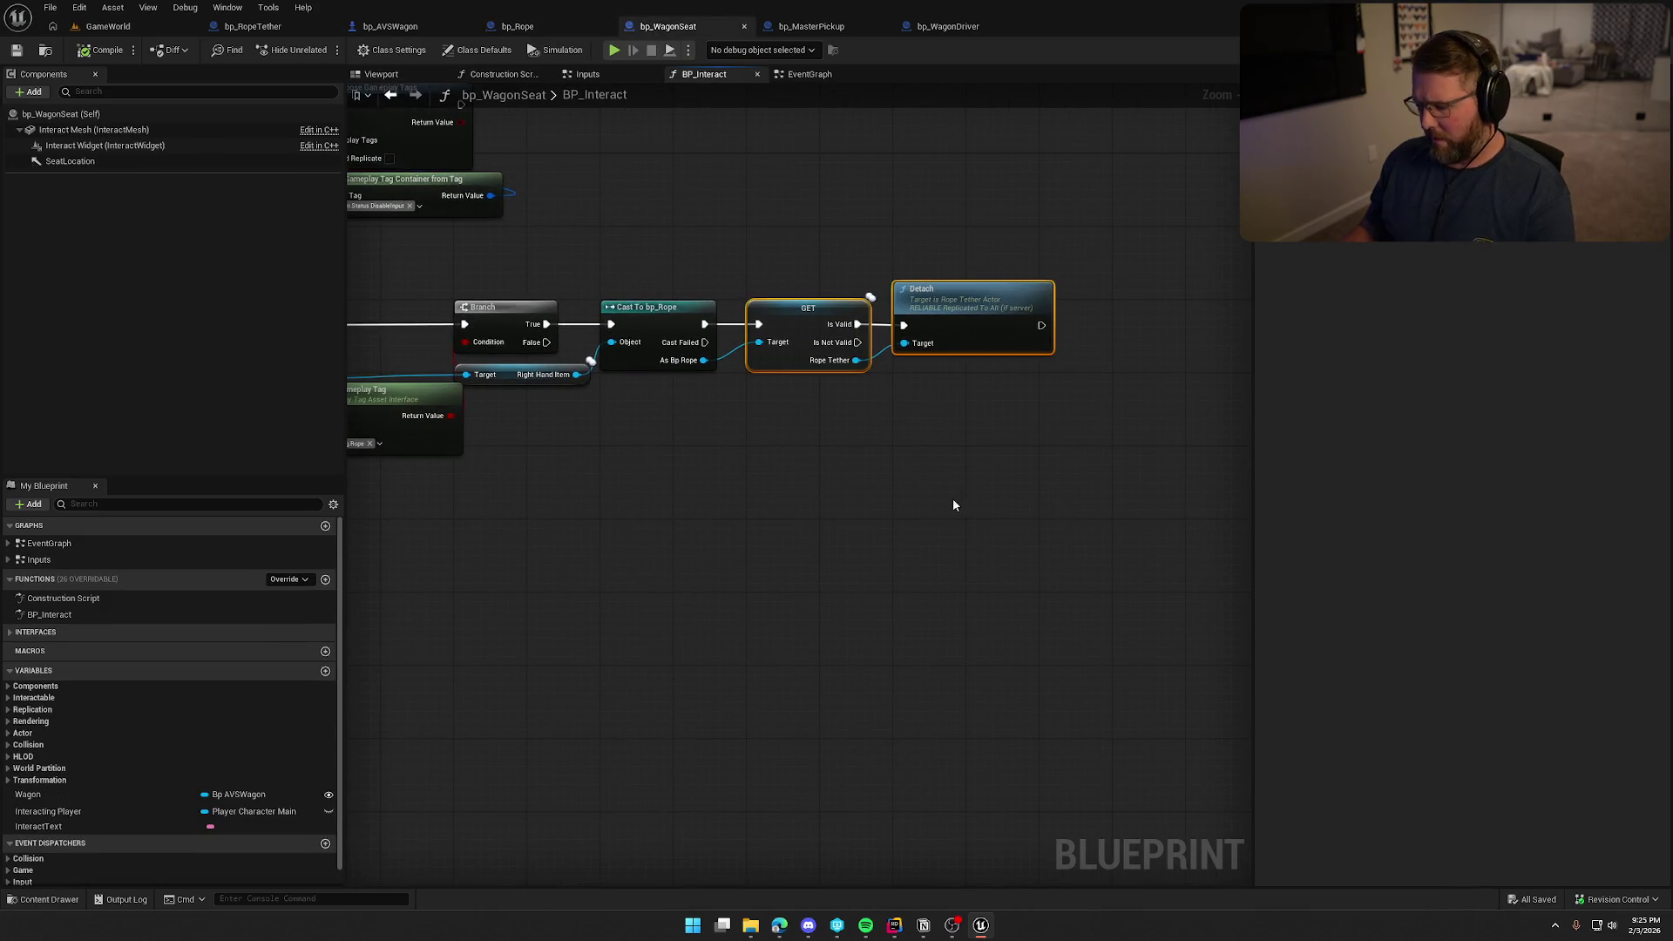
Delete the GET and Detach nodes from bp_WagonSeat's BP_Interact graph
{"action": "key", "text": "Delete"}
{"action": "left_click", "coordinate": [523, 27]}
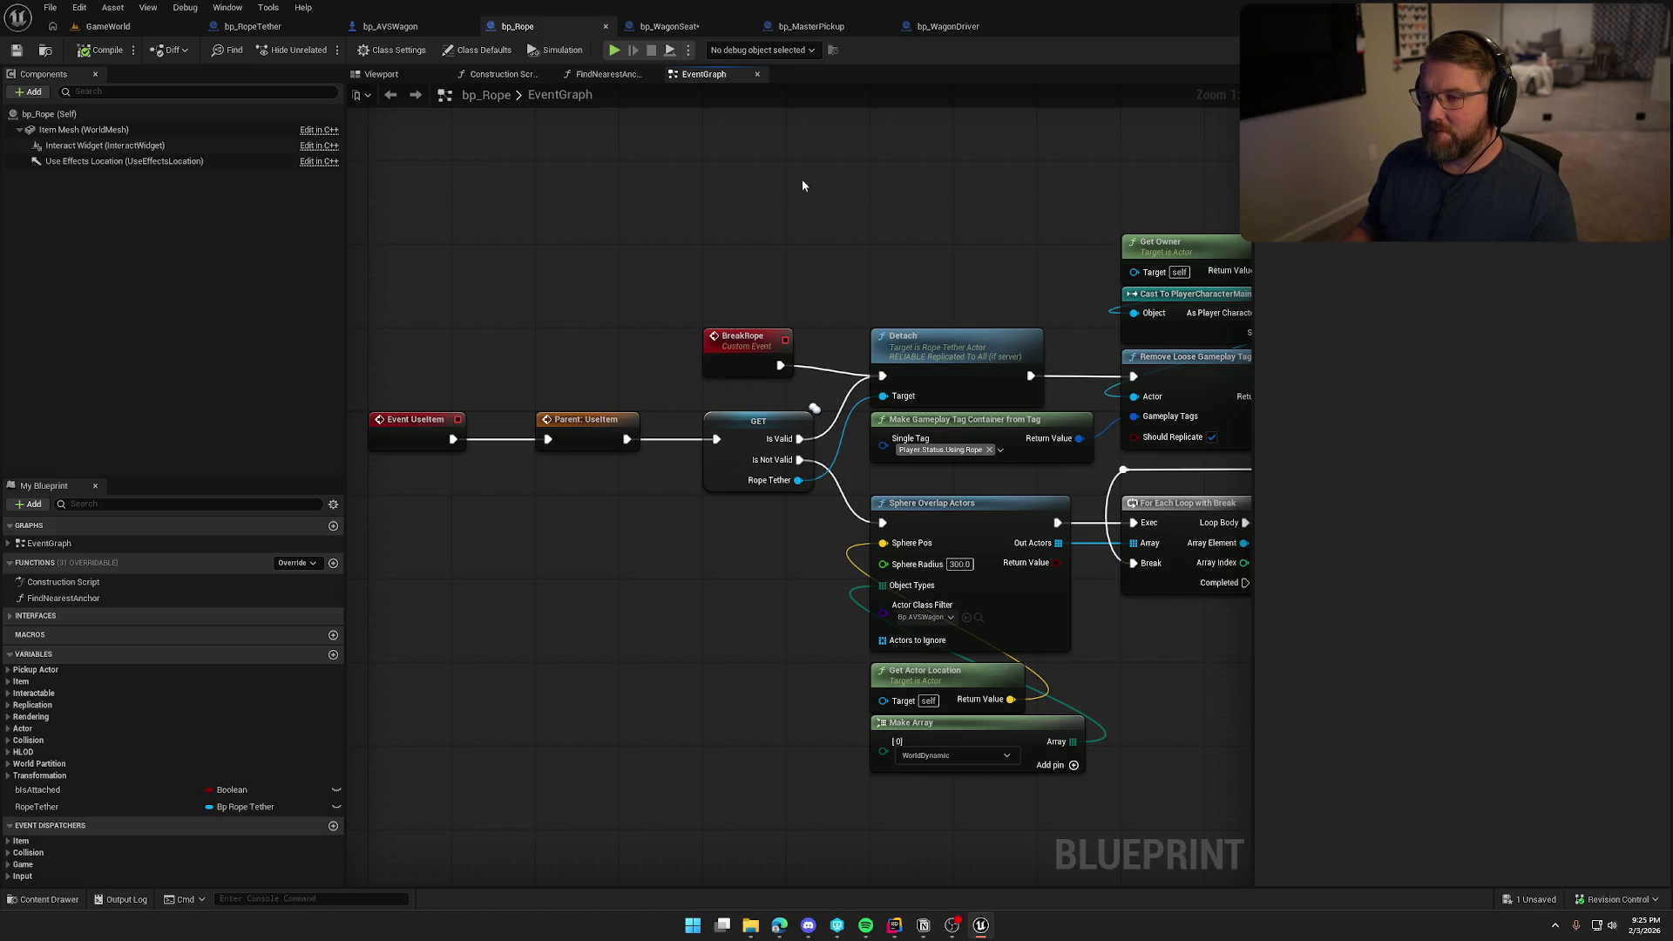
{"action": "left_click", "coordinate": [666, 28]}
Add a Break Rope call from the As Bp Rope output, then return to GameWorld
{"action": "mouse_move", "coordinate": [693, 322]}
{"action": "left_mouse_down"}
{"action": "mouse_move", "coordinate": [969, 456]}
{"action": "mouse_move", "coordinate": [1130, 442]}
{"action": "left_mouse_up"}
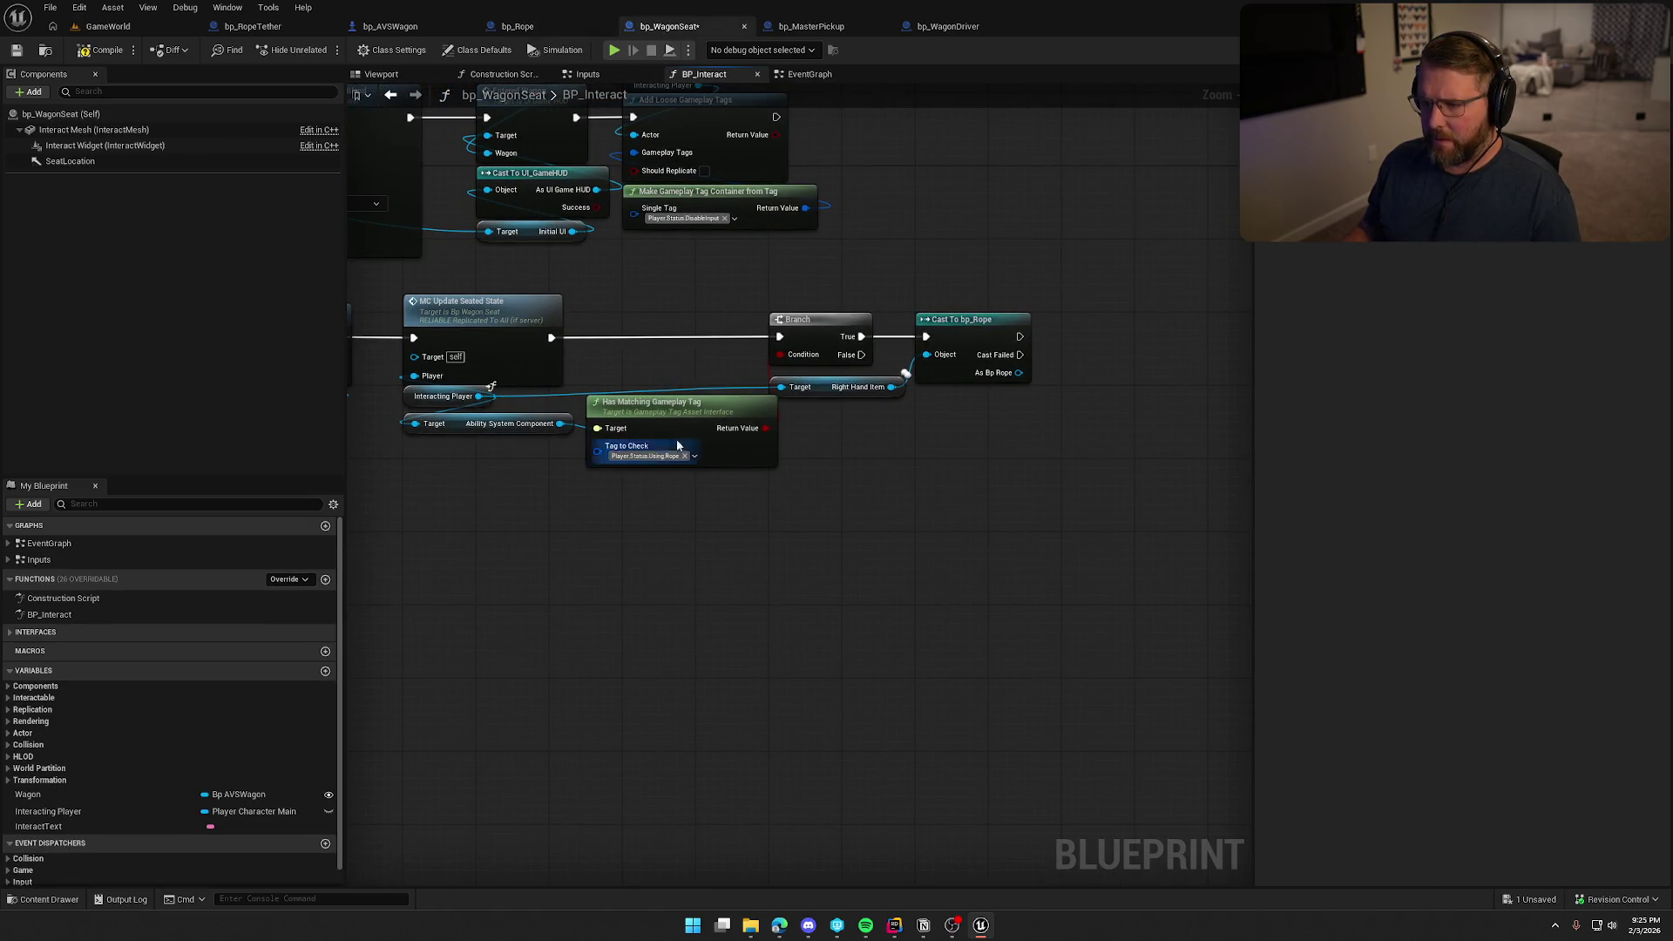
{"action": "left_click_drag", "start_coordinate": [918, 484], "coordinate": [843, 488]}
{"action": "mouse_move", "coordinate": [948, 379]}
{"action": "left_mouse_down"}
{"action": "mouse_move", "coordinate": [809, 385]}
{"action": "mouse_move", "coordinate": [815, 409]}
{"action": "mouse_move", "coordinate": [879, 349]}
{"action": "left_mouse_up"}
{"action": "type", "text": "break rope"}
{"action": "left_click", "coordinate": [858, 462]}
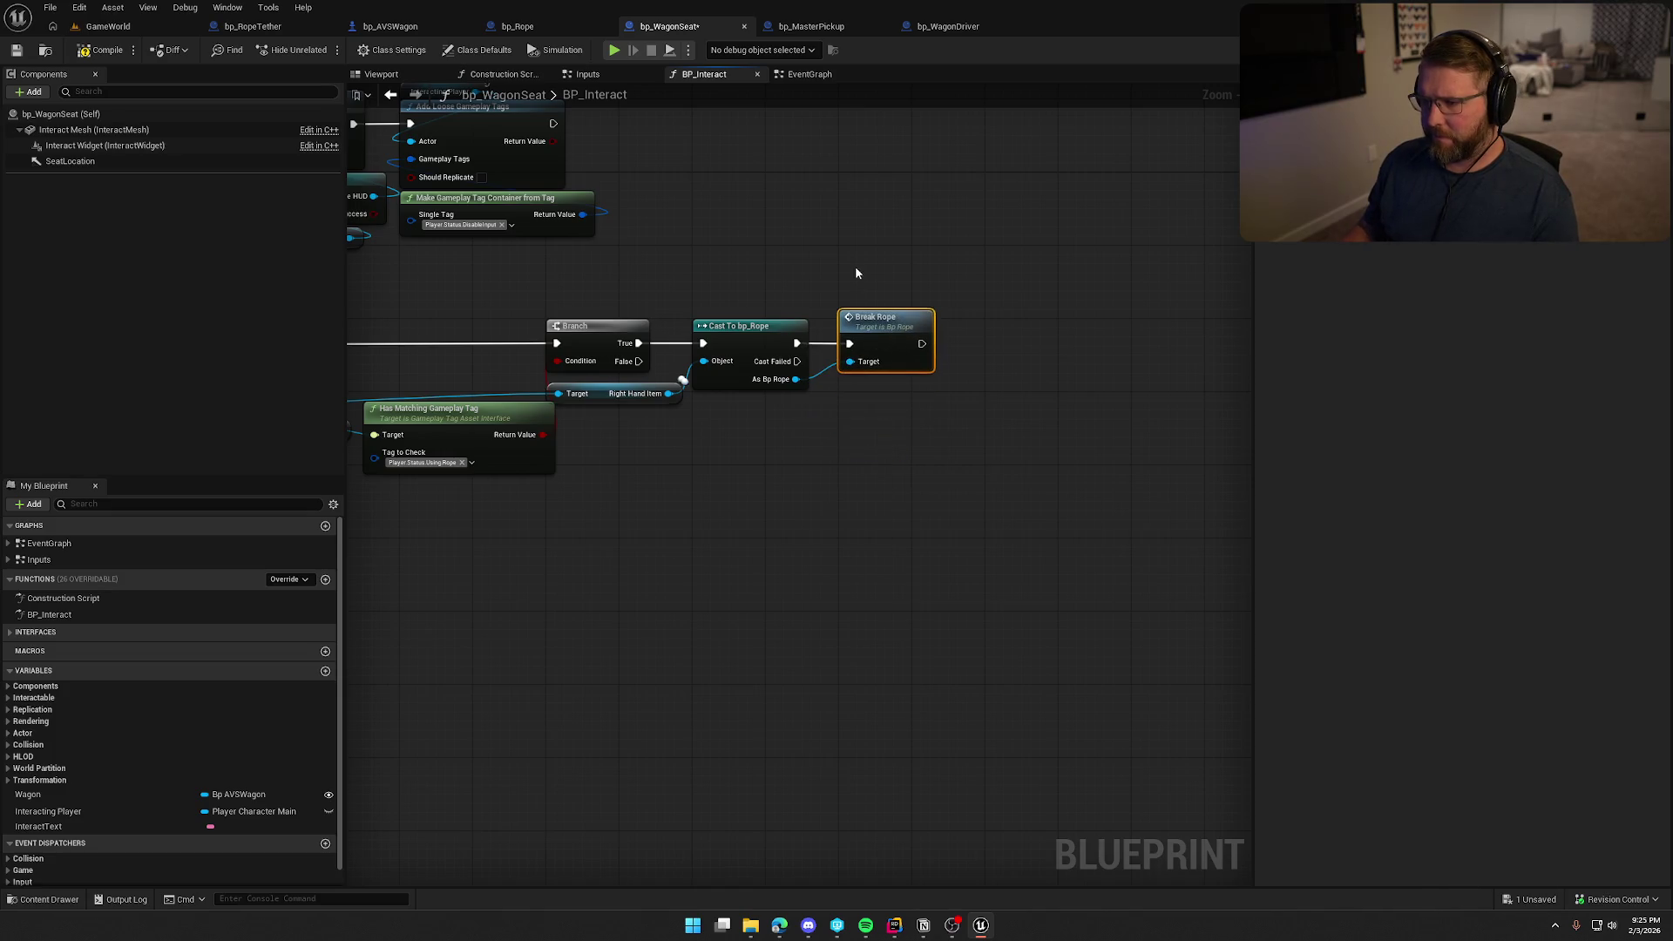
{"action": "left_click", "coordinate": [110, 33]}
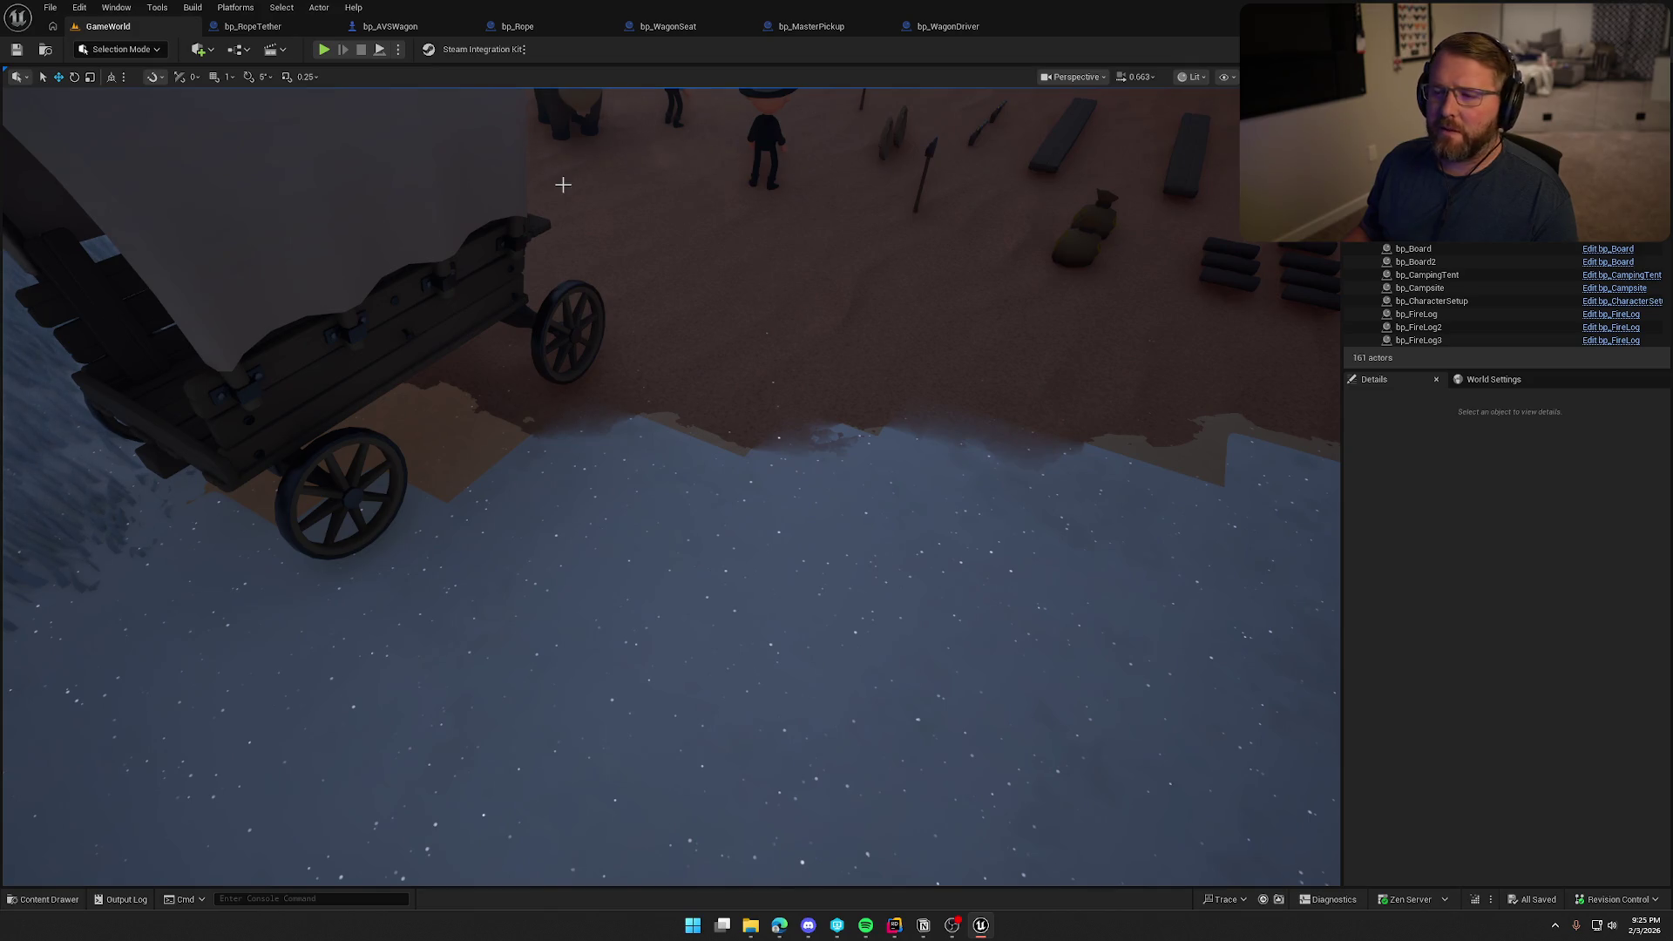
Start a playtest and run across the trading post to pick up the rope
{"action": "left_click", "coordinate": [322, 50]}
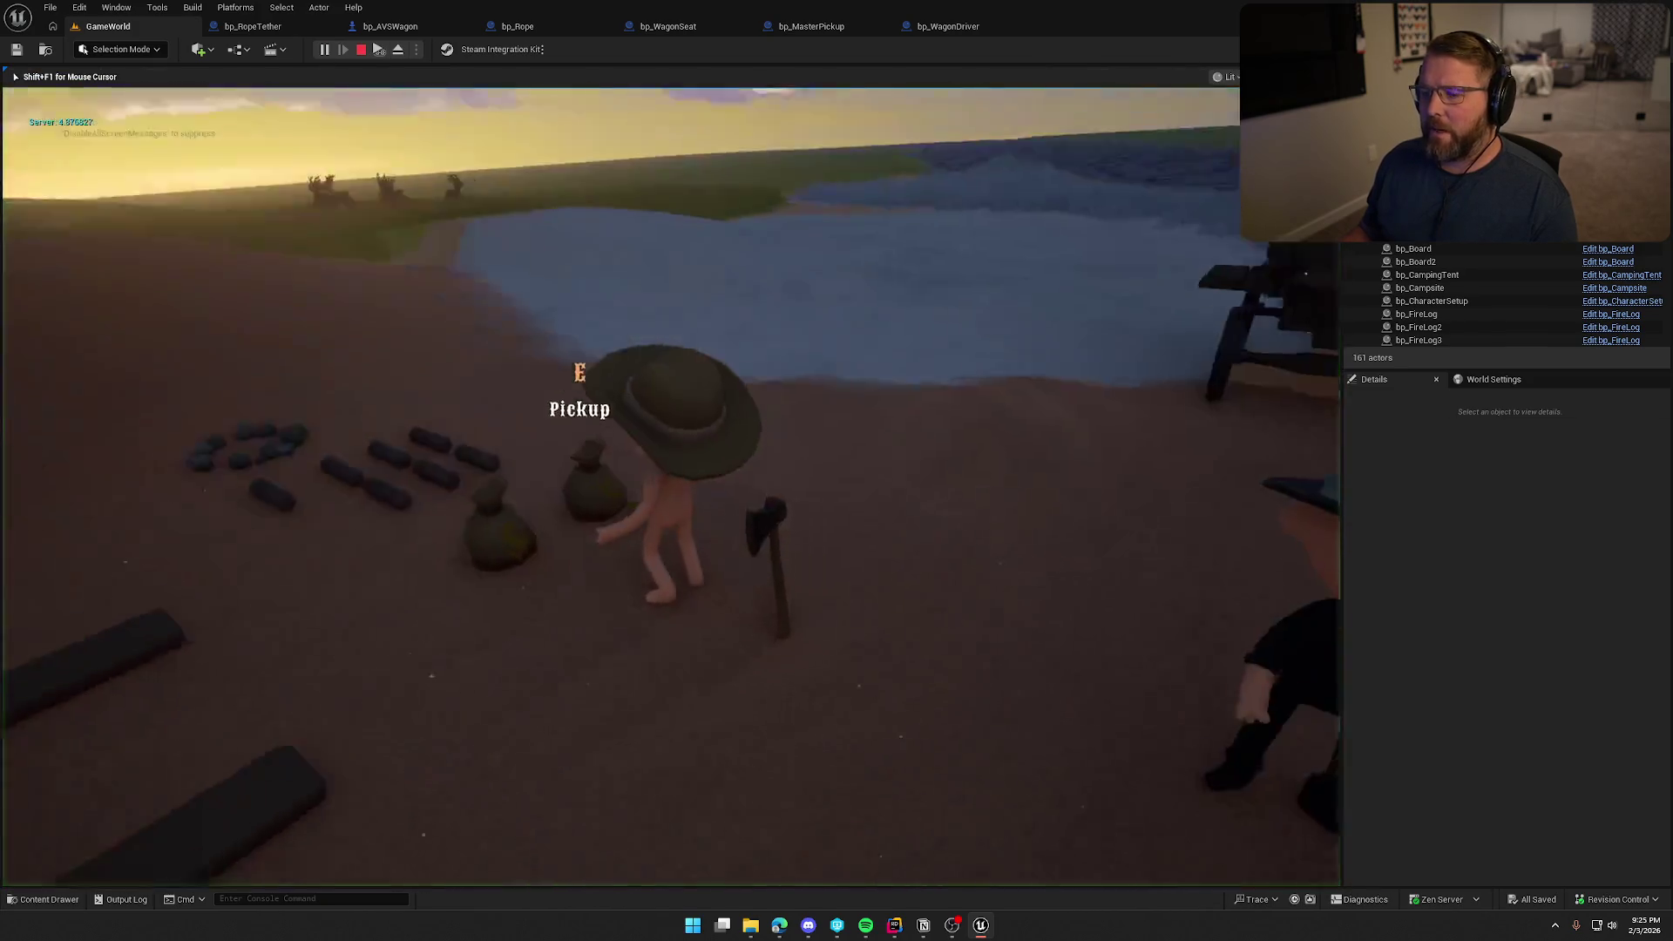
{"action": "key", "text": "shift+w"}
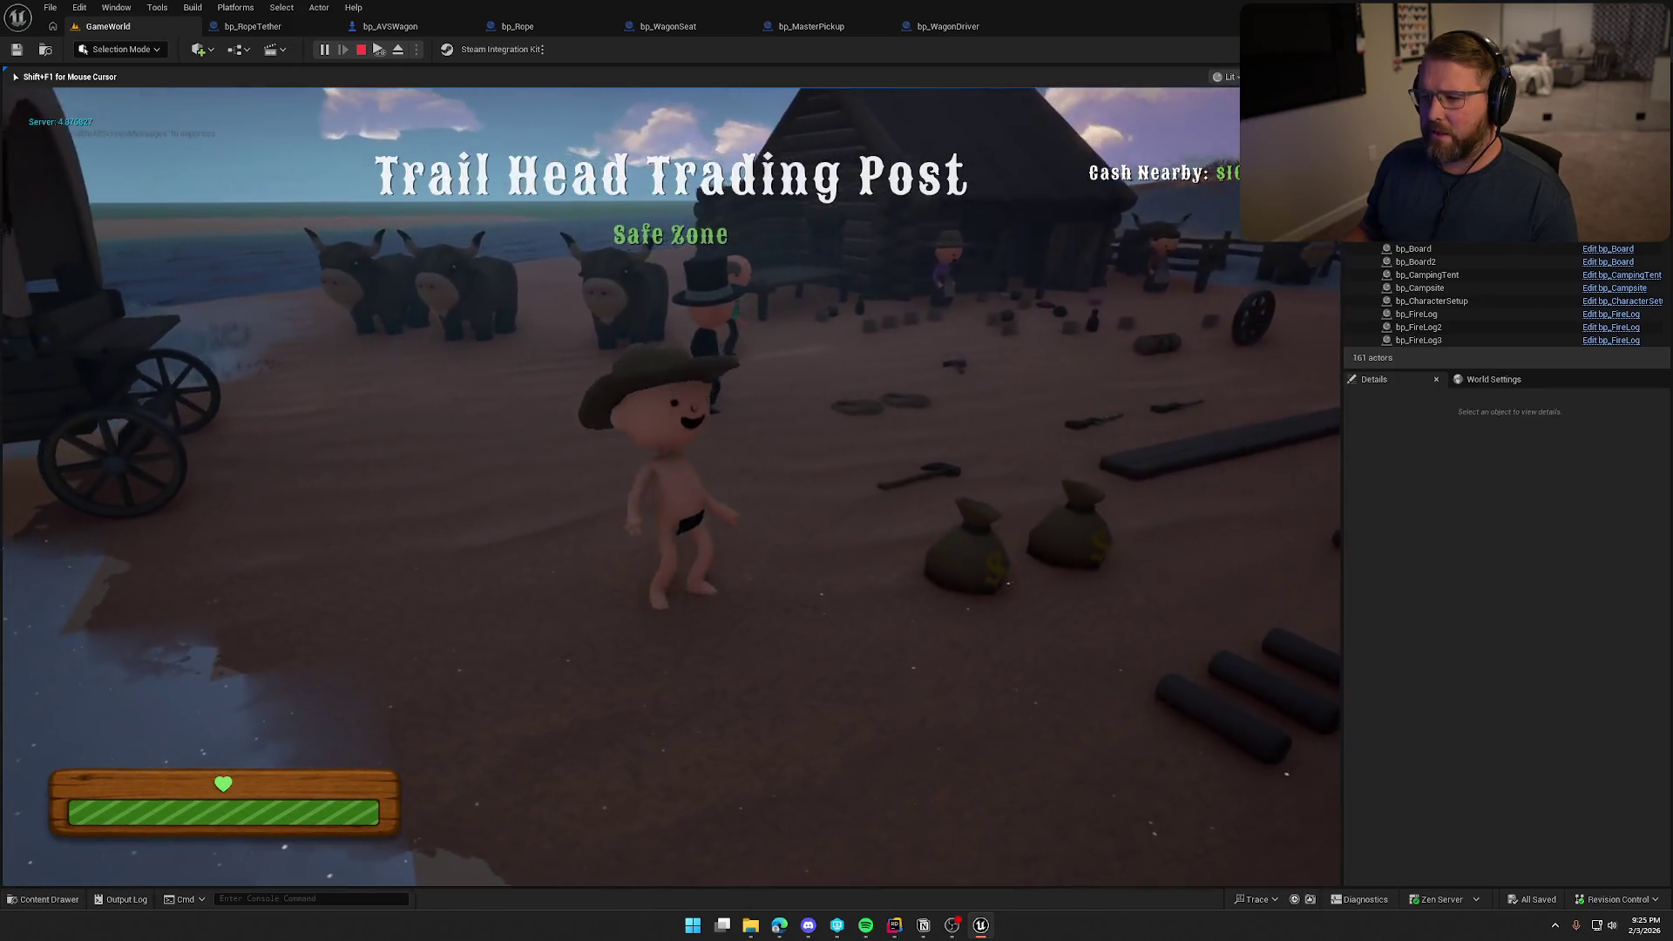
{"action": "key", "text": "e"}
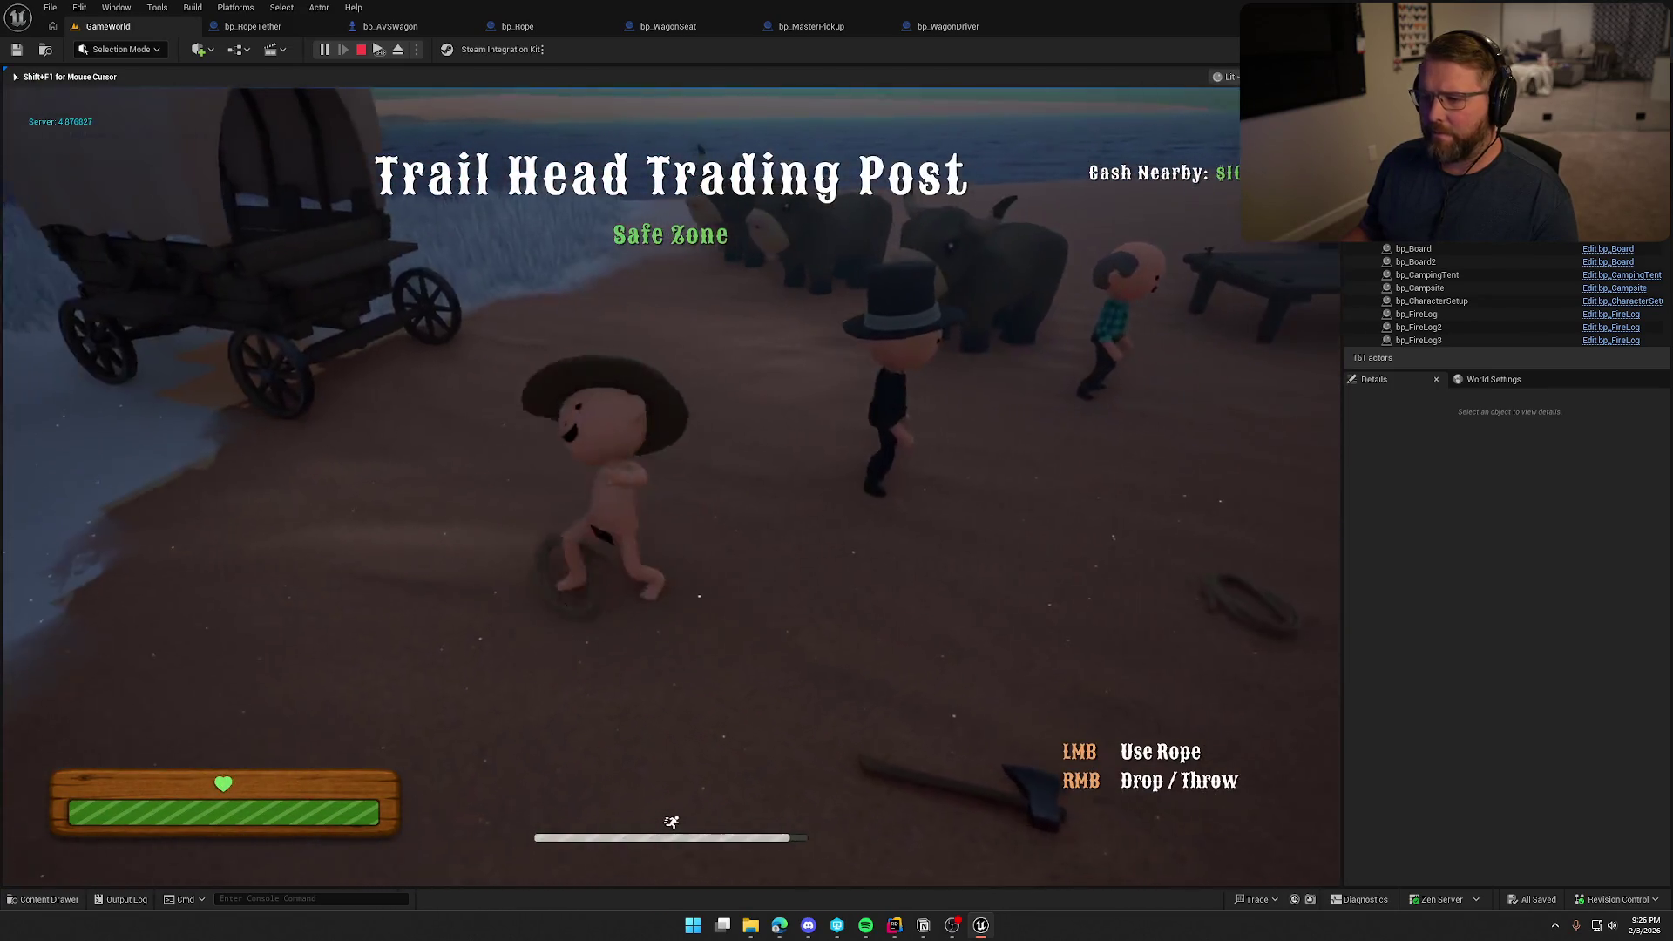
Cycle the Gameplay Debugger through the ox, the wagon and the player character
{"action": "key", "text": "apostrophe"}
{"action": "key", "text": "apostrophe"}
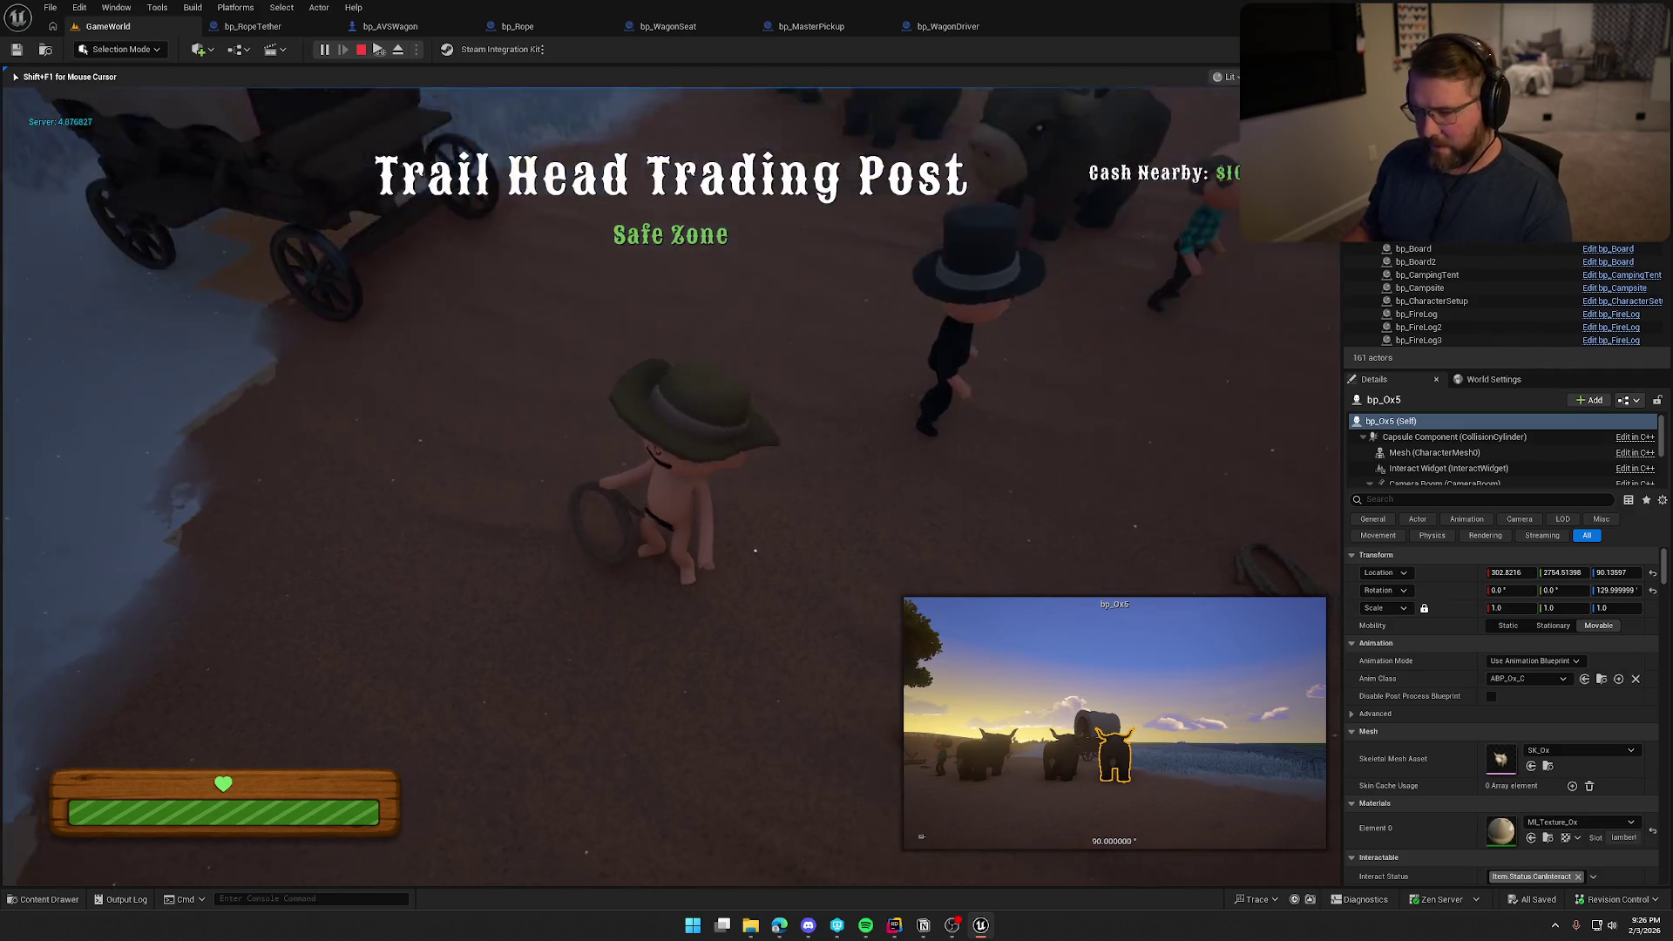
{"action": "key", "text": "apostrophe"}
{"action": "key", "text": "apostrophe"}
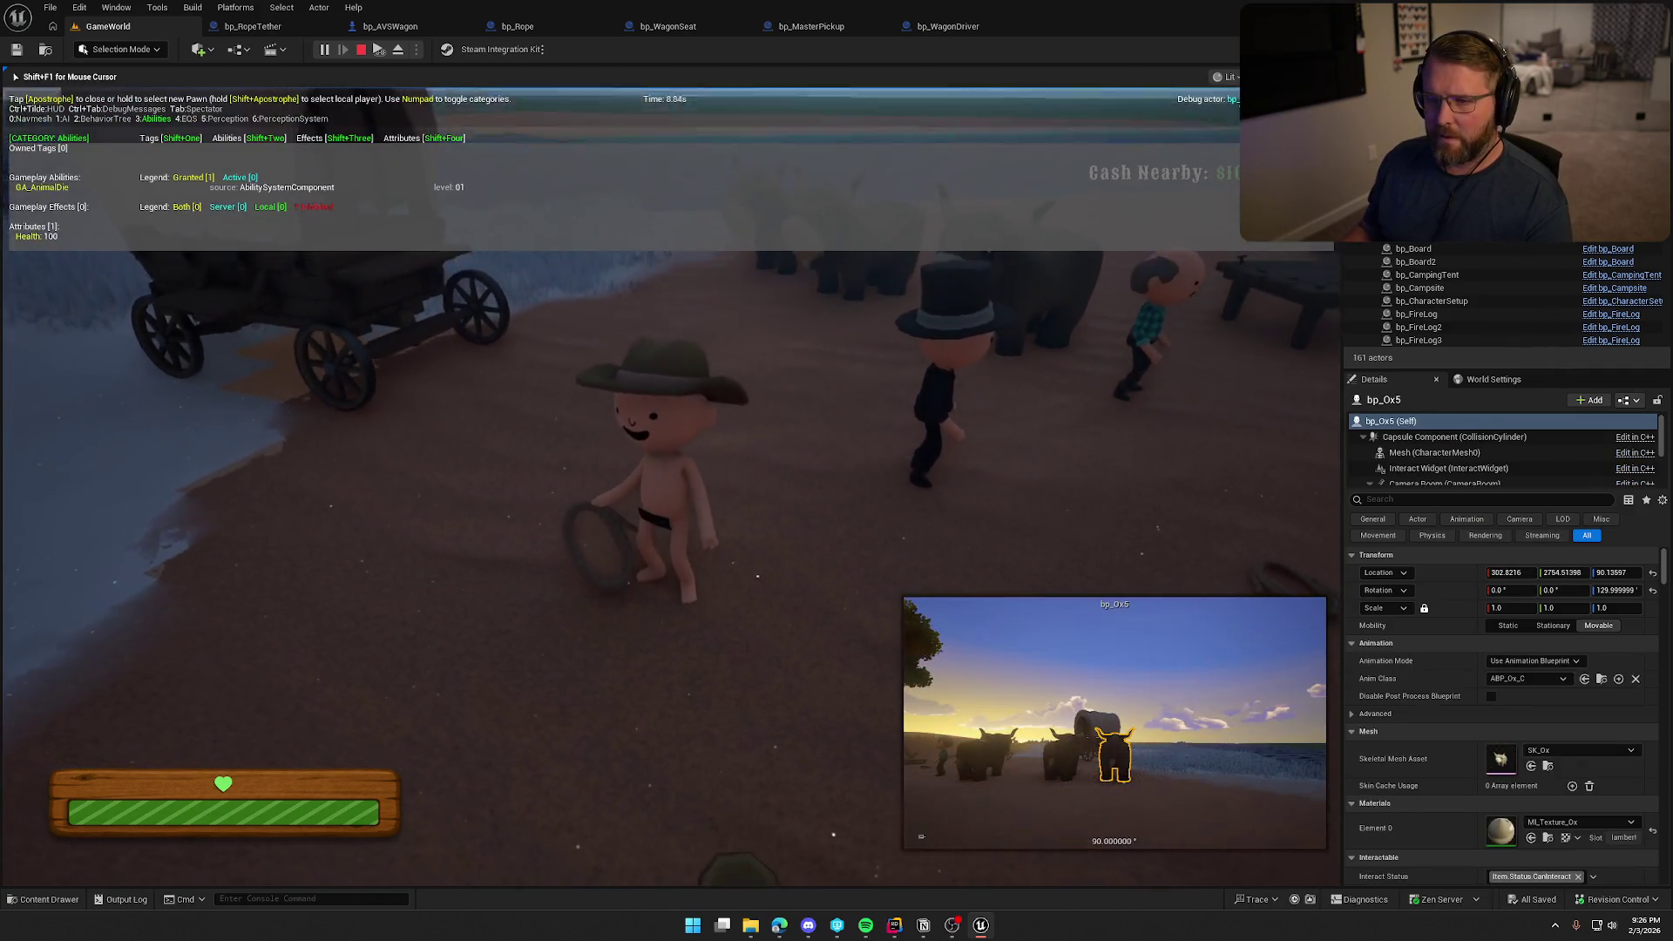
{"action": "key", "text": "apostrophe"}
{"action": "key", "text": "apostrophe"}
{"action": "key", "text": "apostrophe"}
{"action": "key", "text": "apostrophe"}
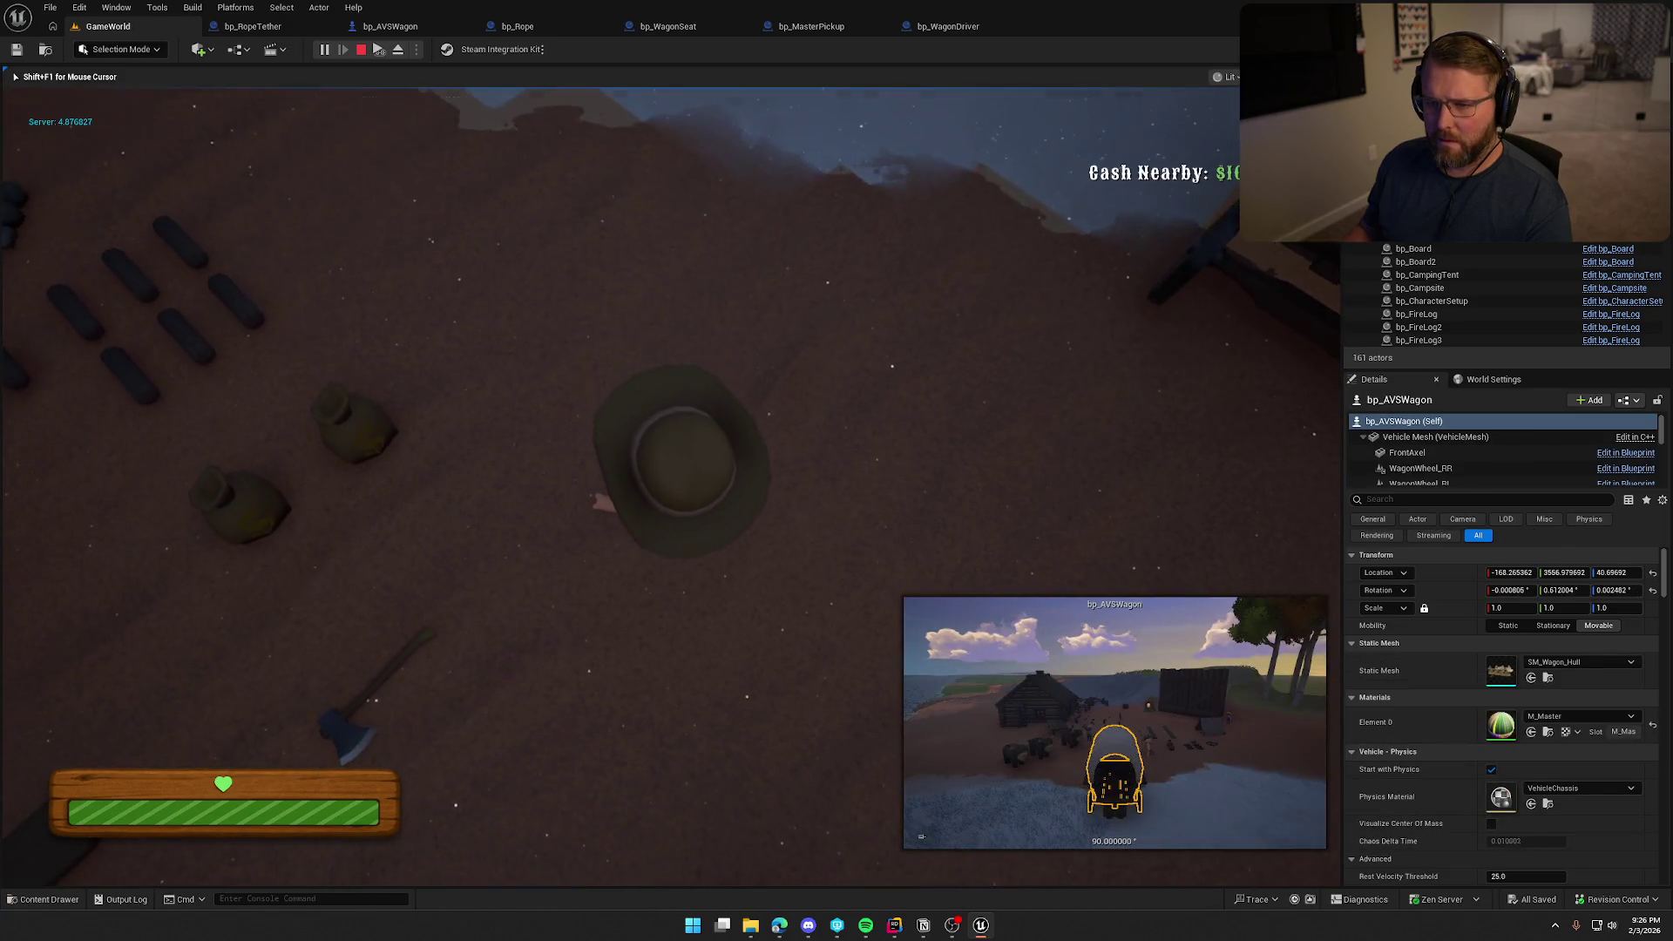
{"action": "key", "text": "apostrophe"}
Sit on the wagon seat holding the rope, dismount, run off and stop the playtest
{"action": "key", "text": "w"}
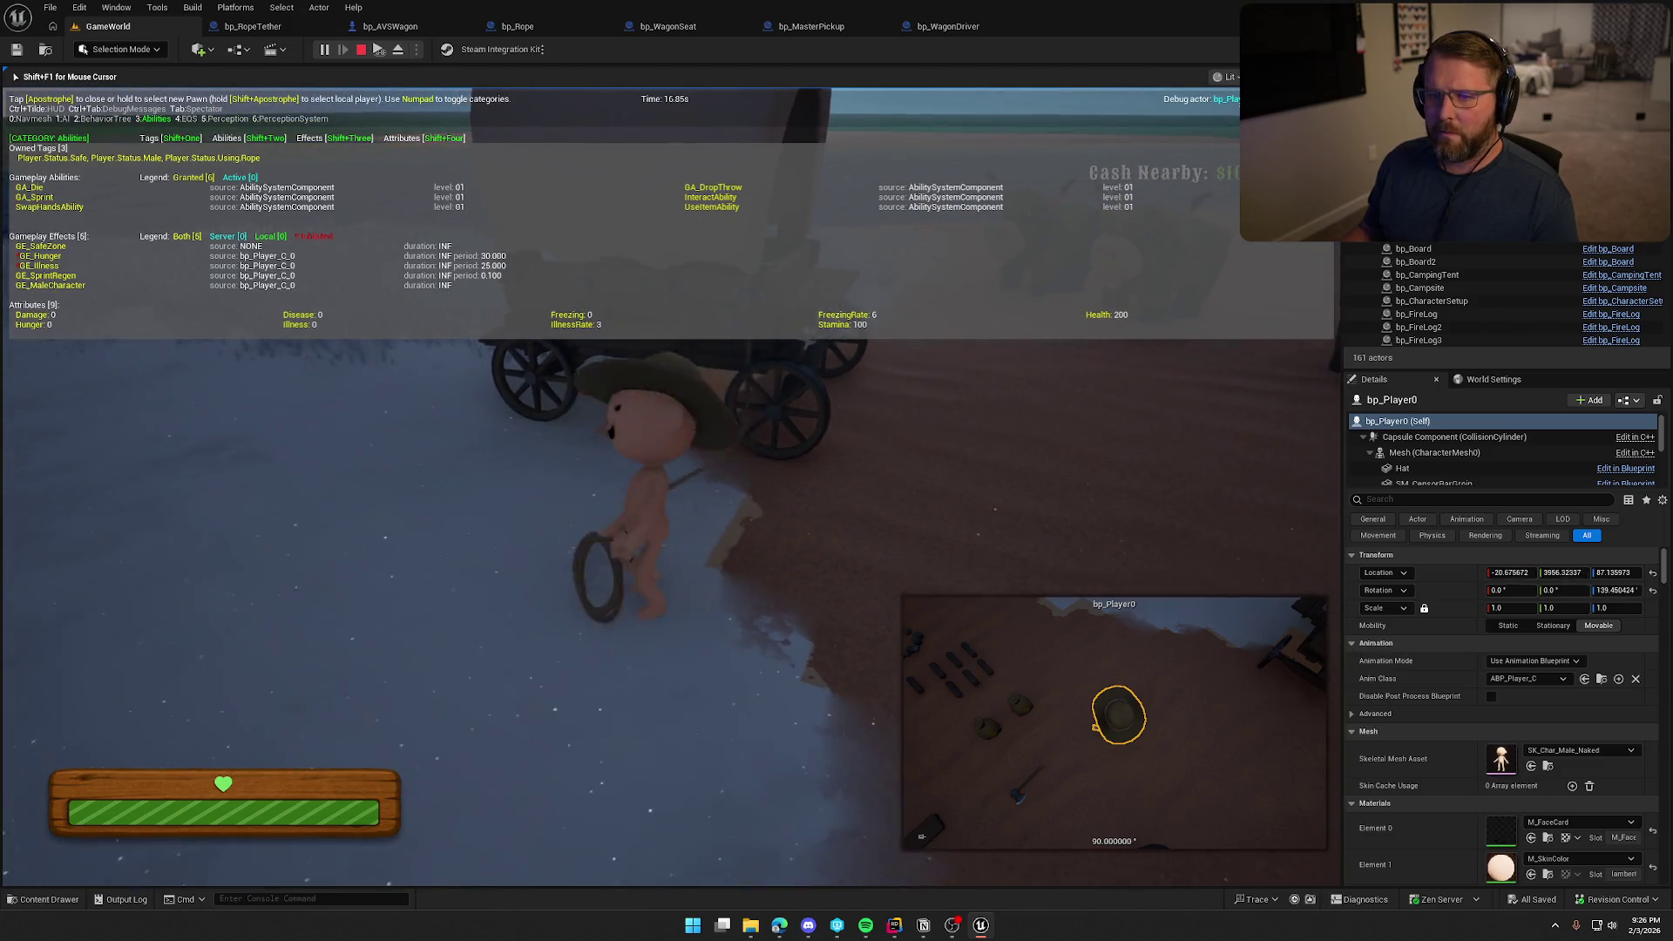
{"action": "key", "text": "e"}
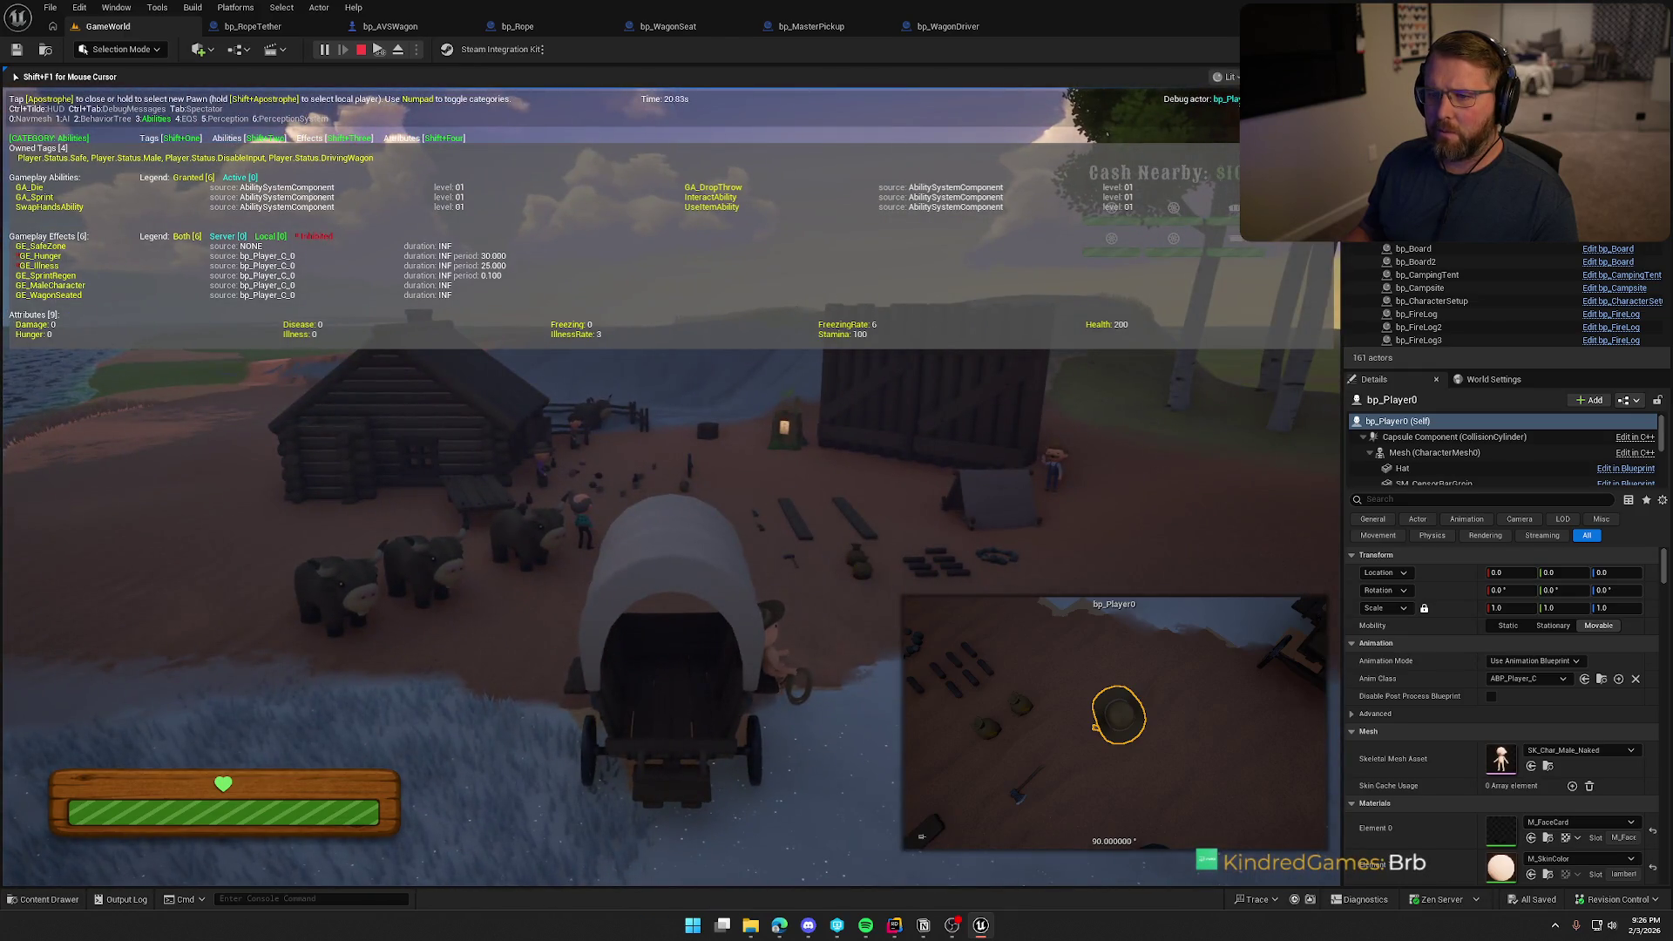
{"action": "key", "text": "e"}
{"action": "key", "text": "shift+w"}
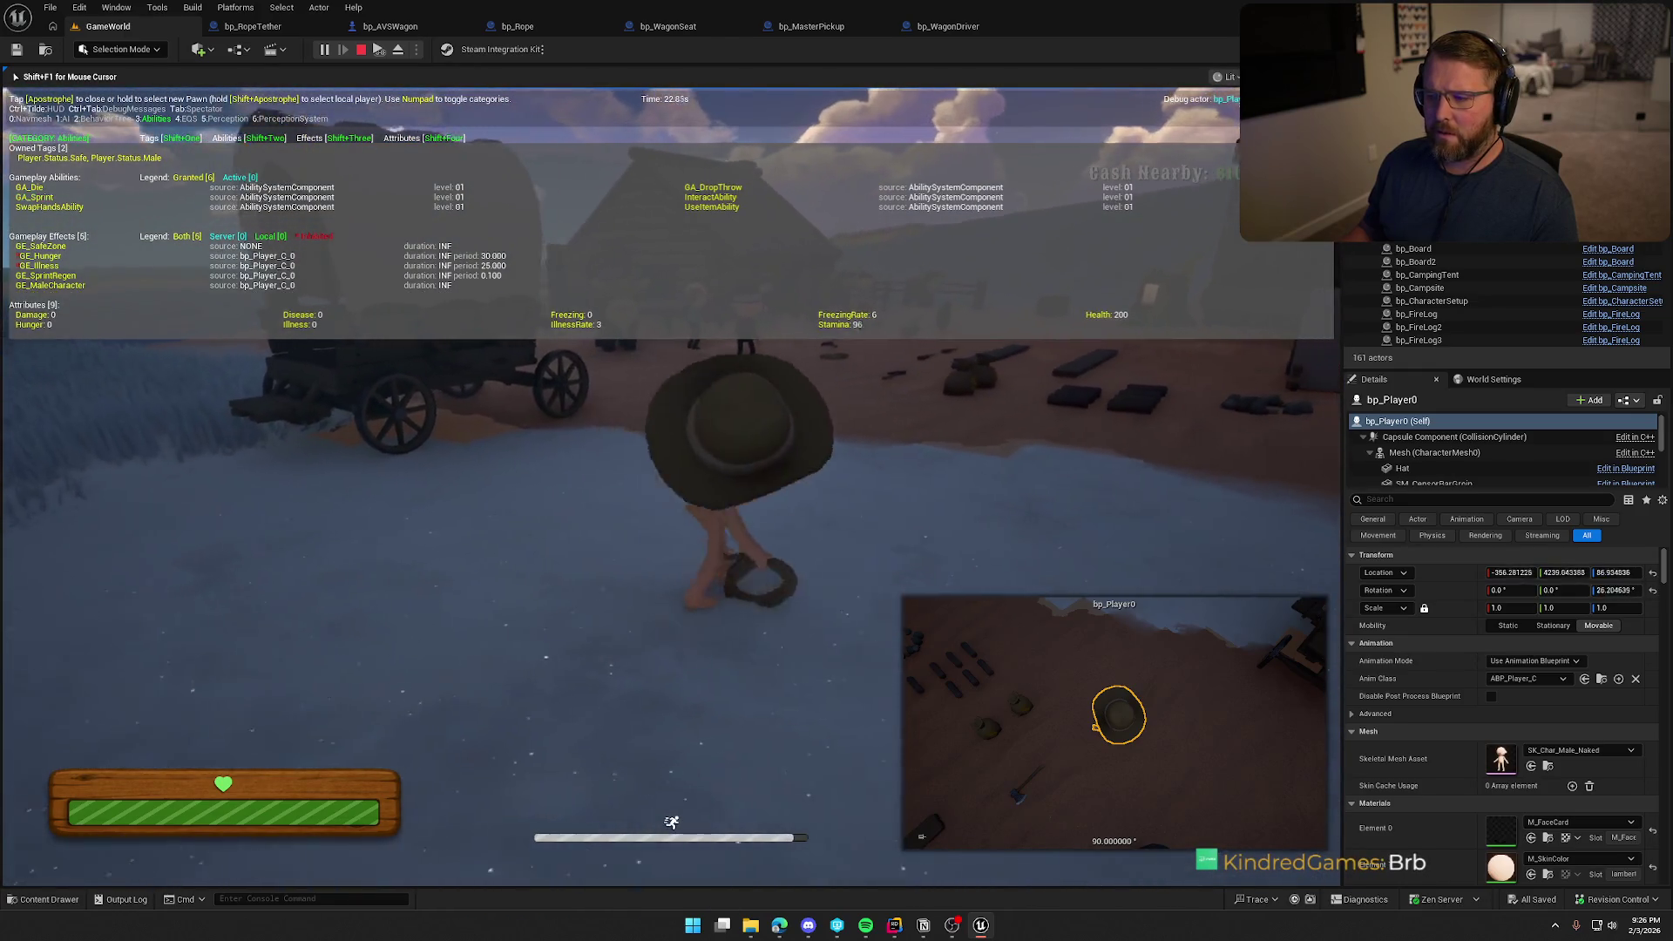
{"action": "key", "text": "Escape"}
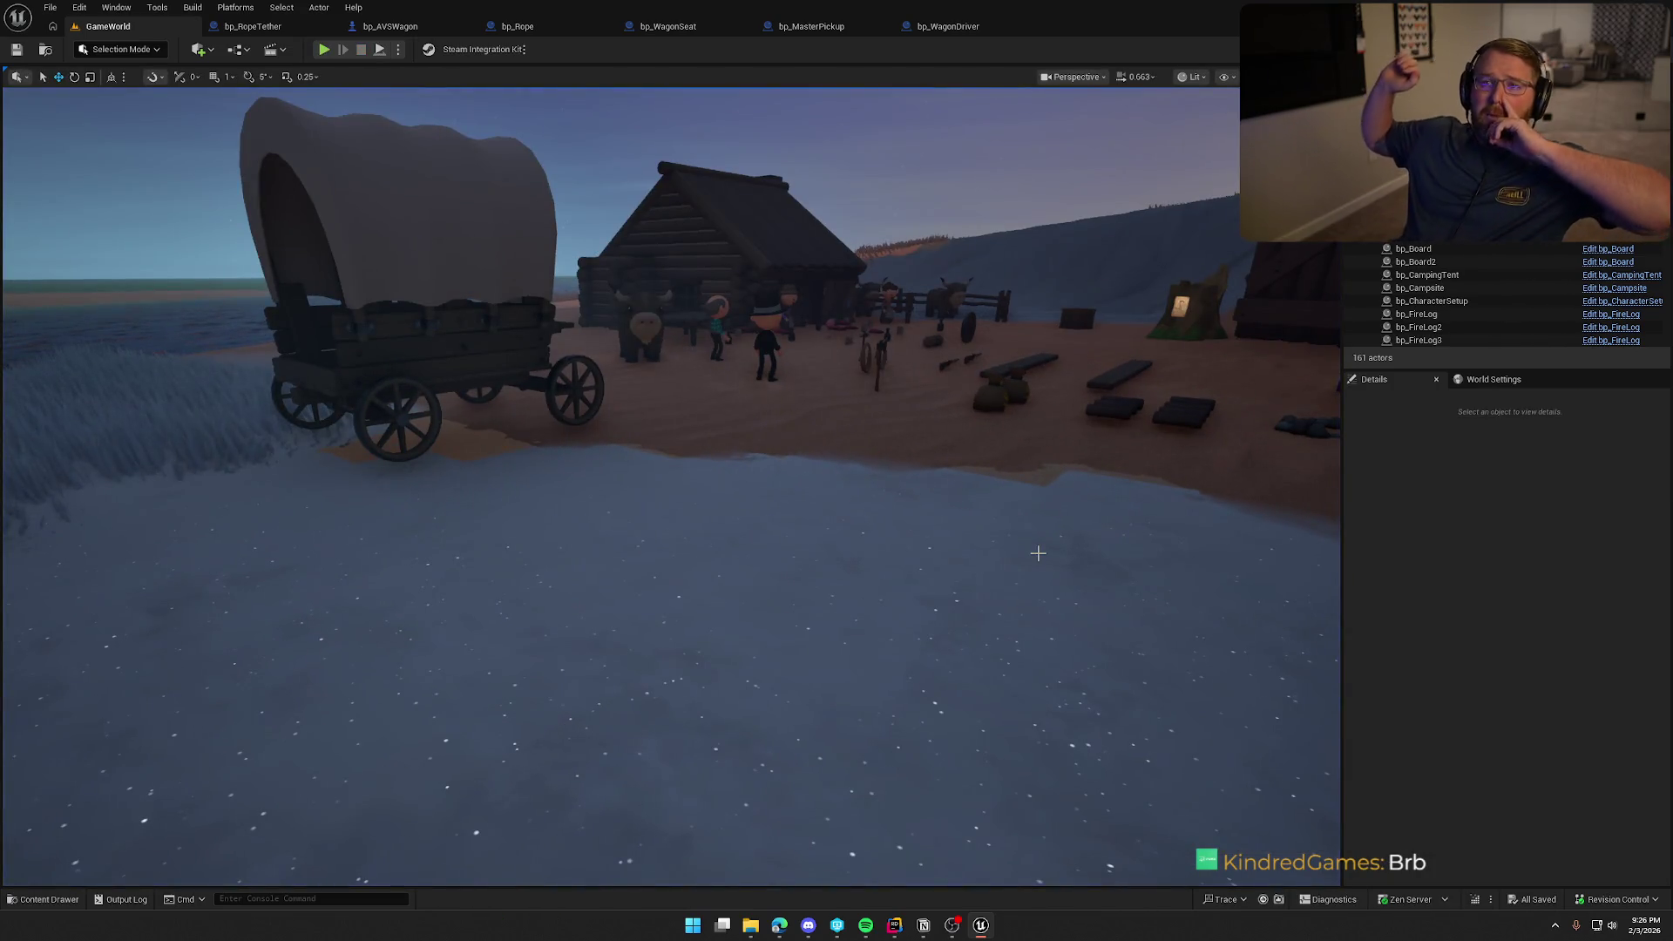
In bp_WagonSeat's BP_Interact graph, box-select the tag check, Branch, Cast to bp_Rope and Break Rope nodes
{"action": "mouse_move", "coordinate": [1038, 554]}
{"action": "left_mouse_down"}
{"action": "mouse_move", "coordinate": [1047, 509]}
{"action": "mouse_move", "coordinate": [688, 553]}
{"action": "mouse_move", "coordinate": [662, 523]}
{"action": "left_mouse_up"}
{"action": "left_click", "coordinate": [667, 26]}
{"action": "scroll", "coordinate": [918, 494], "scroll_direction": "down", "scroll_amount": 3}
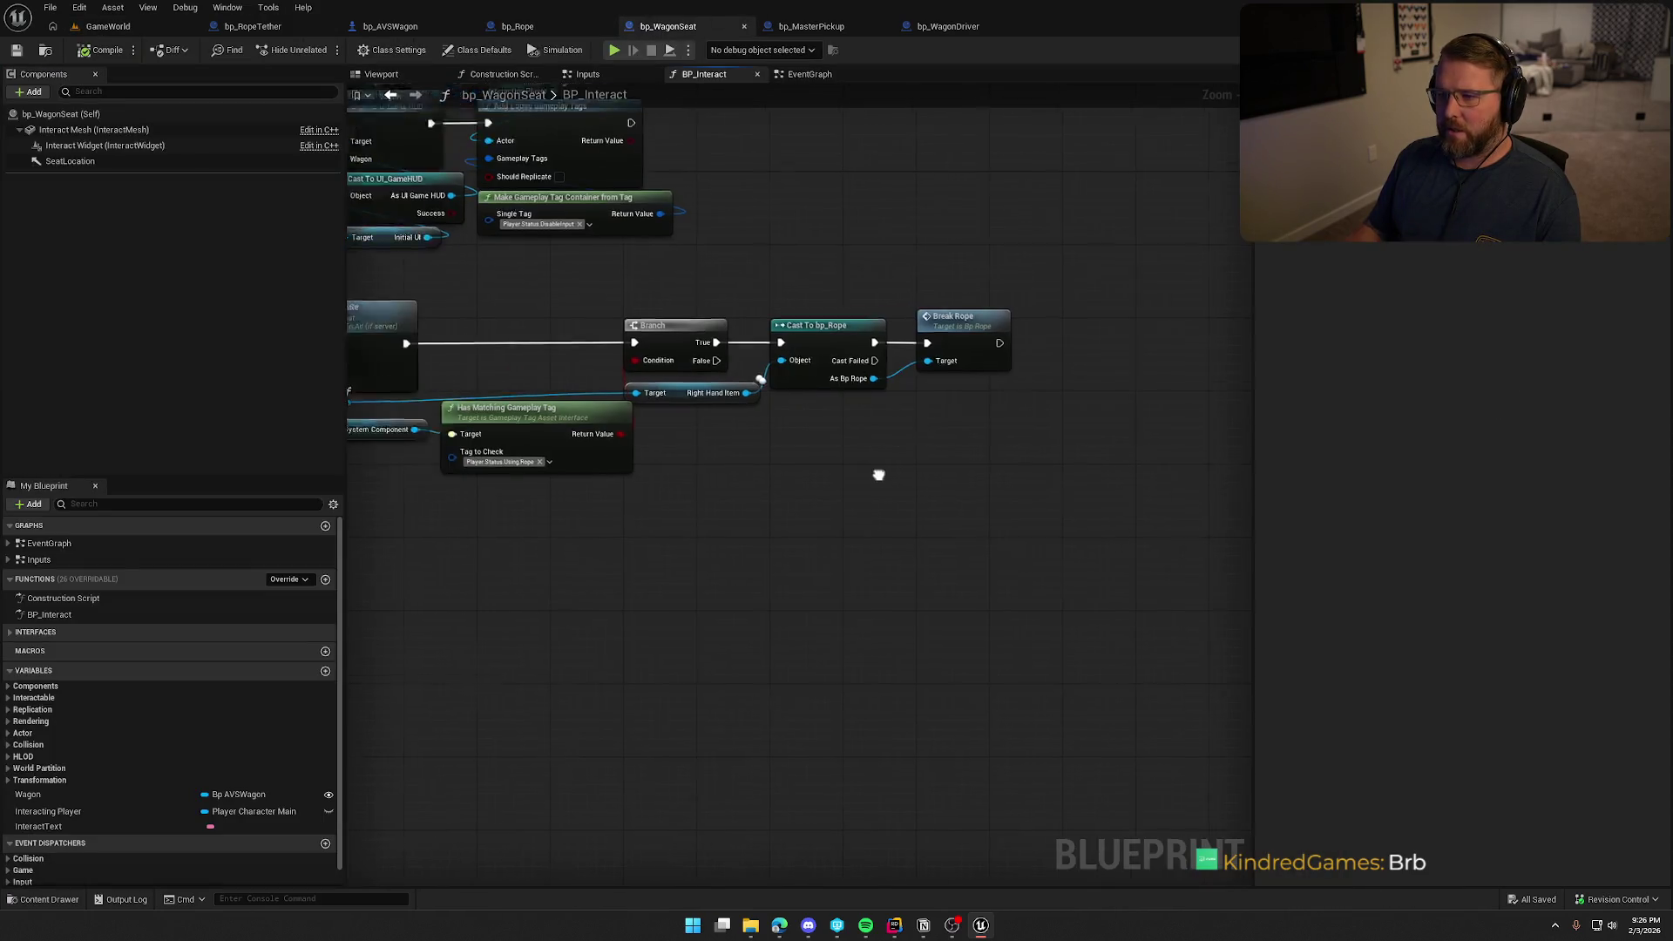
{"action": "scroll", "coordinate": [846, 577], "scroll_direction": "up", "scroll_amount": 2}
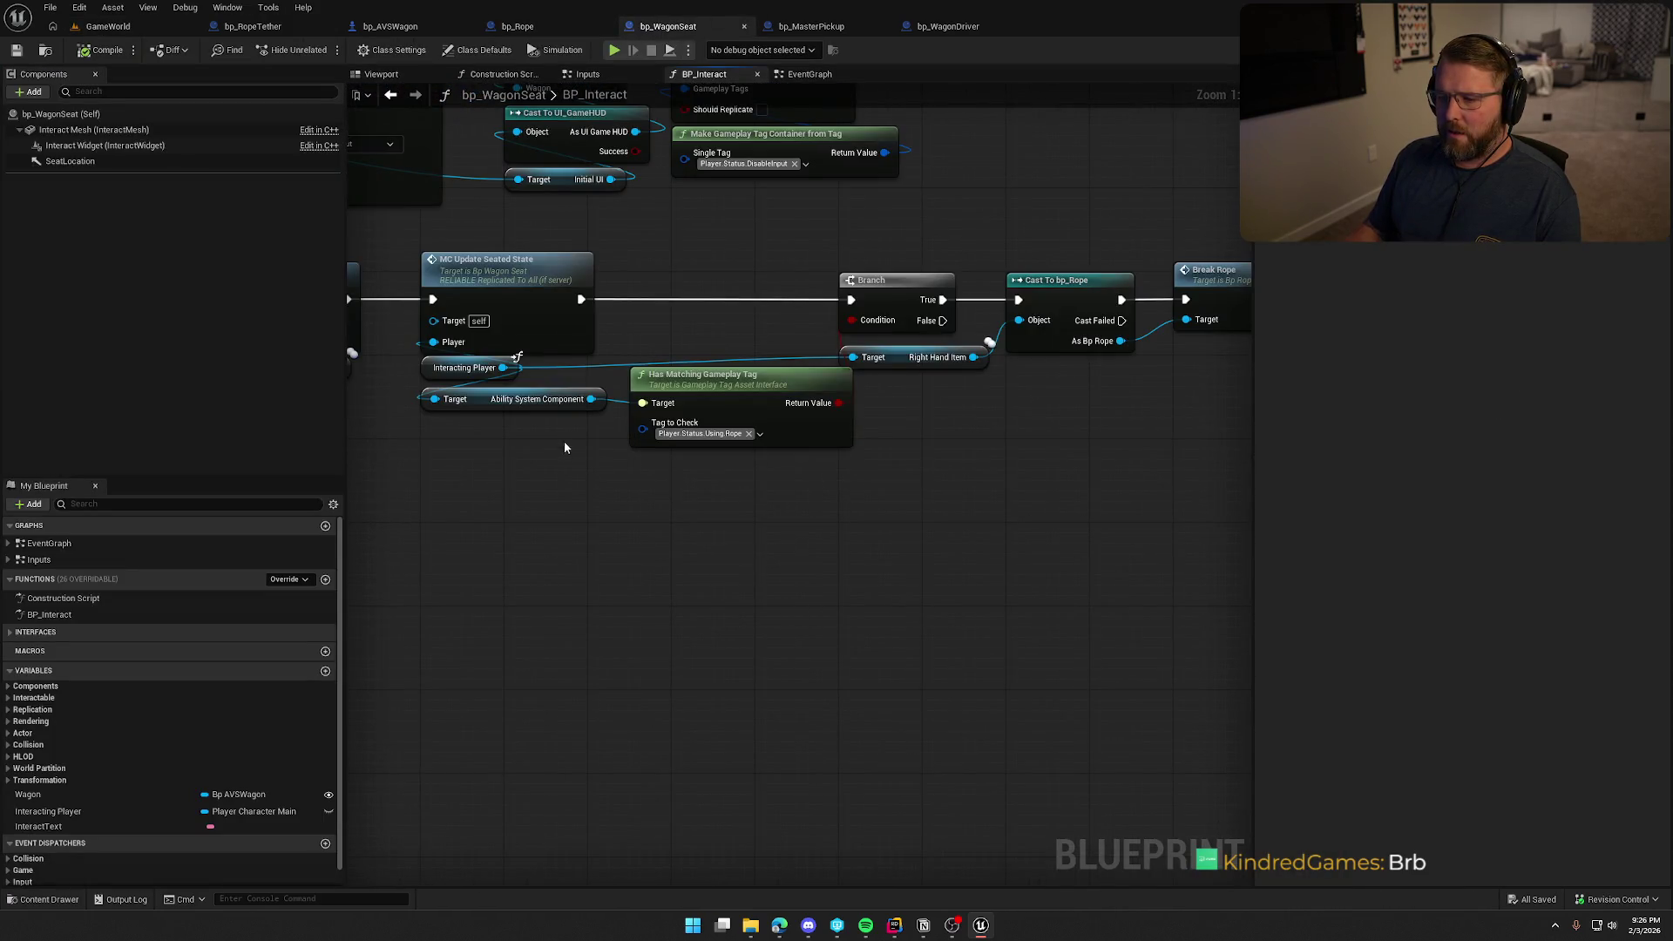
{"action": "mouse_move", "coordinate": [591, 404]}
{"action": "left_mouse_down", "text": "ctrl"}
{"action": "mouse_move", "coordinate": [747, 583]}
{"action": "mouse_move", "coordinate": [935, 468]}
{"action": "left_mouse_up", "text": "ctrl"}
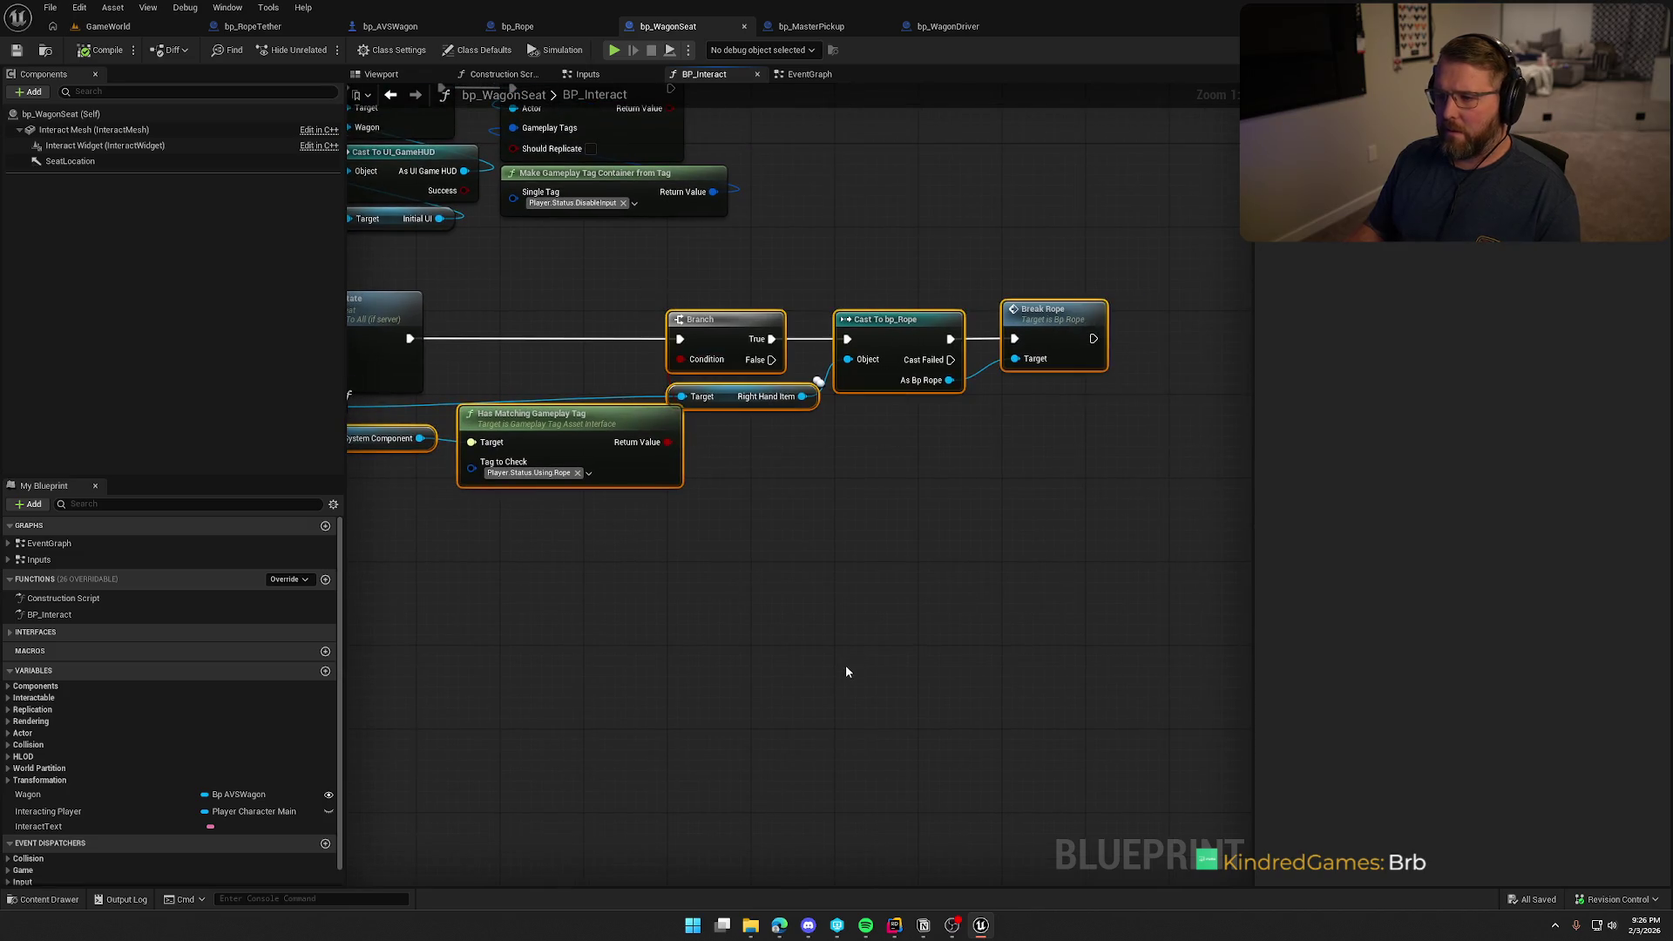
{"action": "left_click_drag", "start_coordinate": [838, 666], "coordinate": [892, 586]}
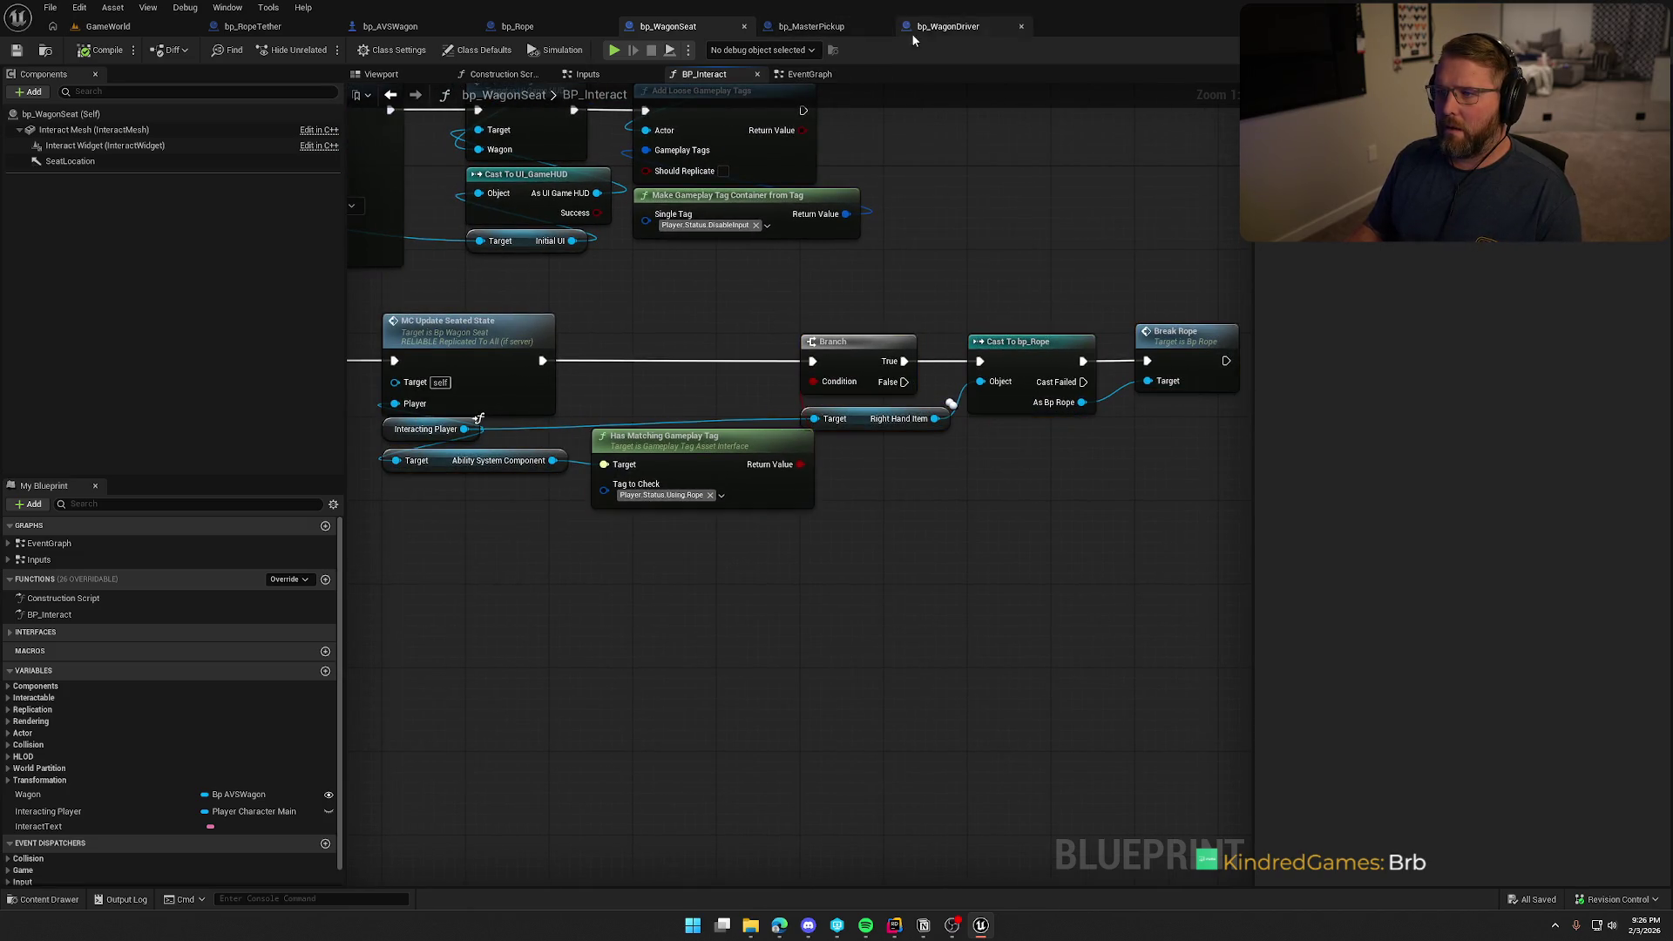
Paste the rope-check nodes after MC Update Driver State in bp_WagonDriver's graph
{"action": "left_click", "coordinate": [915, 27]}
{"action": "mouse_move", "coordinate": [1196, 692]}
{"action": "left_mouse_down"}
{"action": "mouse_move", "coordinate": [831, 611]}
{"action": "mouse_move", "coordinate": [697, 507]}
{"action": "left_mouse_up"}
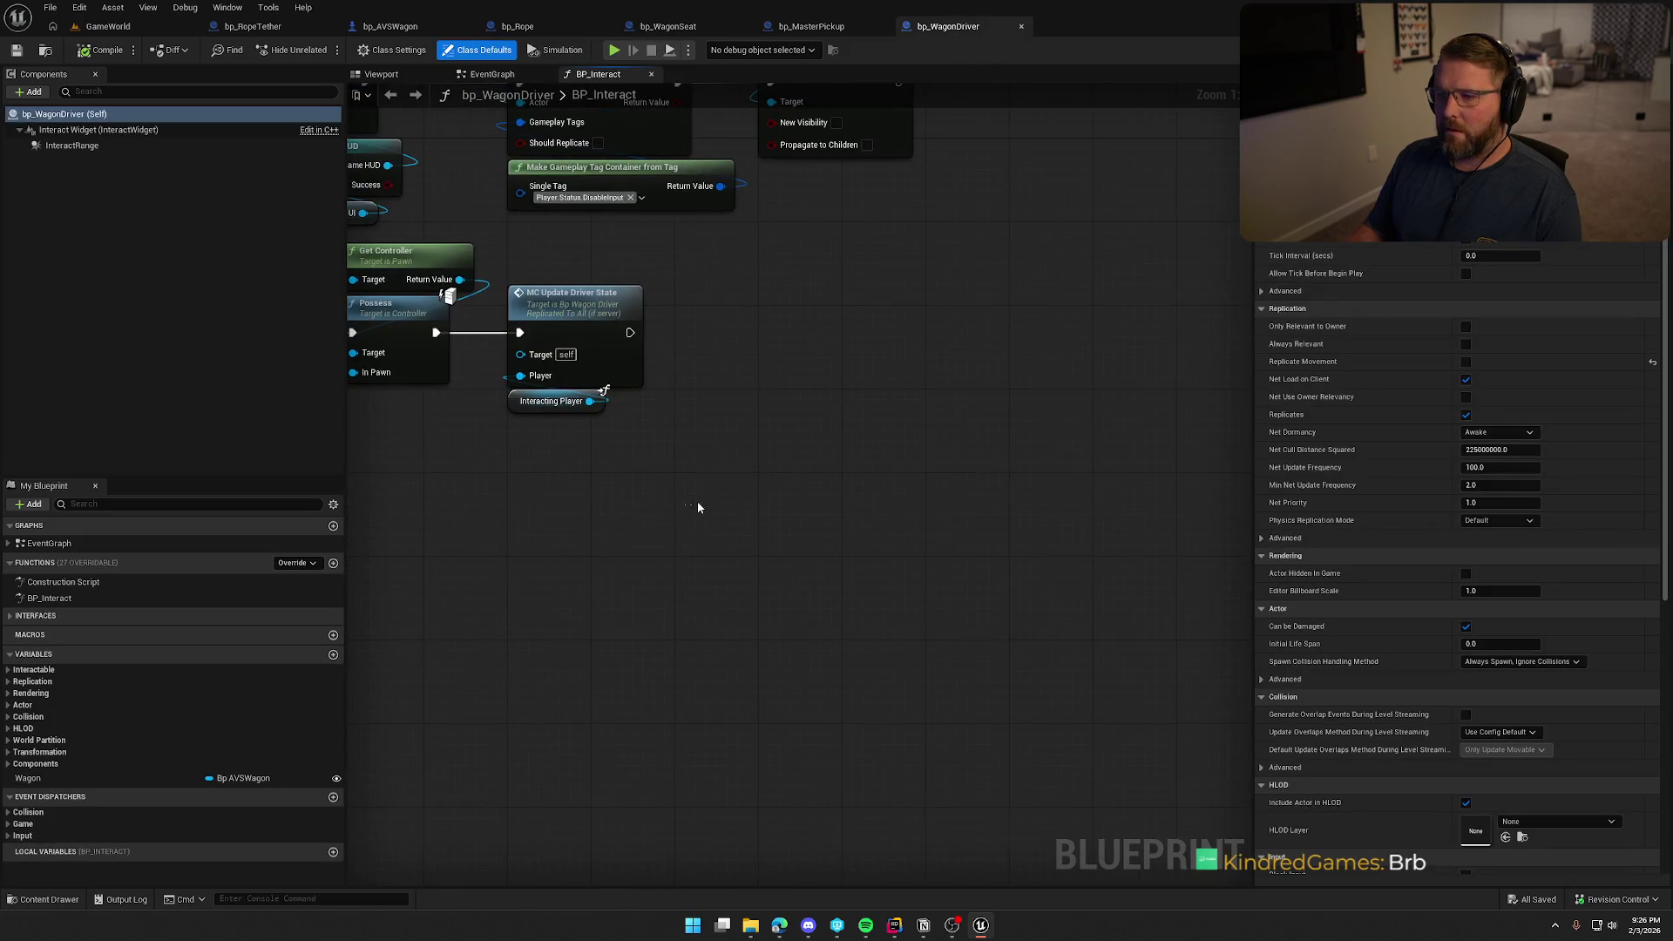
{"action": "key", "text": "ctrl+v"}
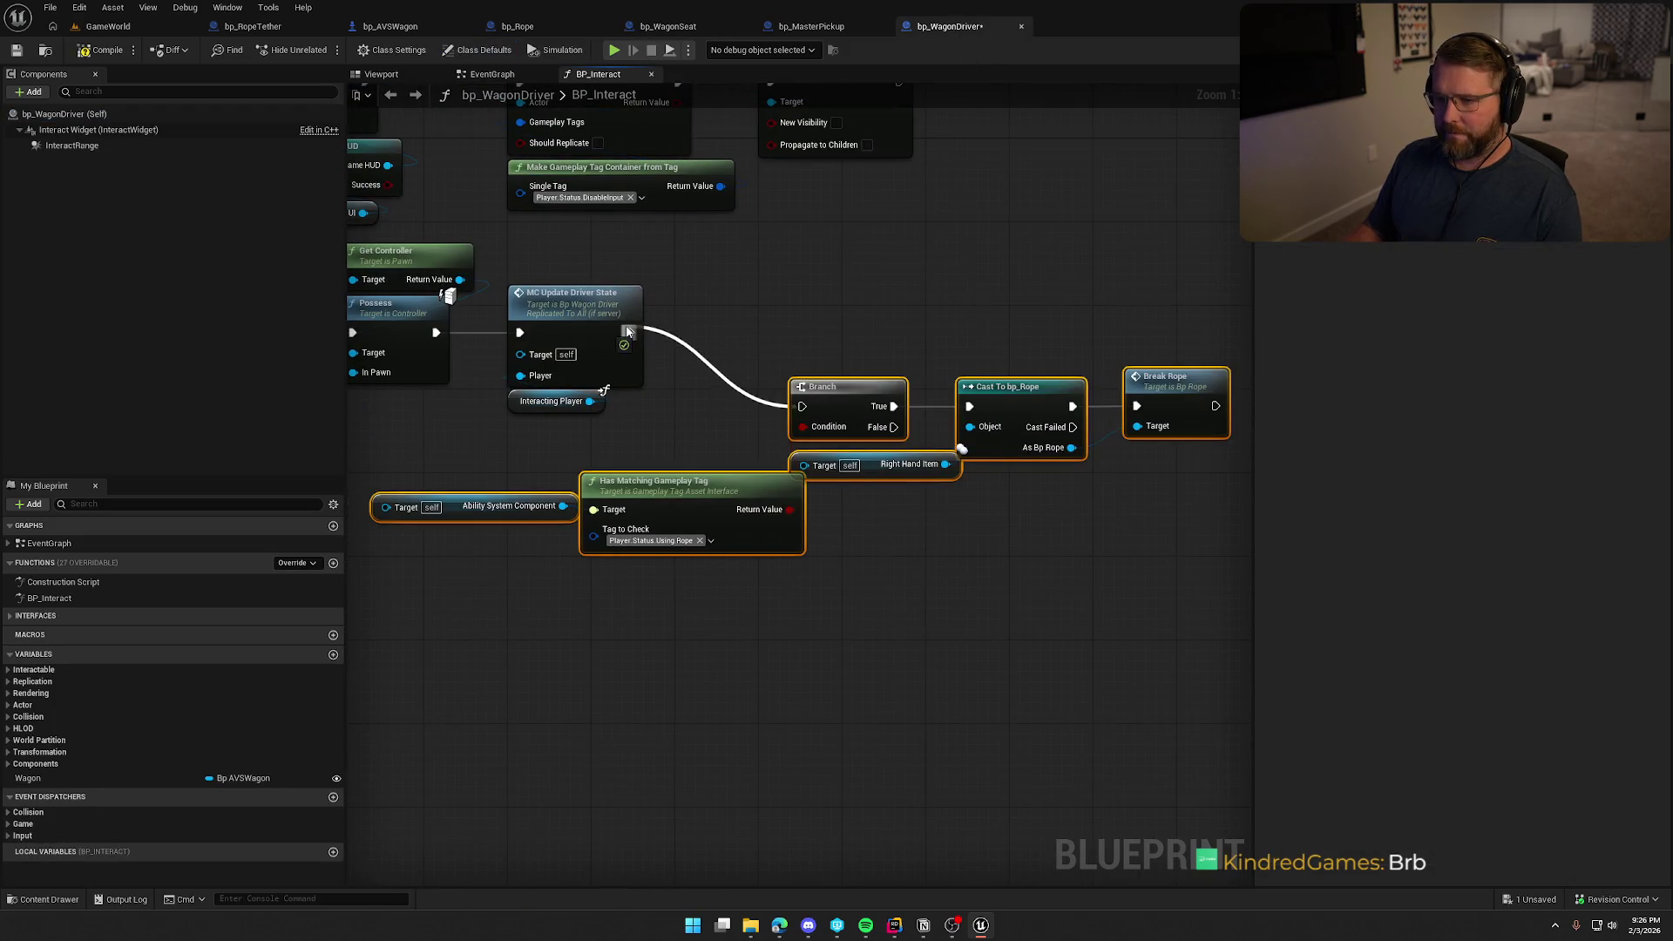
{"action": "mouse_move", "coordinate": [836, 404]}
{"action": "left_mouse_down"}
{"action": "mouse_move", "coordinate": [896, 329]}
{"action": "mouse_move", "coordinate": [973, 330]}
{"action": "left_mouse_up"}
{"action": "left_click", "coordinate": [656, 496]}
Wire Interacting Player through the Ability System Component into Has Matching Gameplay Tag
{"action": "left_click_drag", "start_coordinate": [590, 401], "coordinate": [521, 434]}
{"action": "mouse_move", "coordinate": [621, 546]}
{"action": "left_mouse_down"}
{"action": "mouse_move", "coordinate": [601, 552]}
{"action": "mouse_move", "coordinate": [687, 552]}
{"action": "left_mouse_up"}
{"action": "left_click_drag", "start_coordinate": [488, 420], "coordinate": [614, 444]}
{"action": "mouse_move", "coordinate": [886, 546]}
{"action": "left_mouse_down"}
{"action": "mouse_move", "coordinate": [650, 568]}
{"action": "mouse_move", "coordinate": [758, 570]}
{"action": "left_mouse_up"}
Compile bp_WagonDriver and return to the GameWorld level
{"action": "left_click", "coordinate": [107, 51]}
{"action": "left_click", "coordinate": [874, 616]}
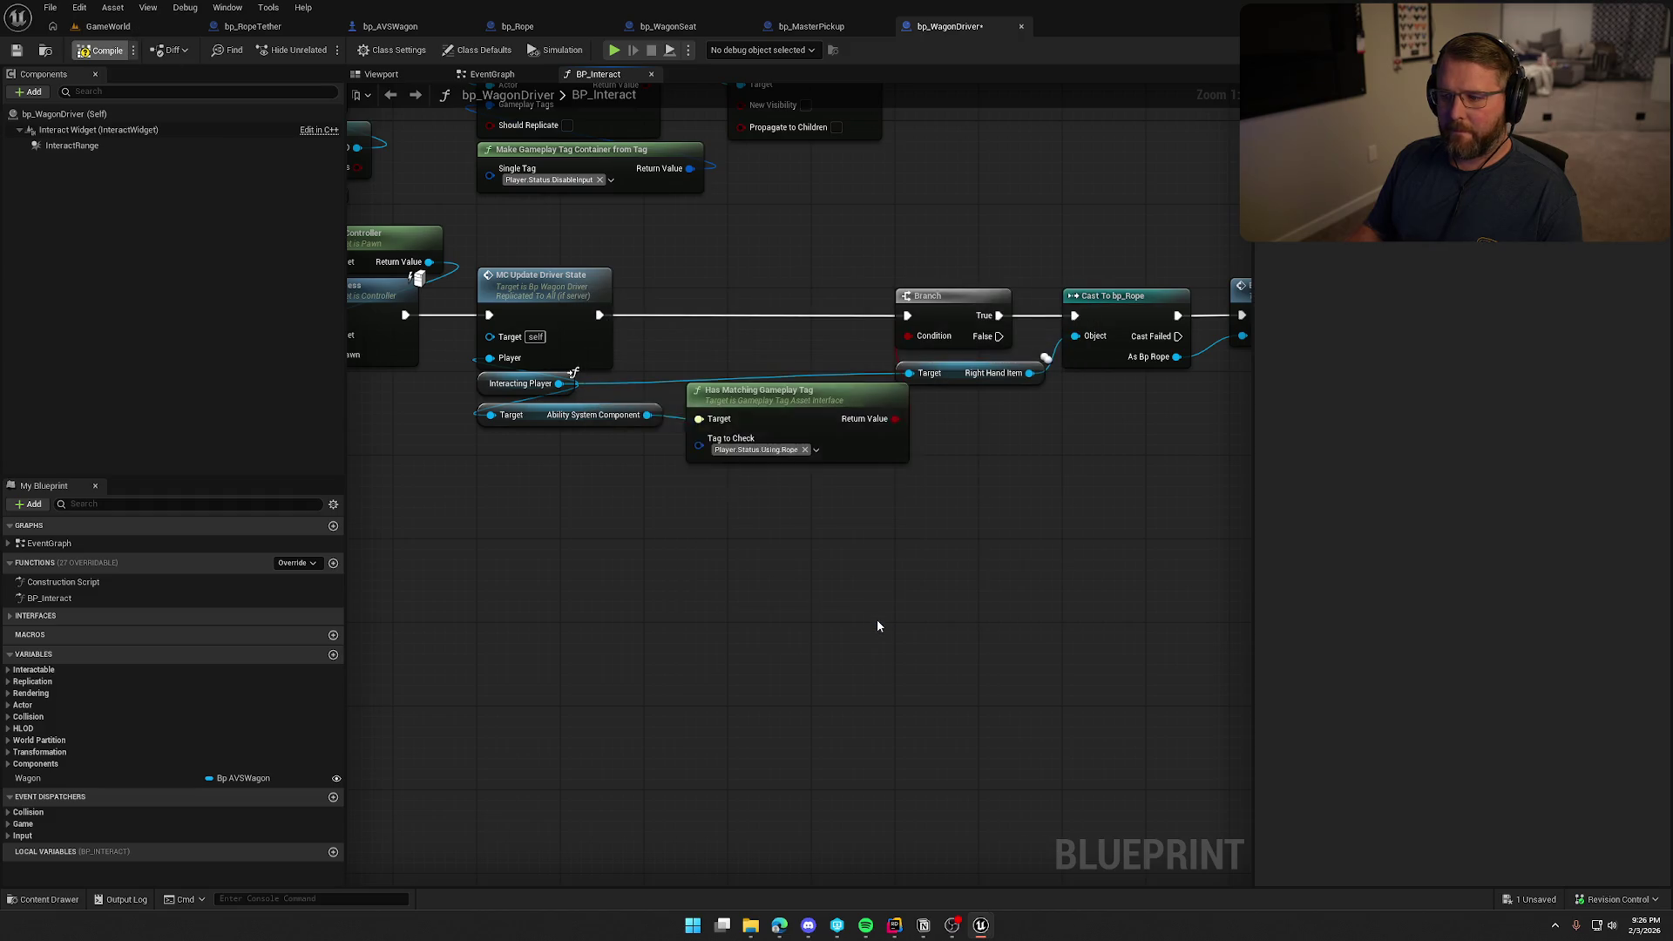
{"action": "left_click", "coordinate": [96, 27]}
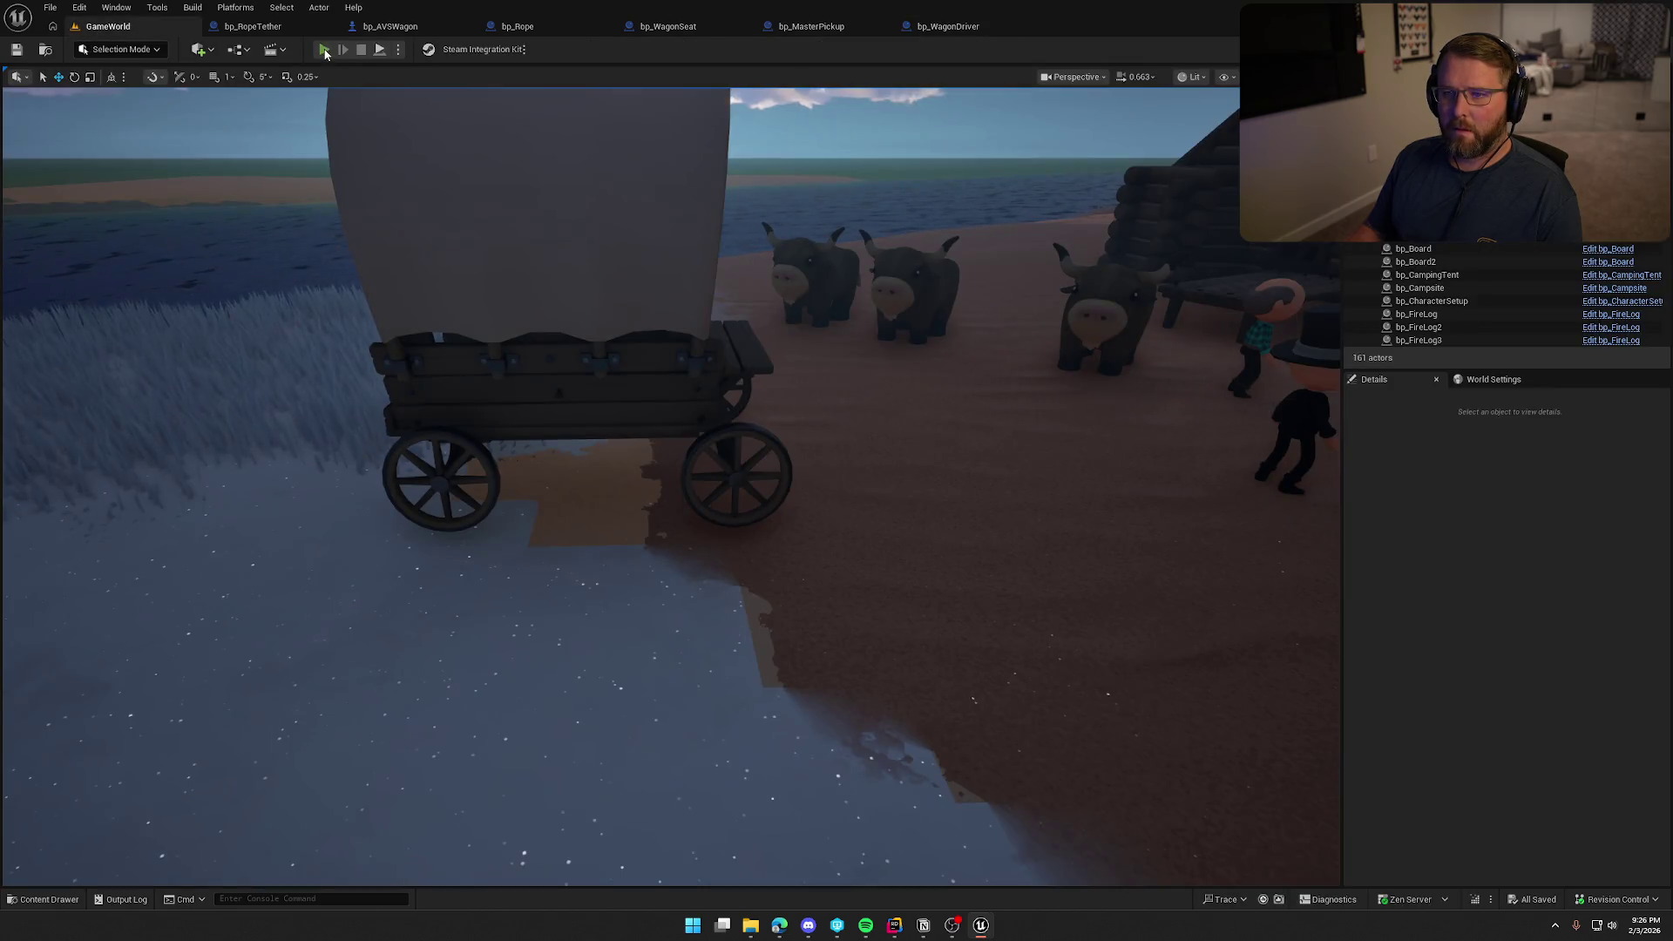
Playtest by walking the rope-holding character to the wagon, boarding as driver, then stopping
{"action": "left_click", "coordinate": [324, 50]}
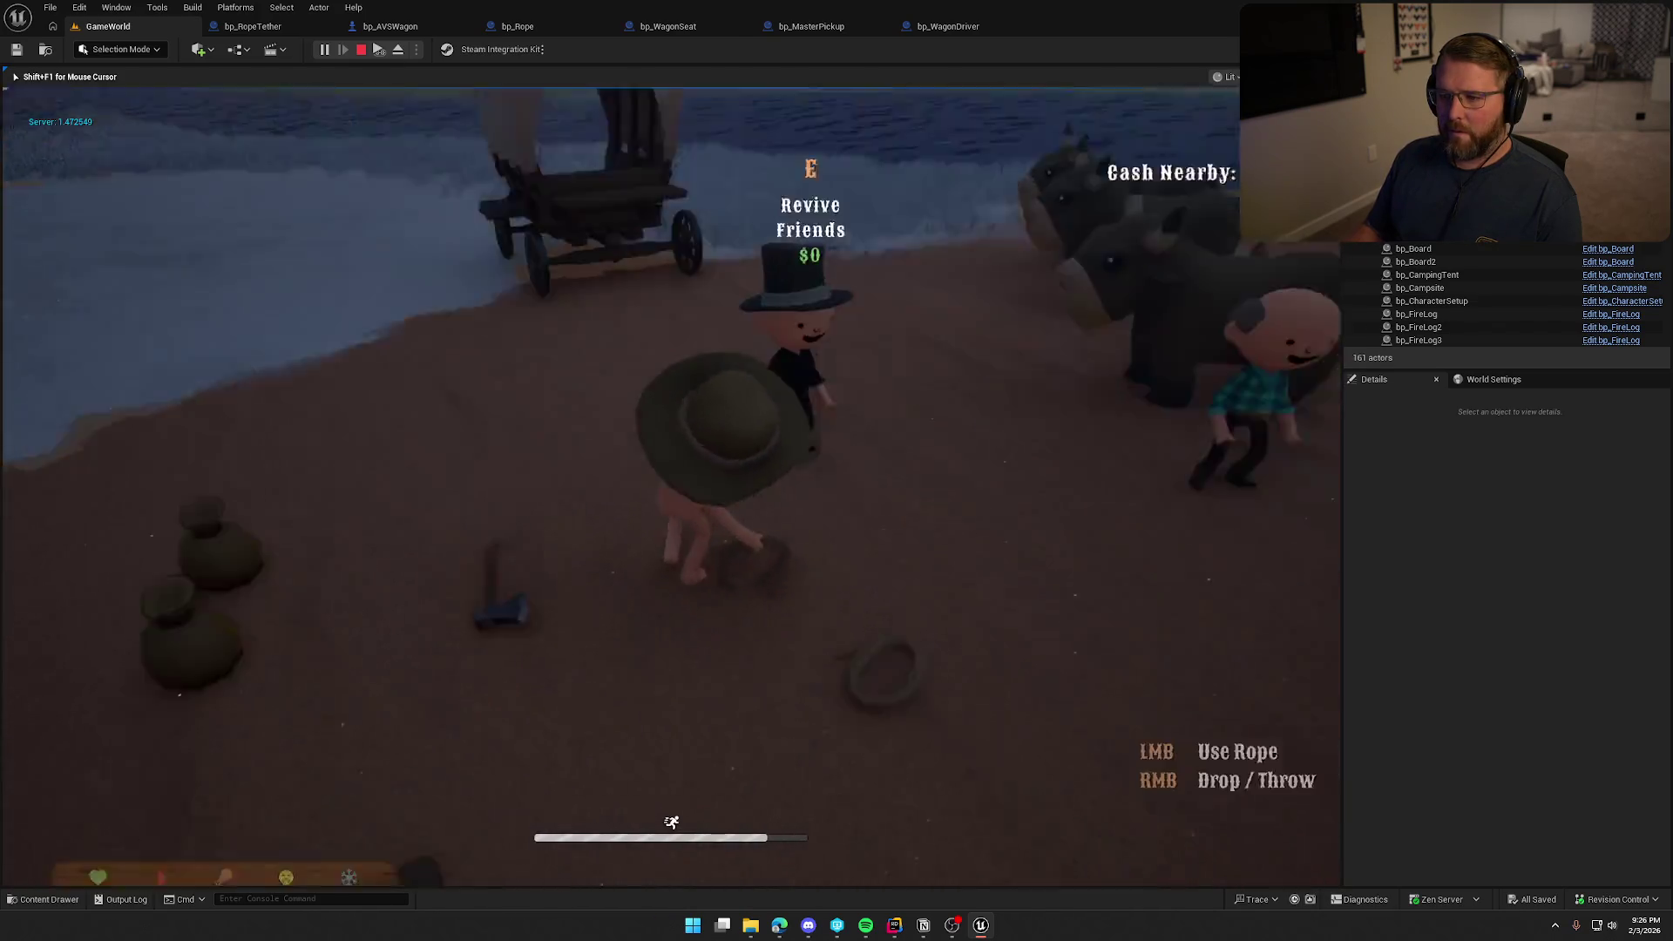
{"action": "key", "text": "w"}
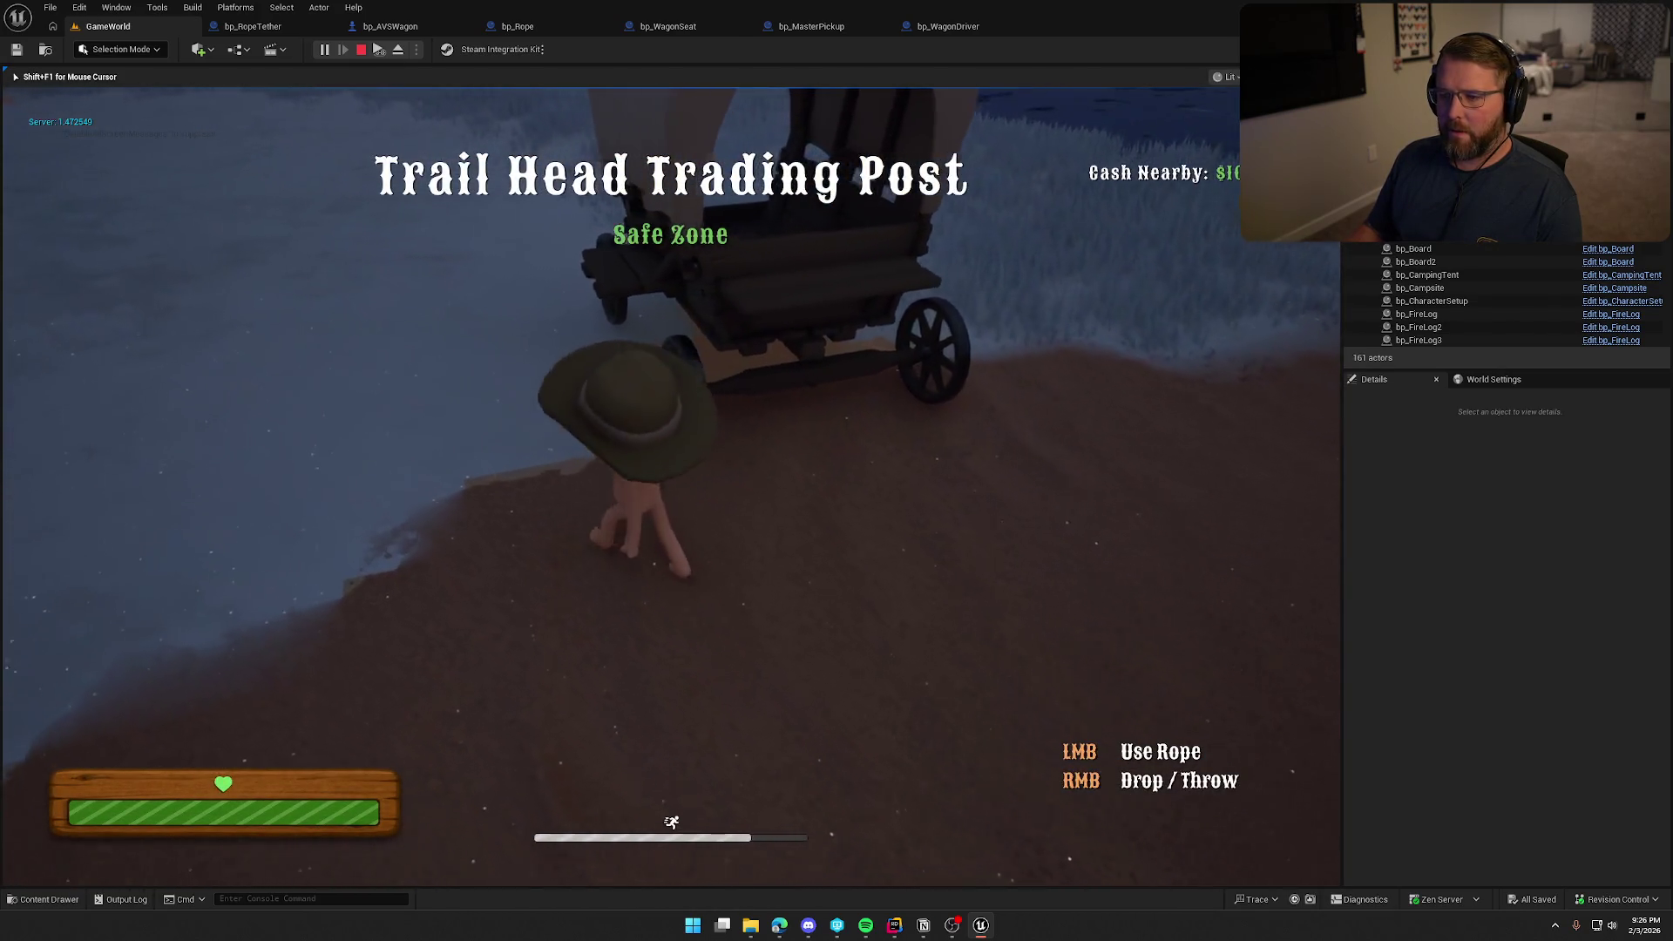
{"action": "key", "text": "w"}
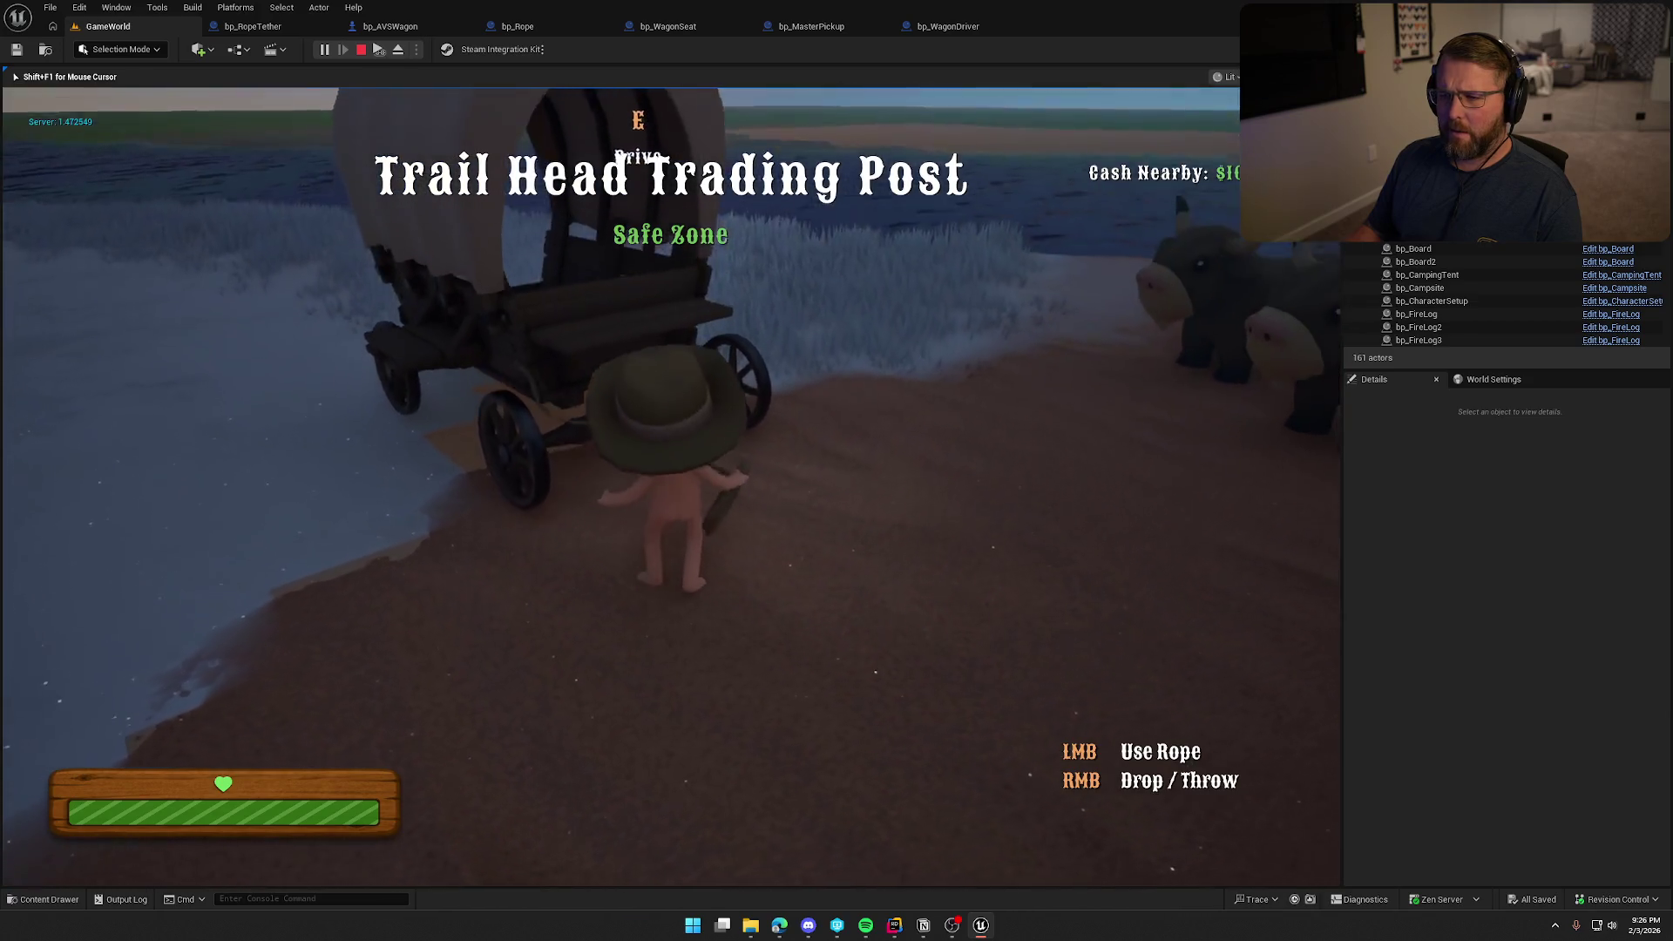
{"action": "key", "text": "e"}
{"action": "key", "text": "e"}
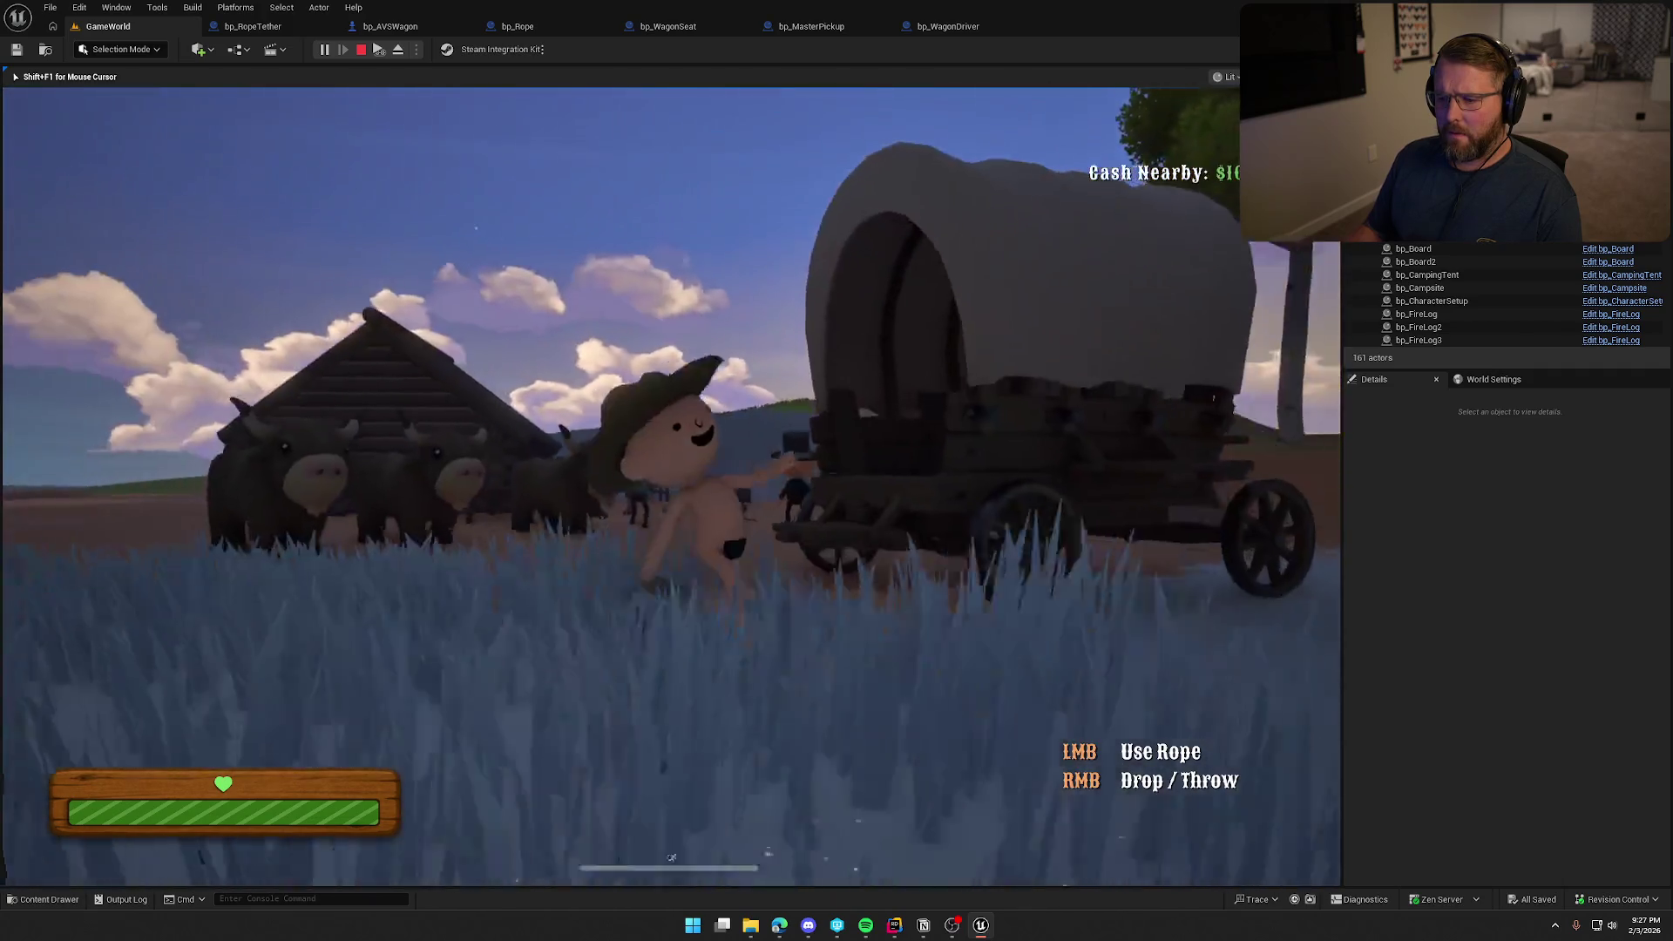
{"action": "key", "text": "Escape"}
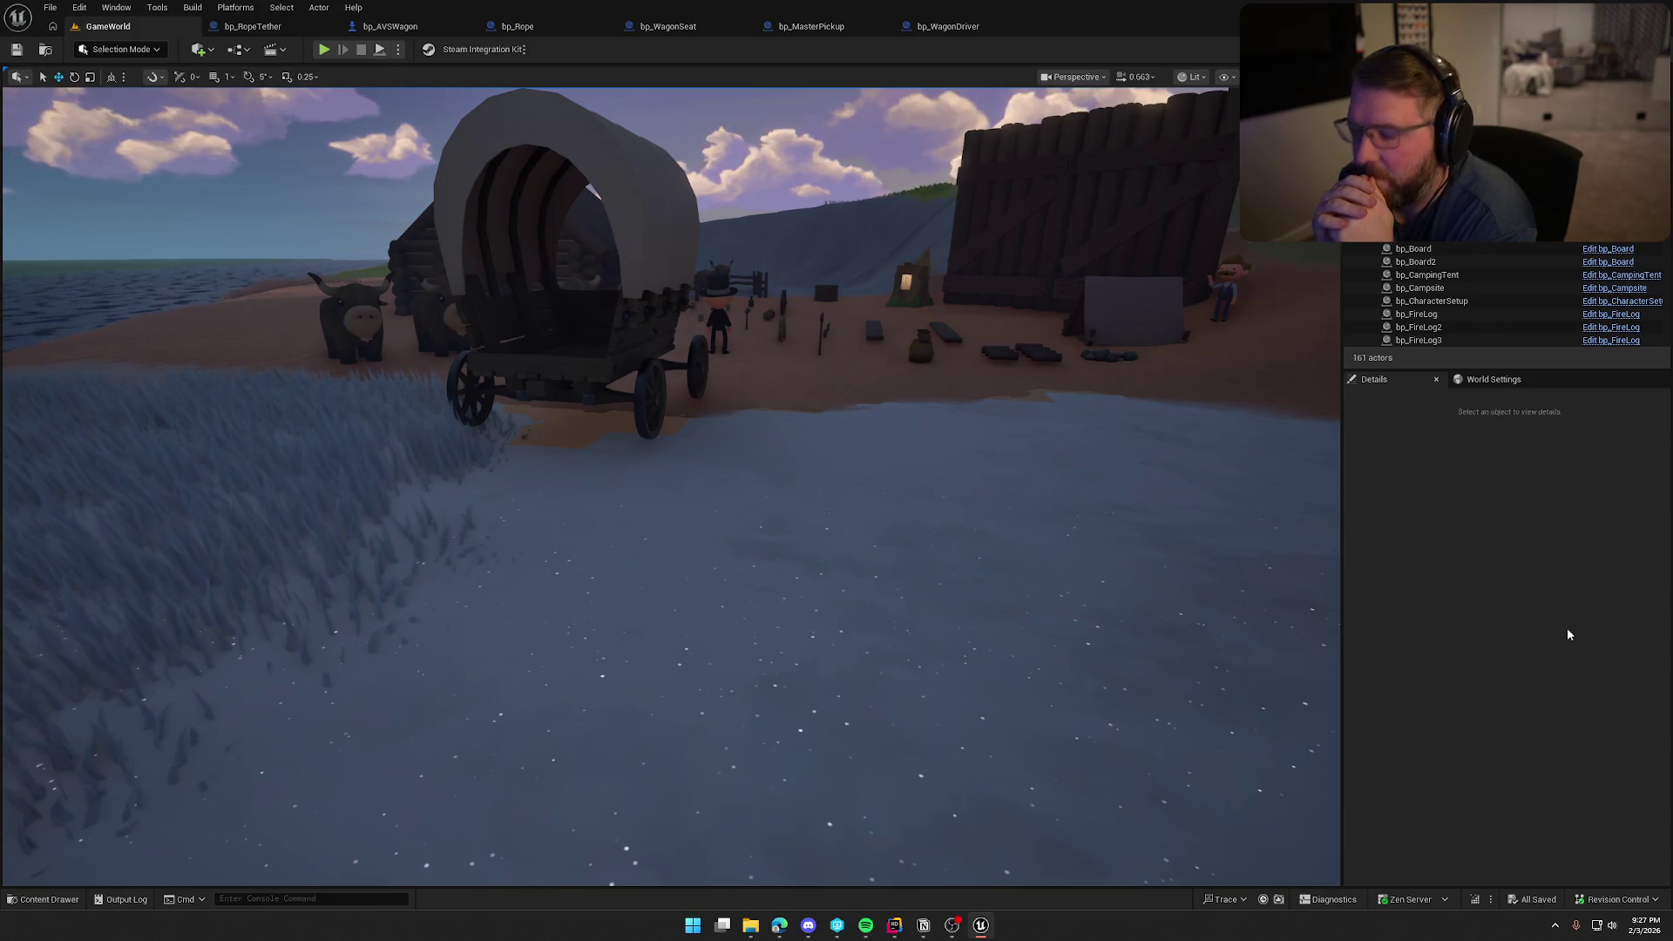
Run another trading post playtest, then stop it with Esc
{"action": "left_click", "coordinate": [325, 50]}
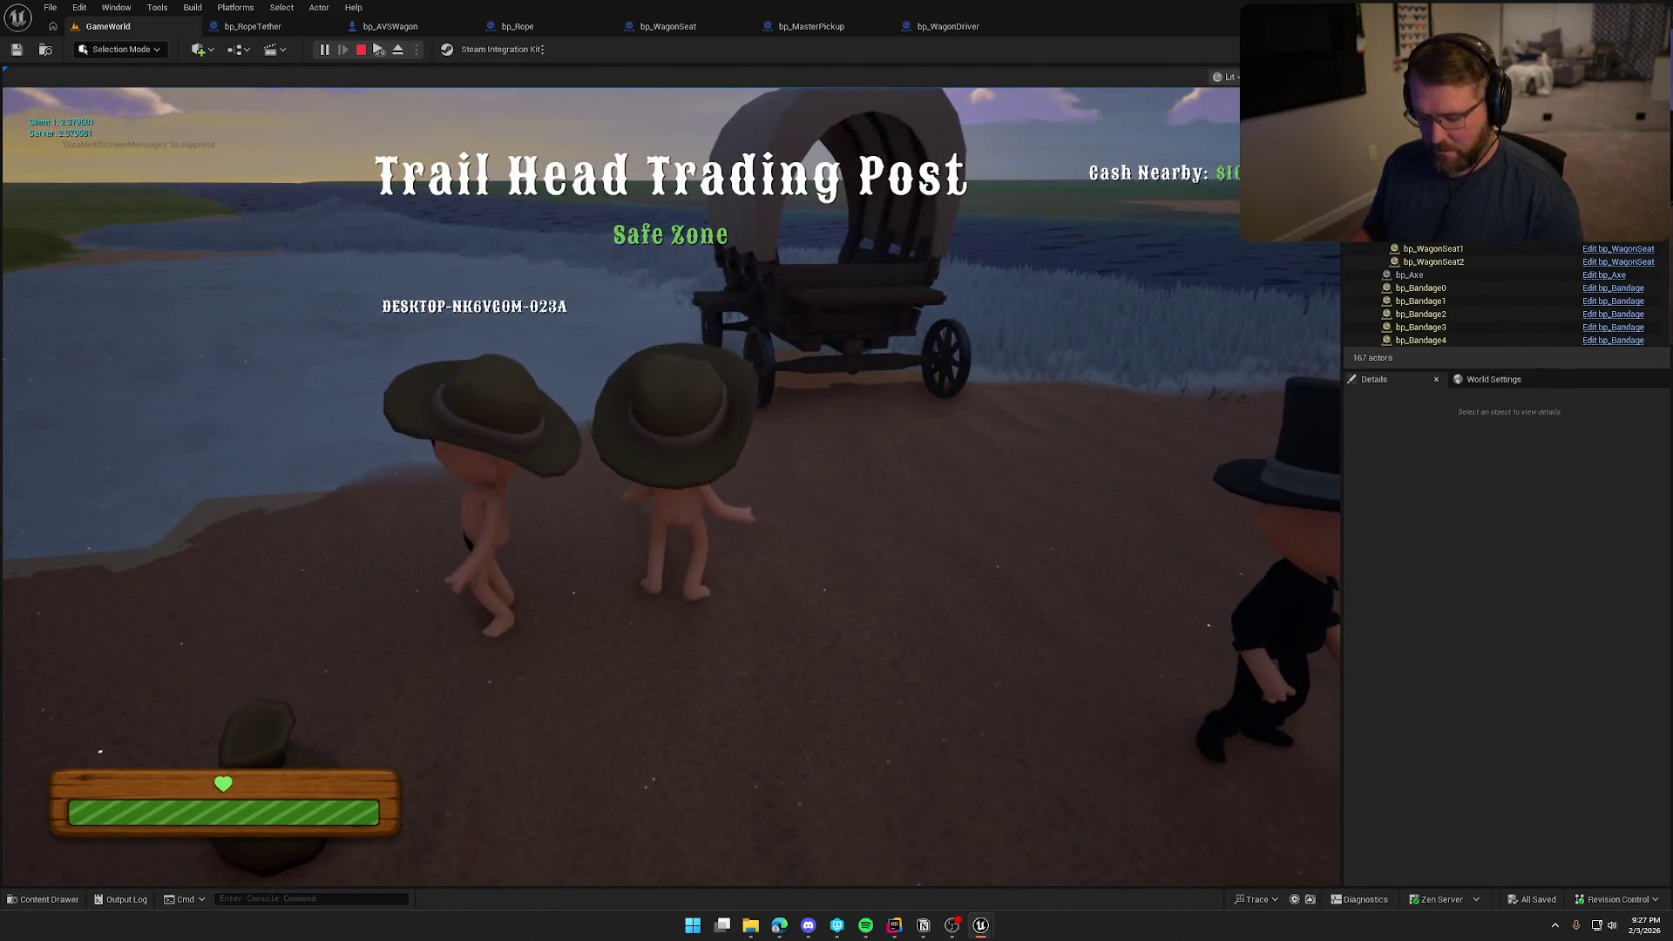
{"action": "key", "text": "super"}
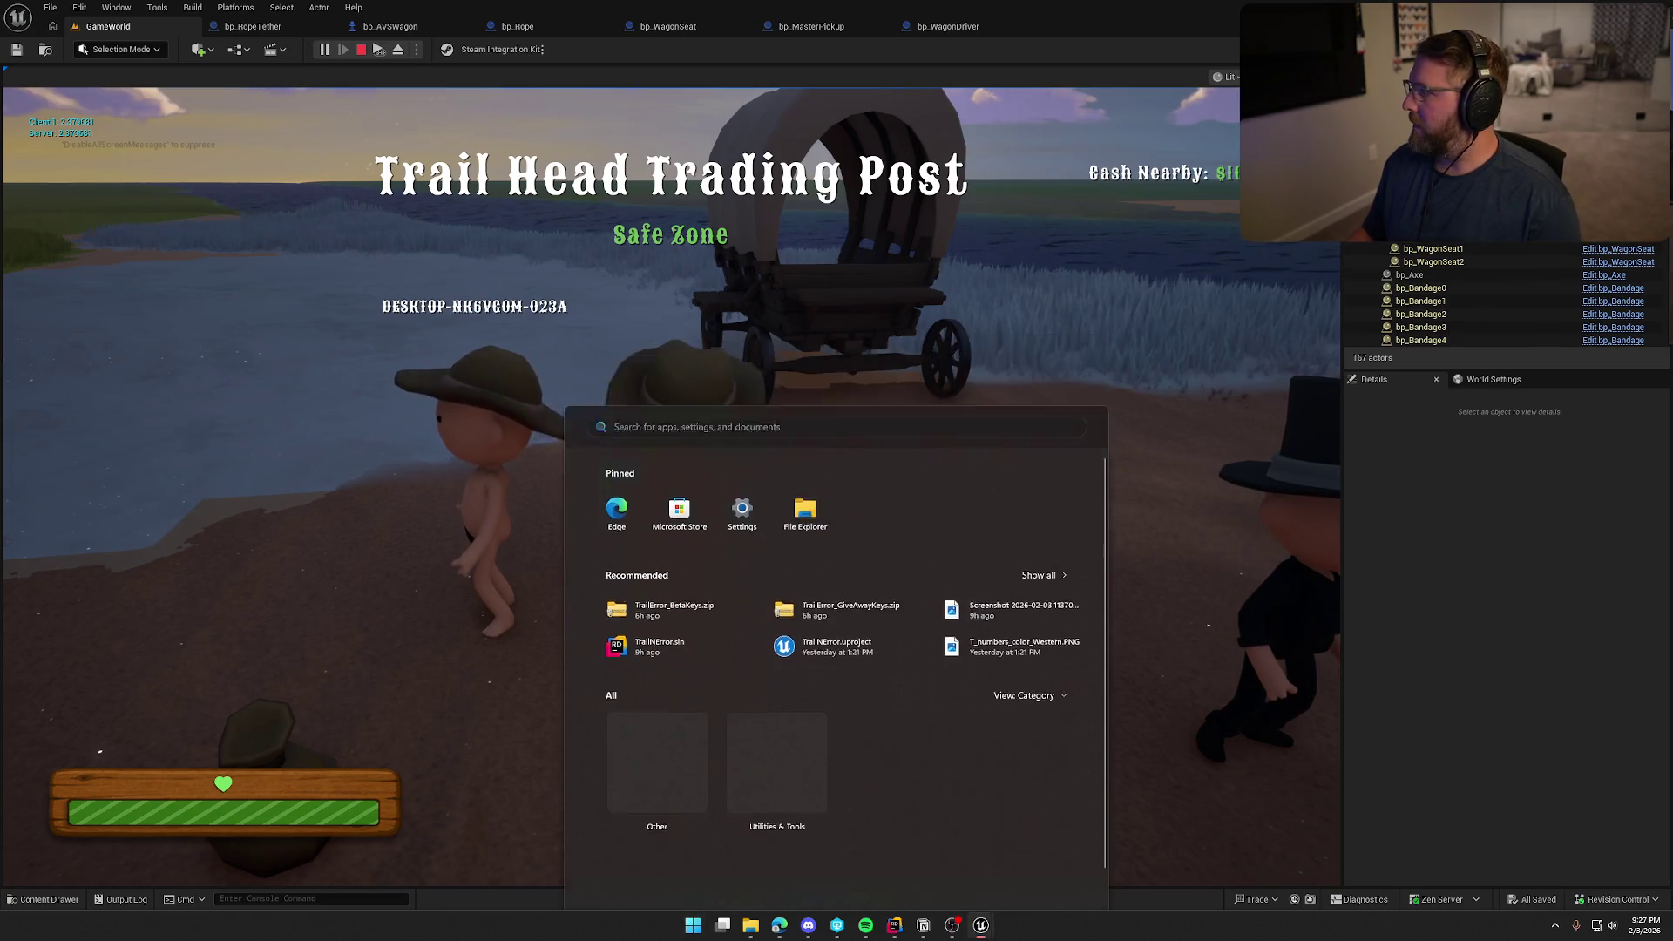
{"action": "key", "text": "super"}
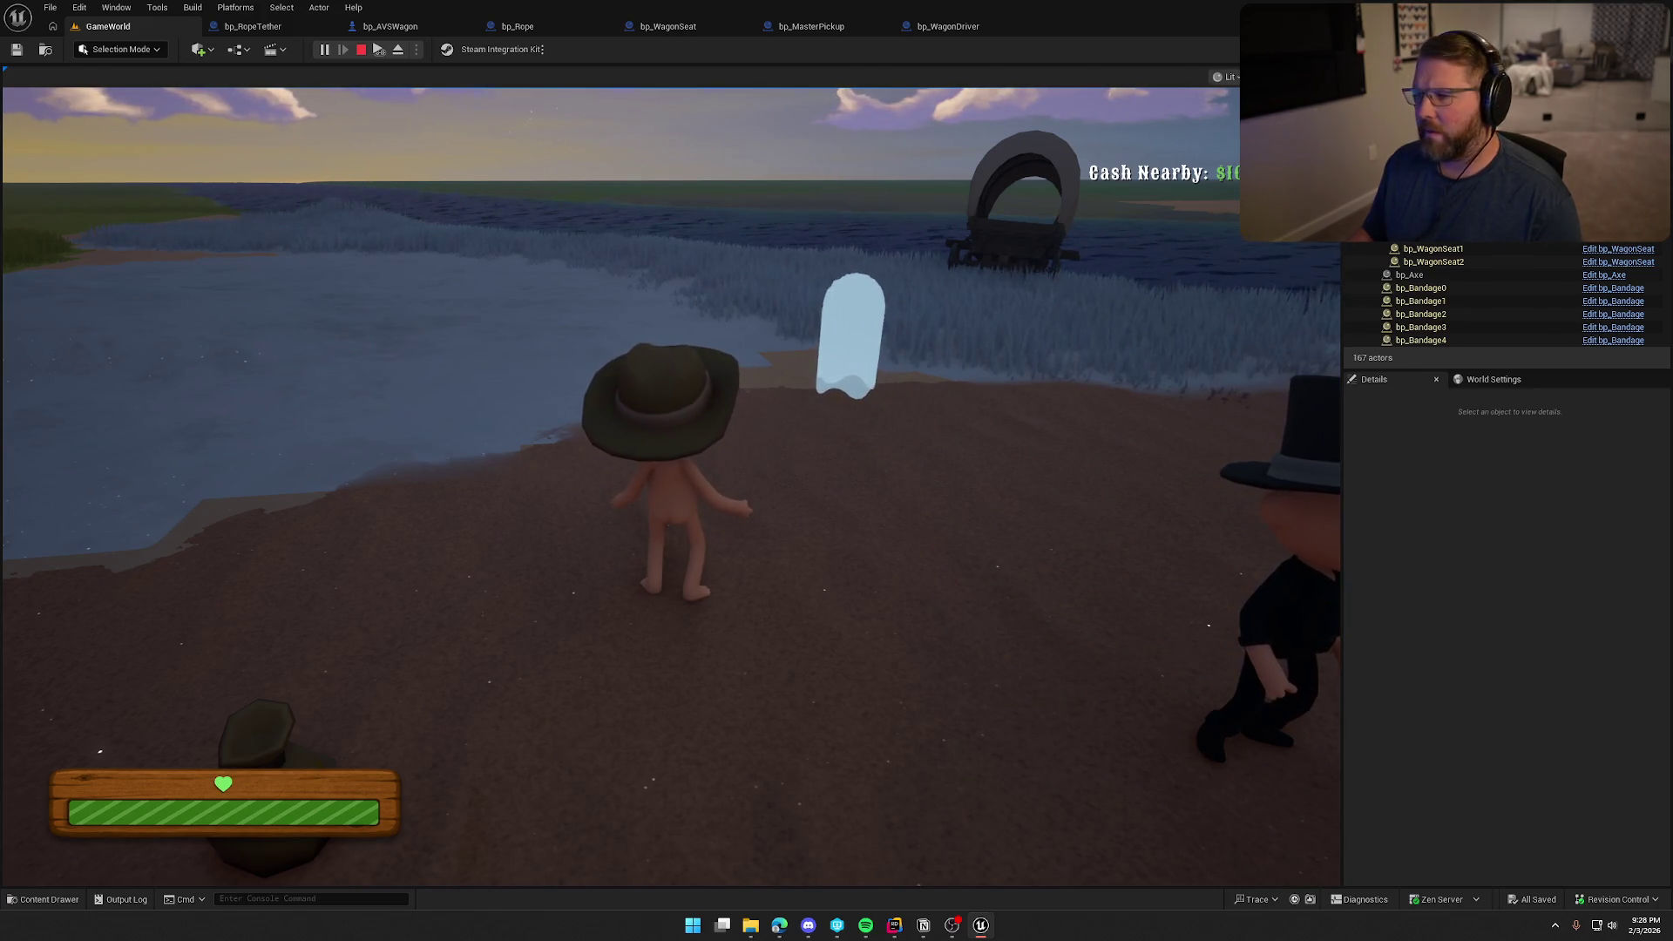
{"action": "key", "text": "Escape"}
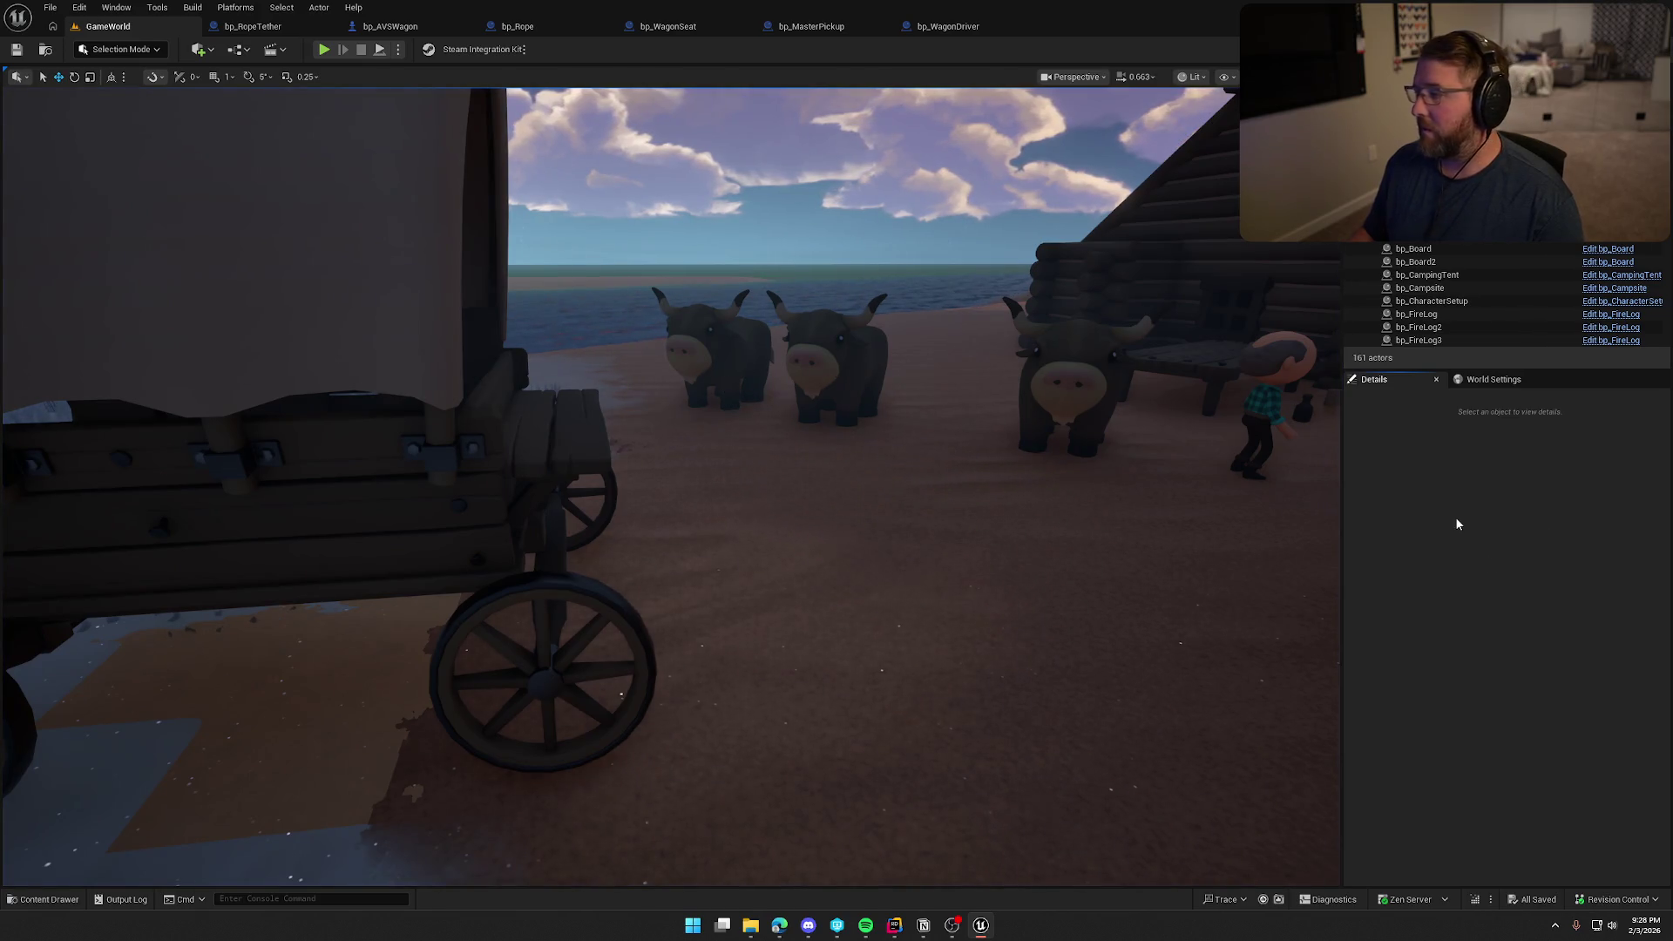
Open bp_DeadPlayer from Content > Logic > Player, then move DeadPlayer.h into the code editor's left pane
{"action": "key", "text": "ctrl+space"}
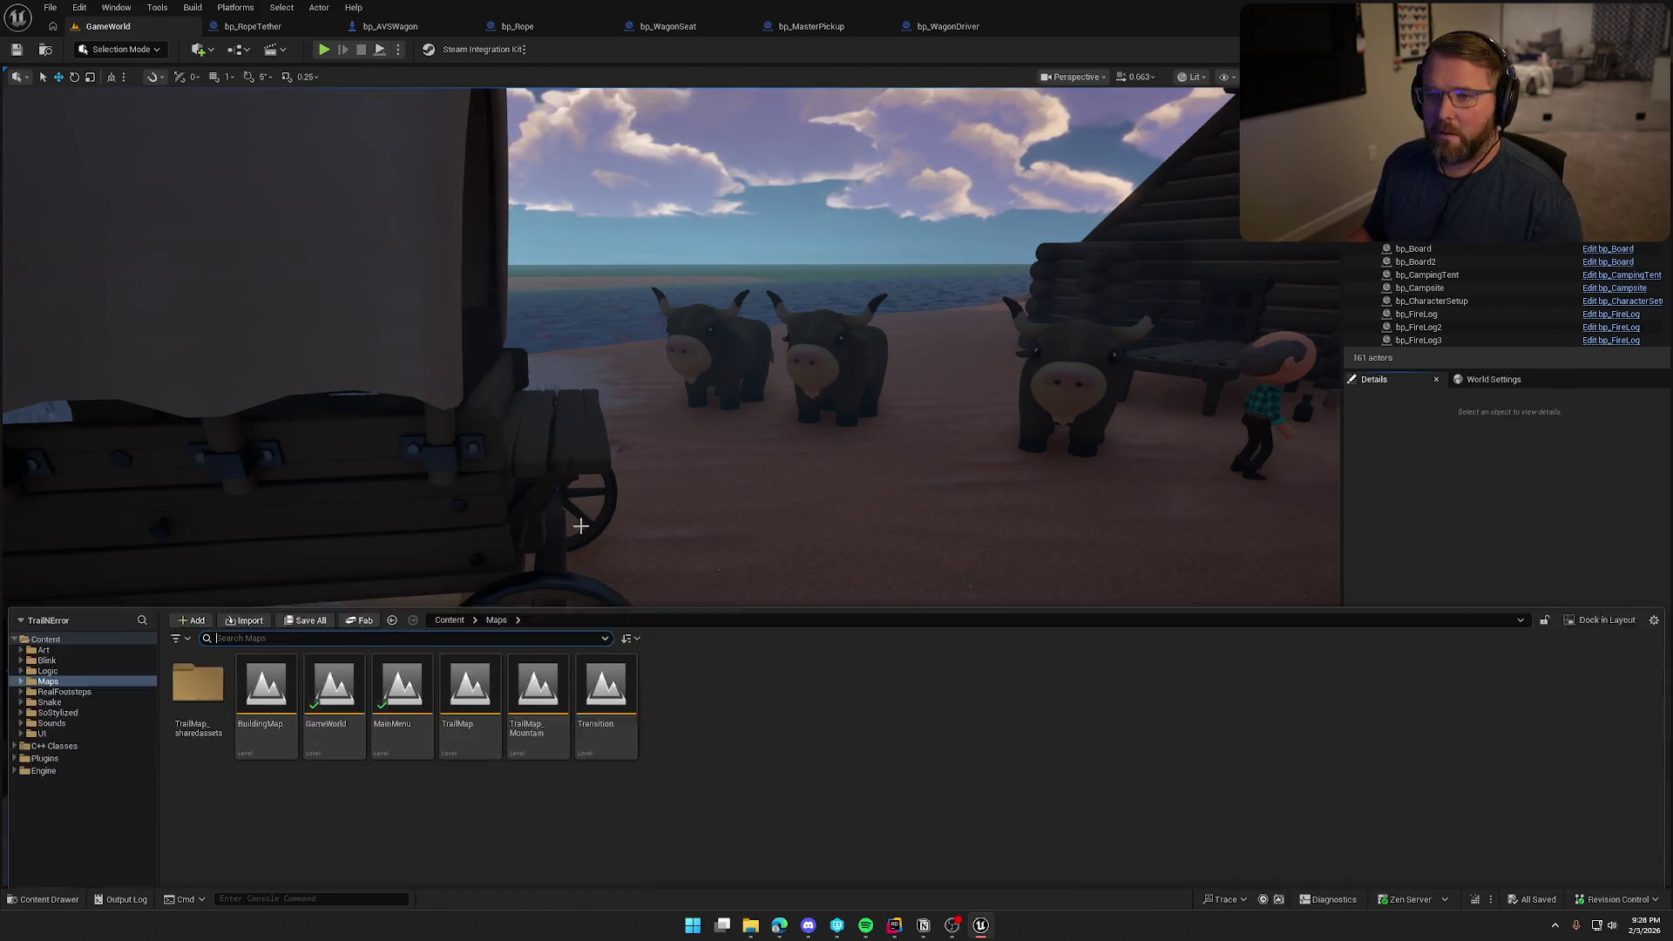
{"action": "left_click", "coordinate": [48, 648]}
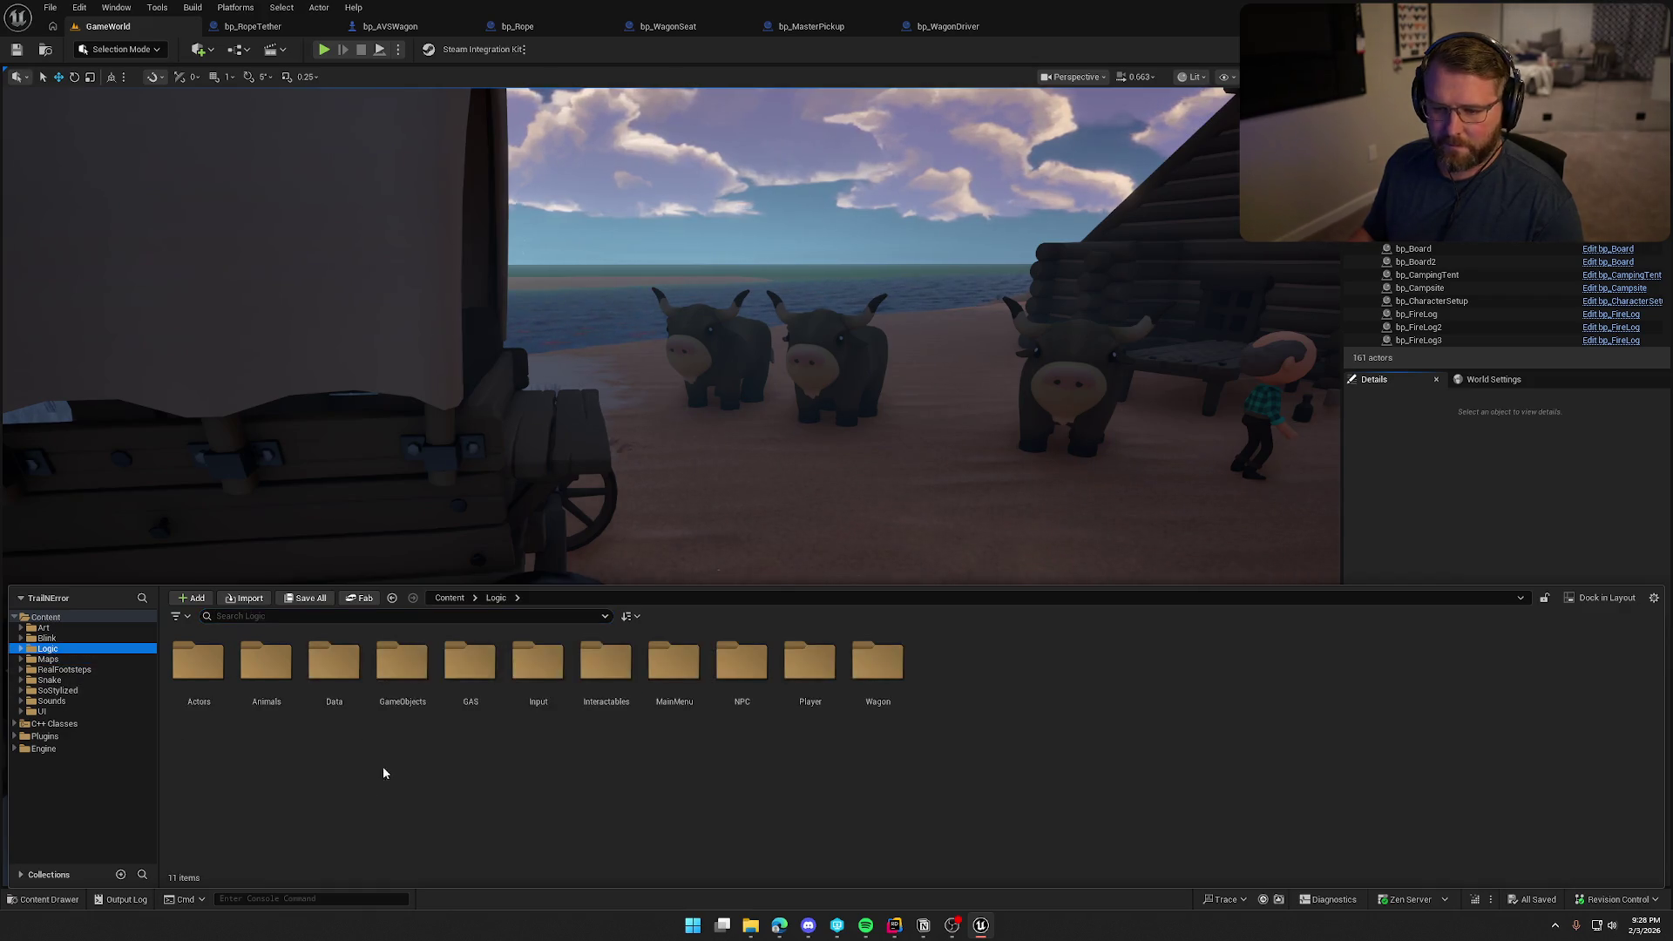
{"action": "double_click", "coordinate": [787, 680]}
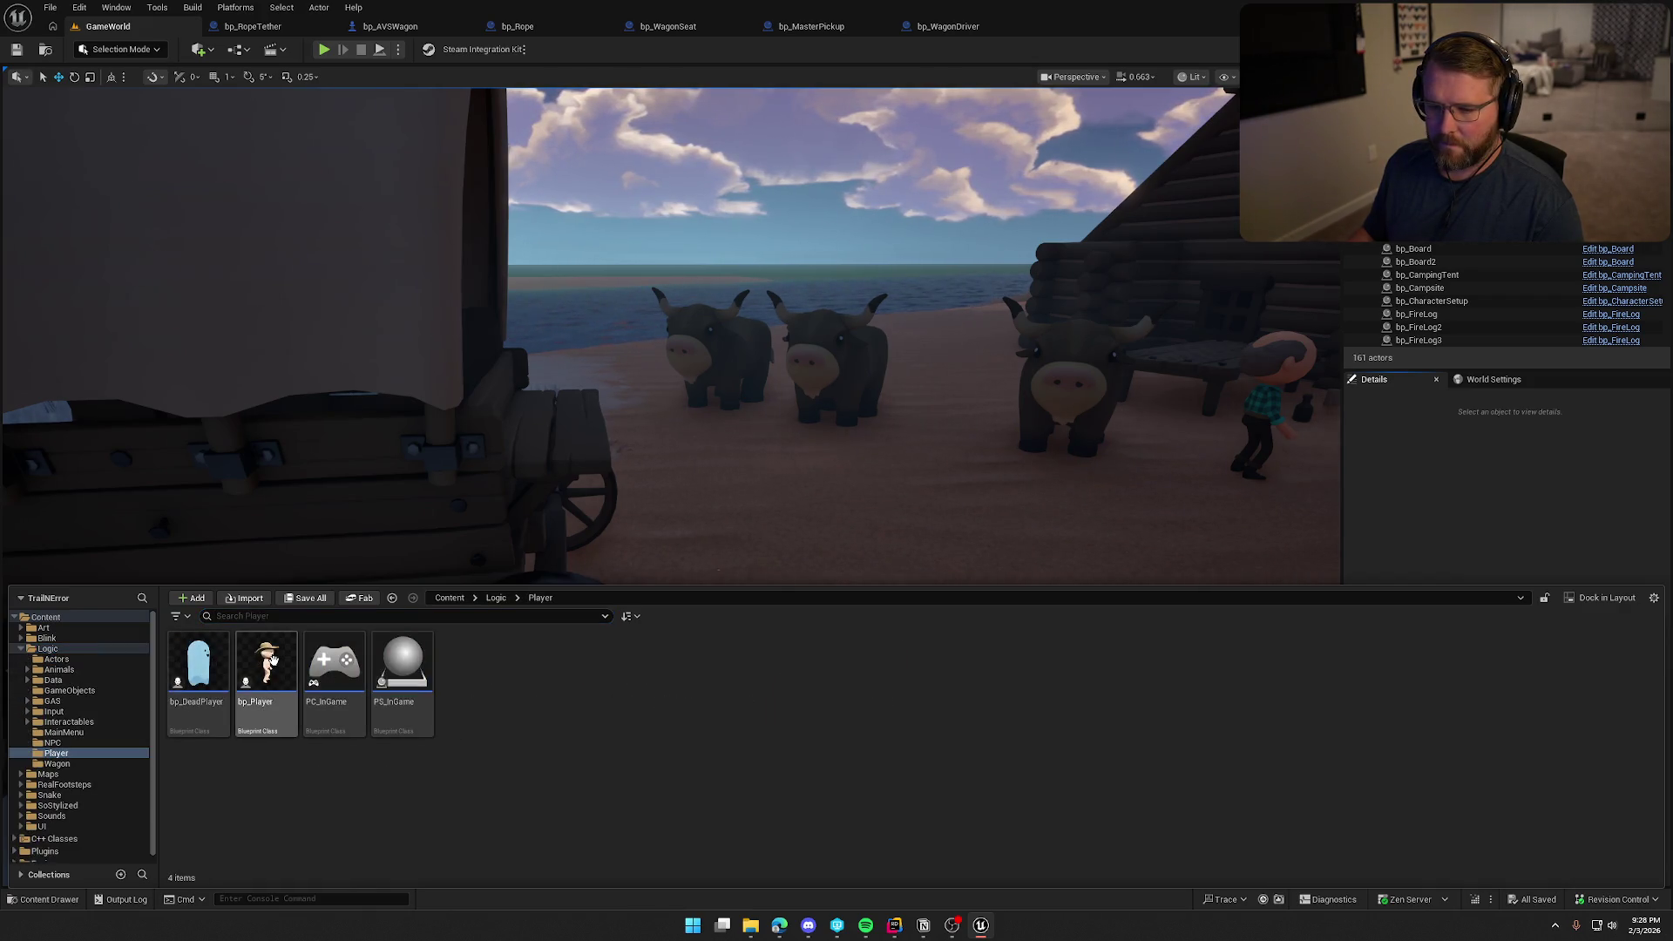
{"action": "double_click", "coordinate": [204, 662]}
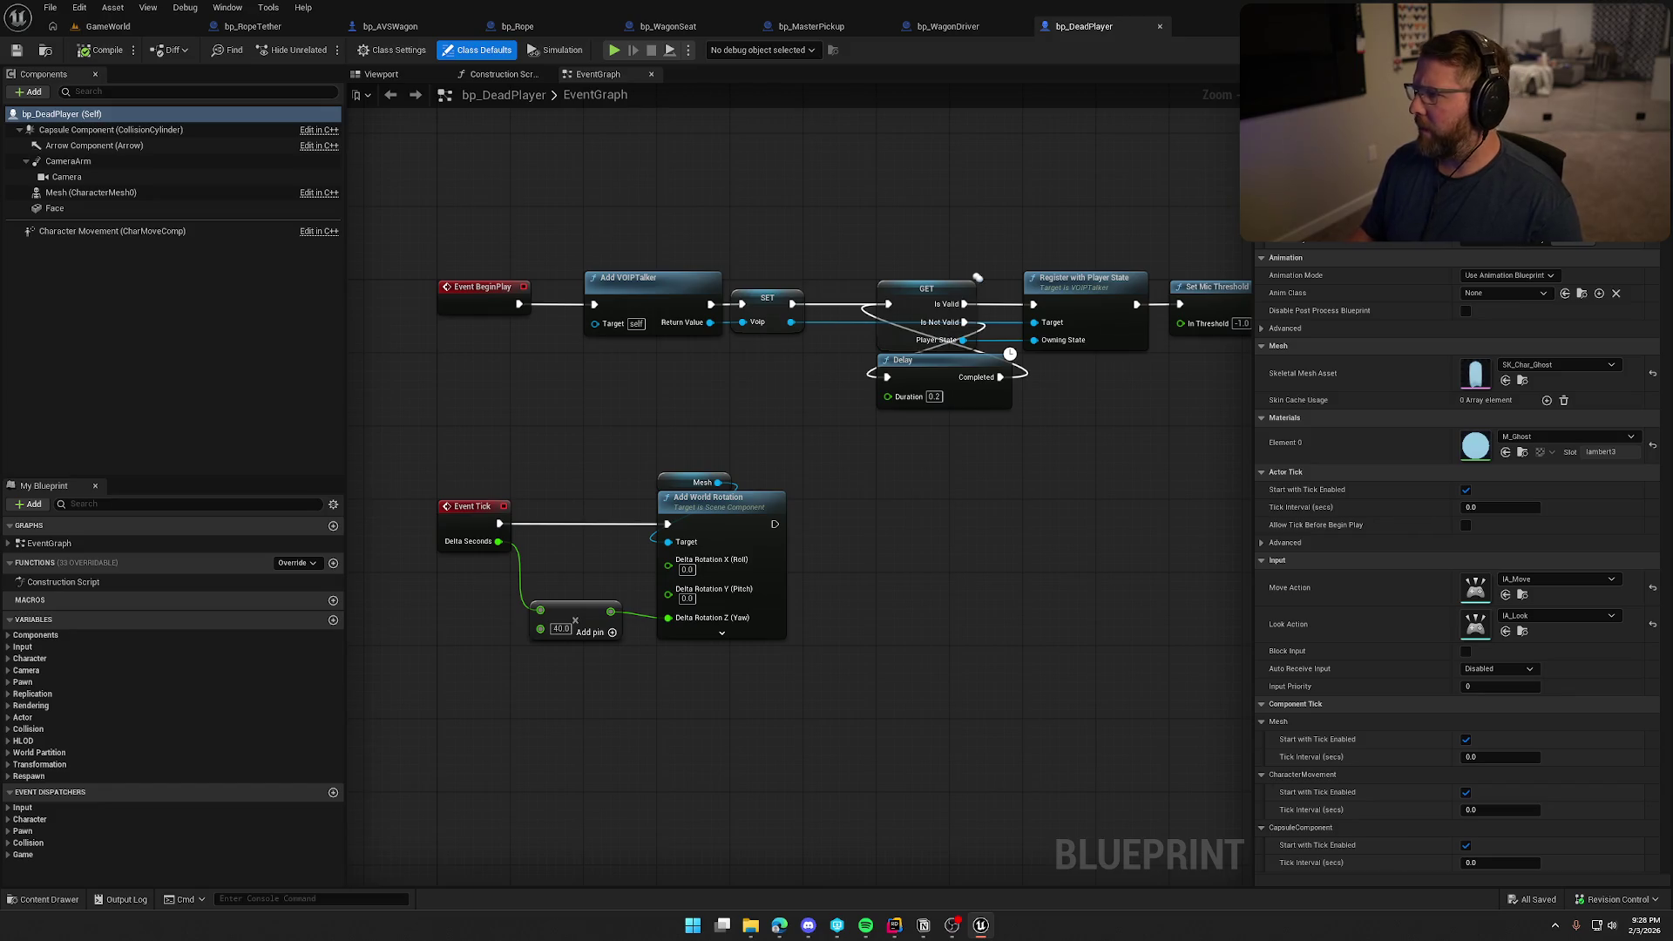
{"action": "key", "text": "alt+Tab"}
{"action": "mouse_move", "coordinate": [1017, 40]}
{"action": "left_mouse_down"}
{"action": "mouse_move", "coordinate": [601, 139]}
{"action": "mouse_move", "coordinate": [175, 41]}
{"action": "mouse_move", "coordinate": [92, 52]}
{"action": "left_mouse_up"}
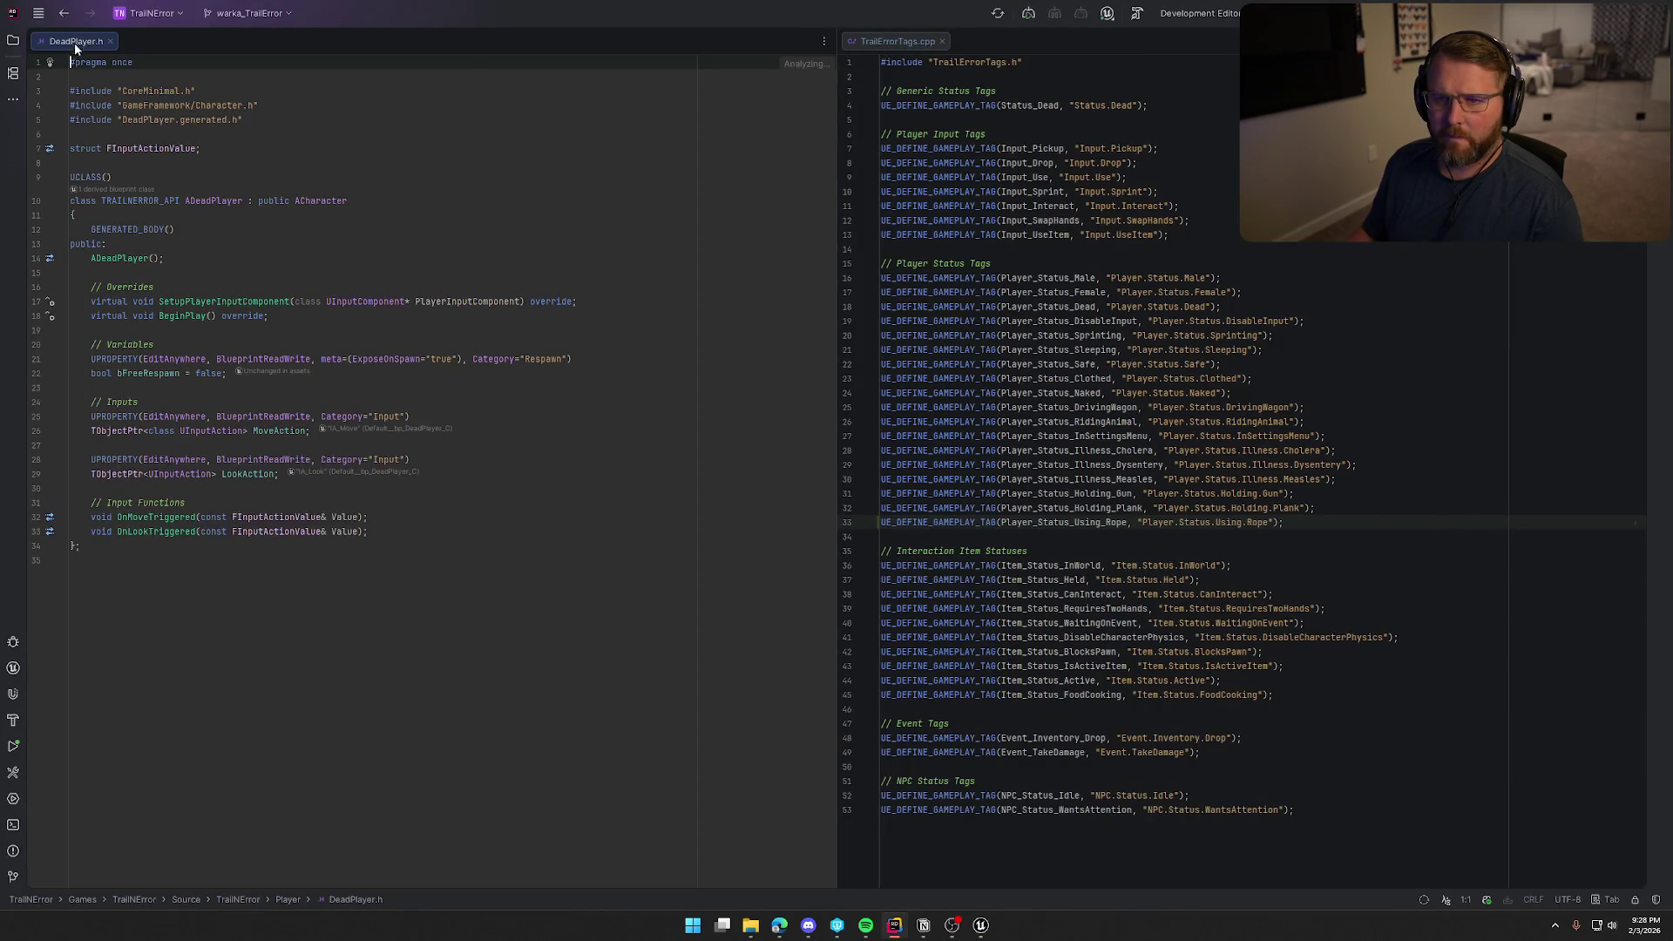
Close TrailErrorTags.cpp and open DeadPlayer.cpp in a split pane beside the header
{"action": "middle_click", "coordinate": [865, 44]}
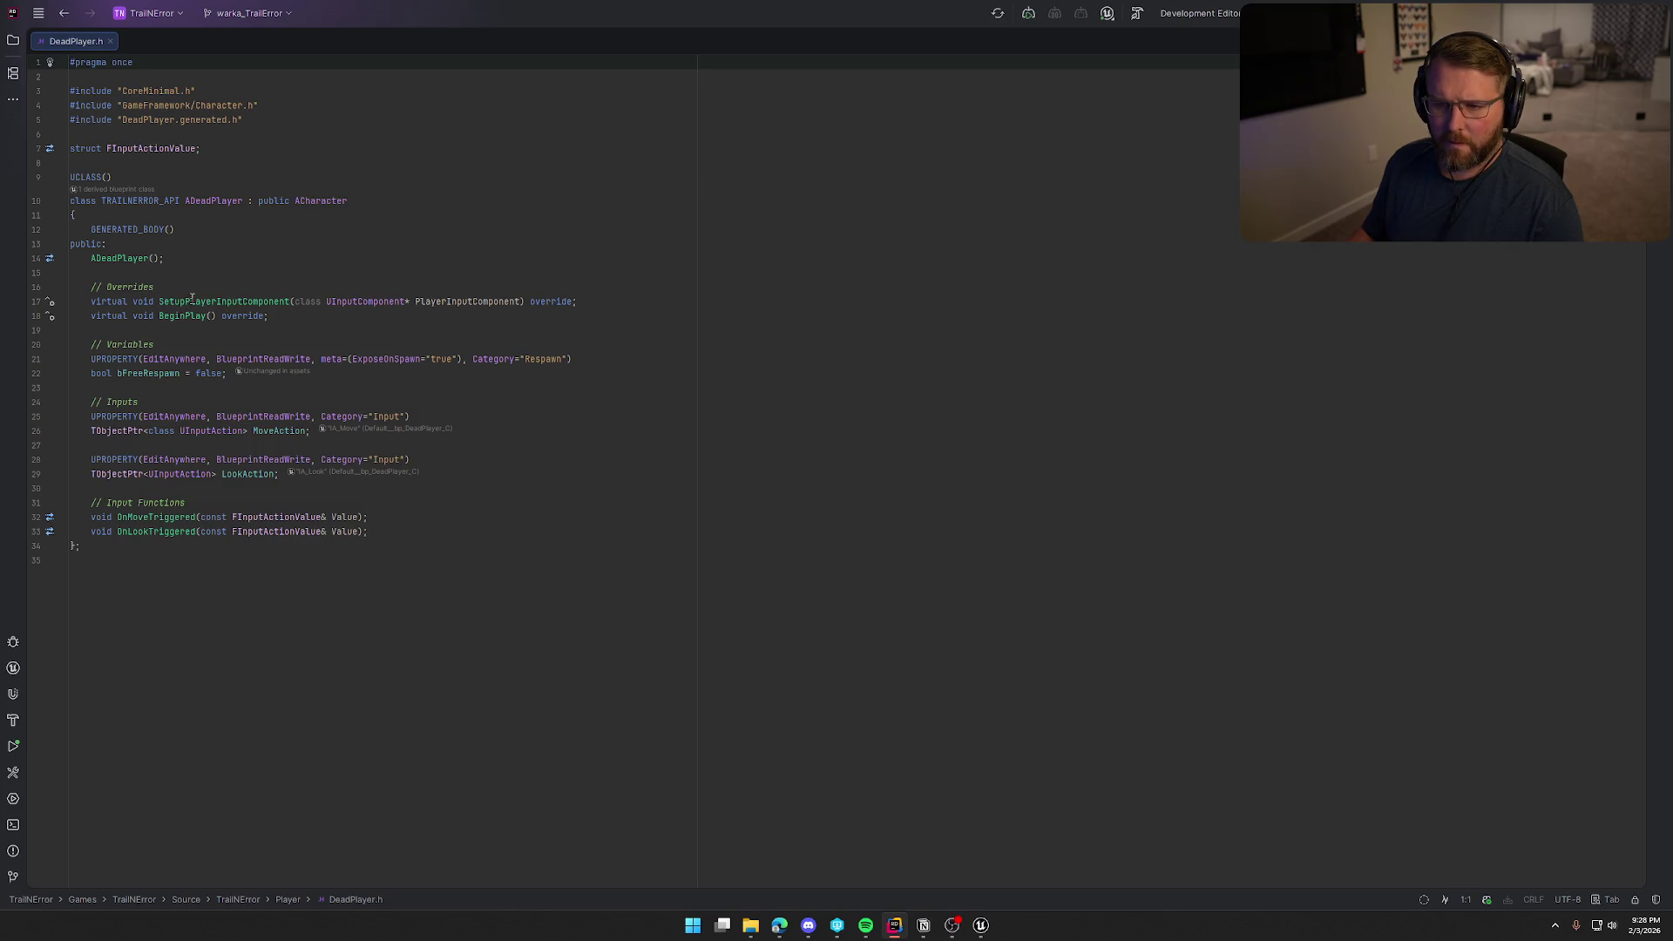
{"action": "left_click", "coordinate": [128, 259]}
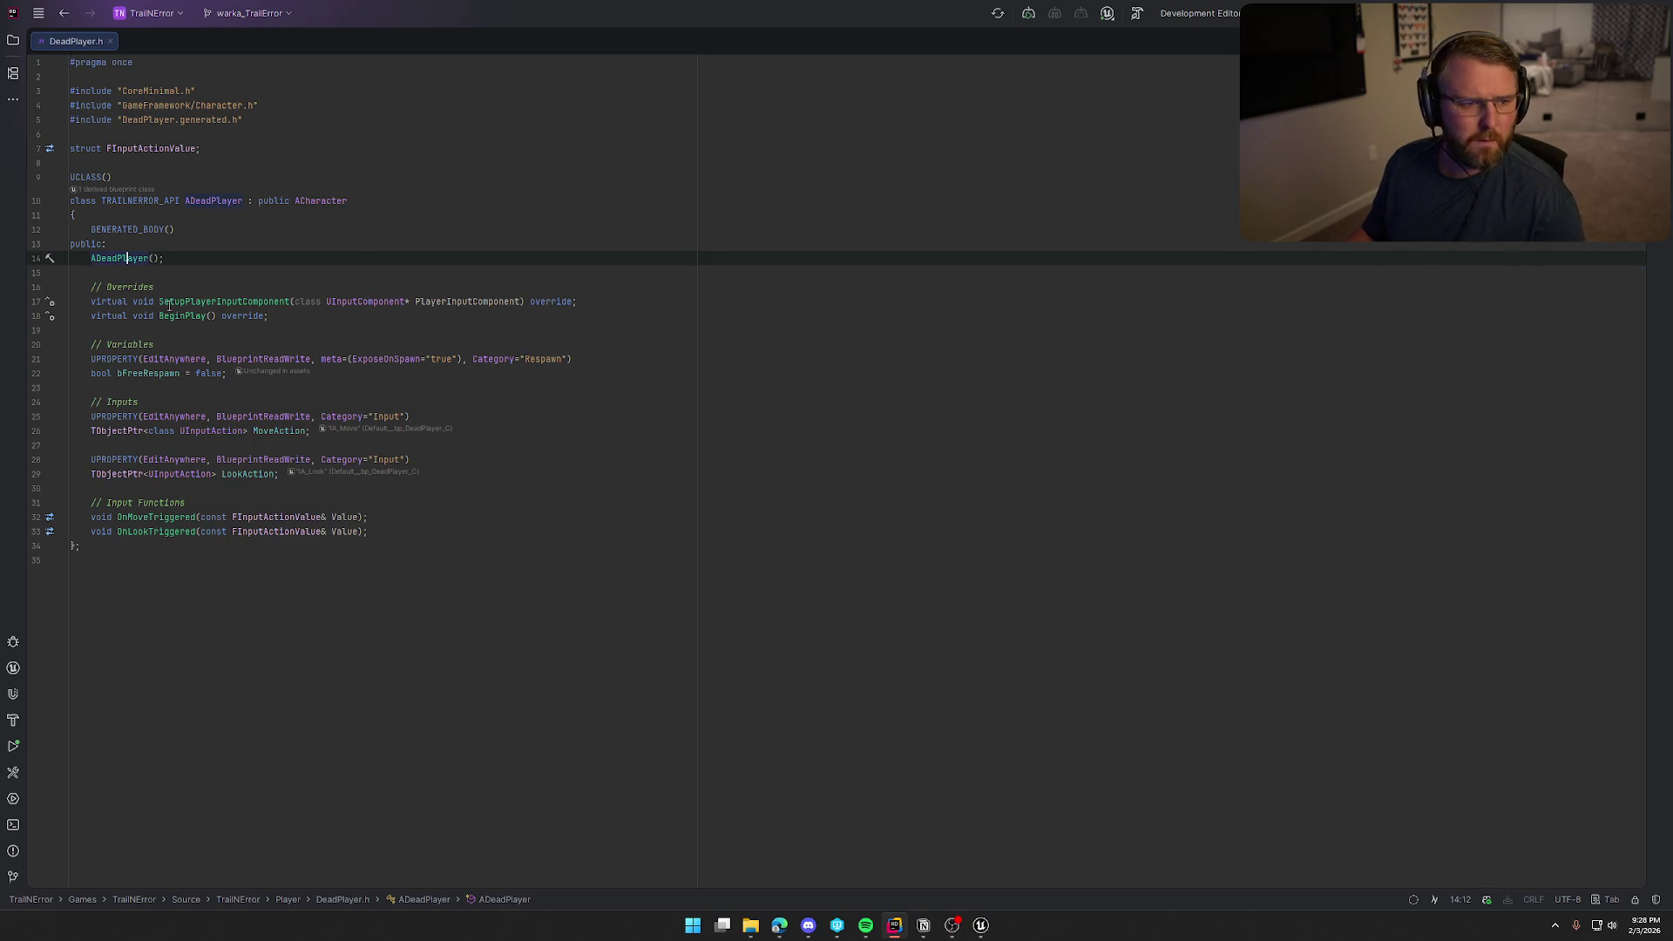
{"action": "key", "text": "ctrl+b"}
{"action": "mouse_move", "coordinate": [169, 46]}
{"action": "left_mouse_down"}
{"action": "mouse_move", "coordinate": [1203, 235]}
{"action": "mouse_move", "coordinate": [1096, 470]}
{"action": "left_mouse_up"}
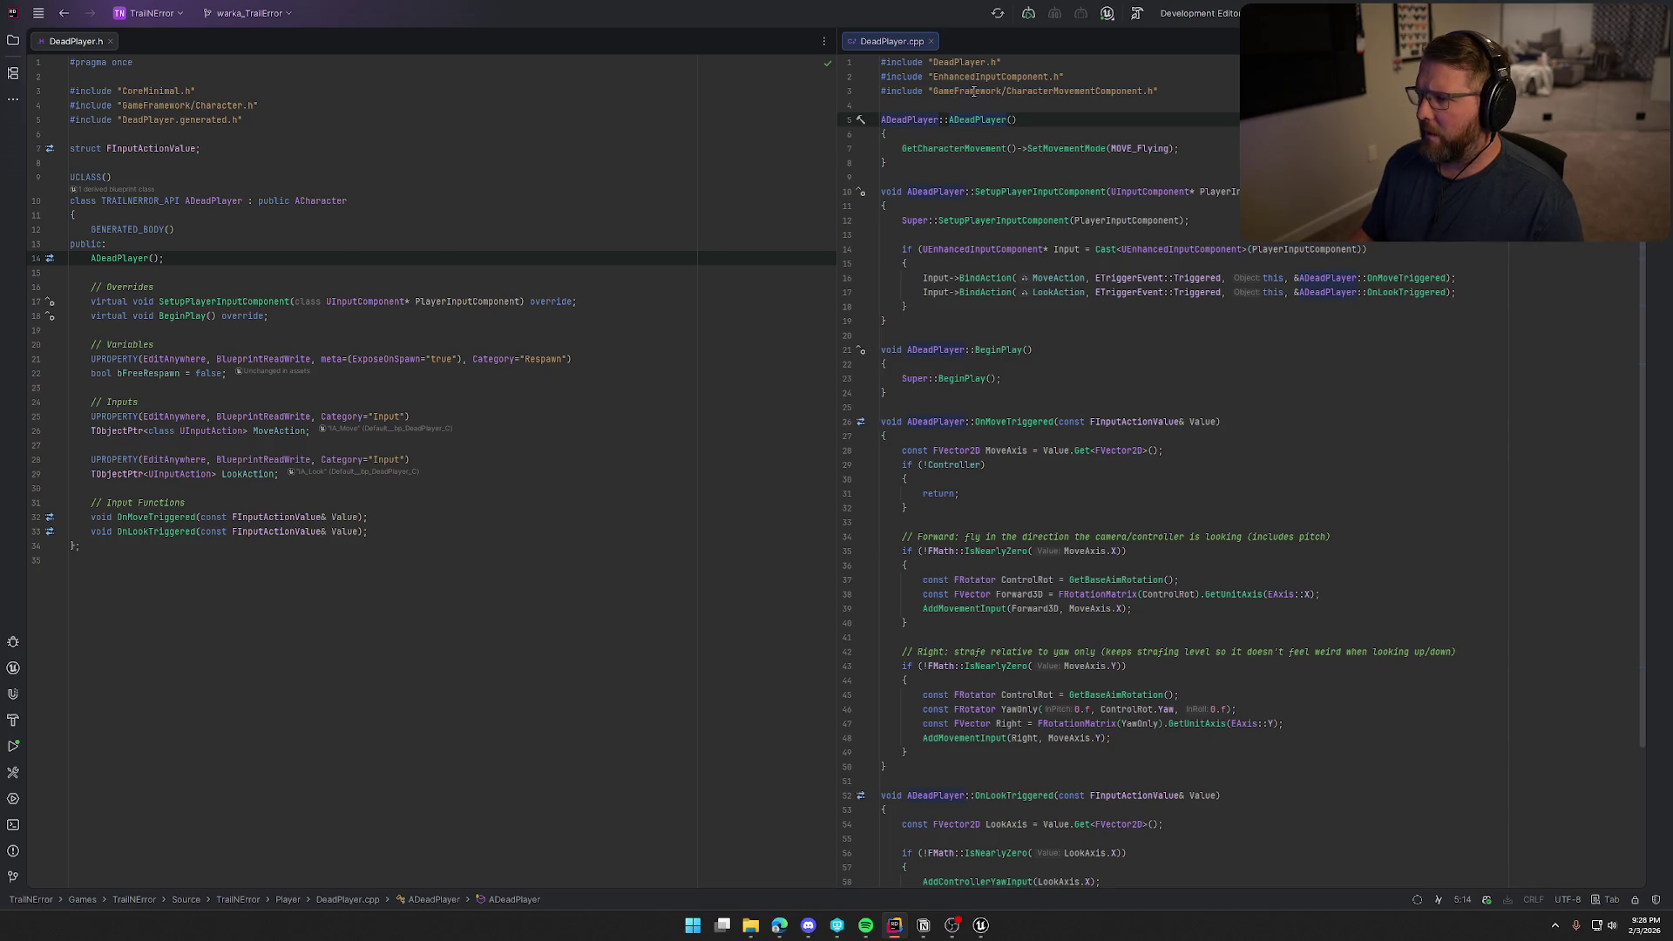
Review the ADeadPlayer constructor line that sets the flying movement mode
{"action": "left_click", "coordinate": [1222, 150]}
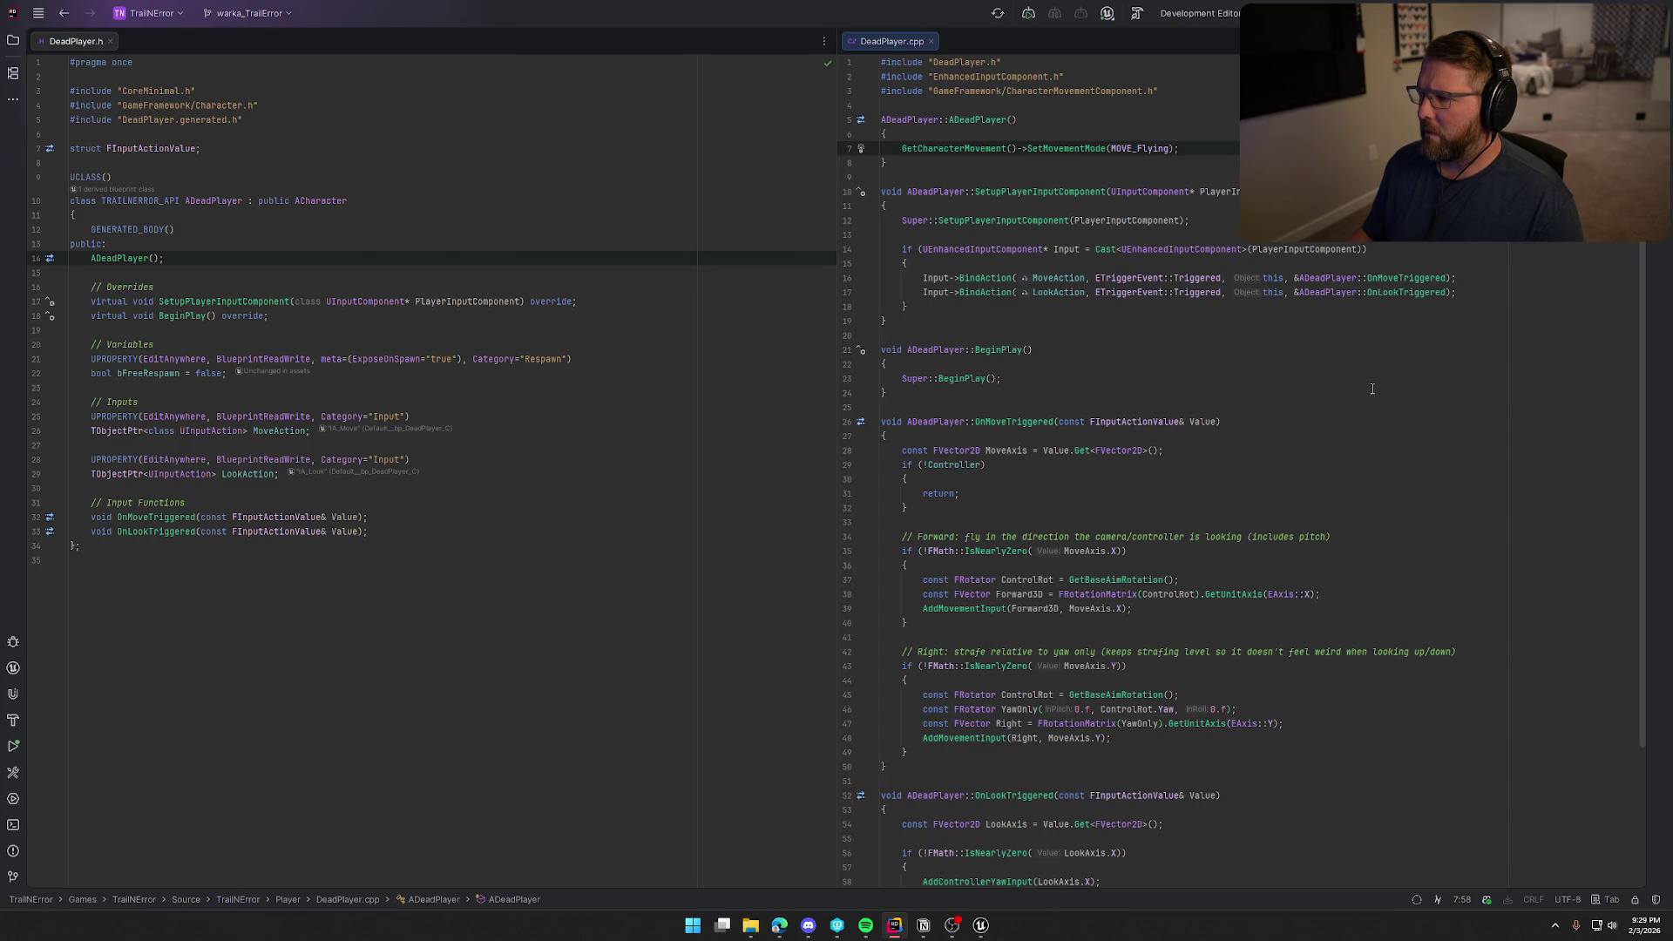
{"action": "scroll", "coordinate": [1285, 418], "scroll_direction": "down", "scroll_amount": 4}
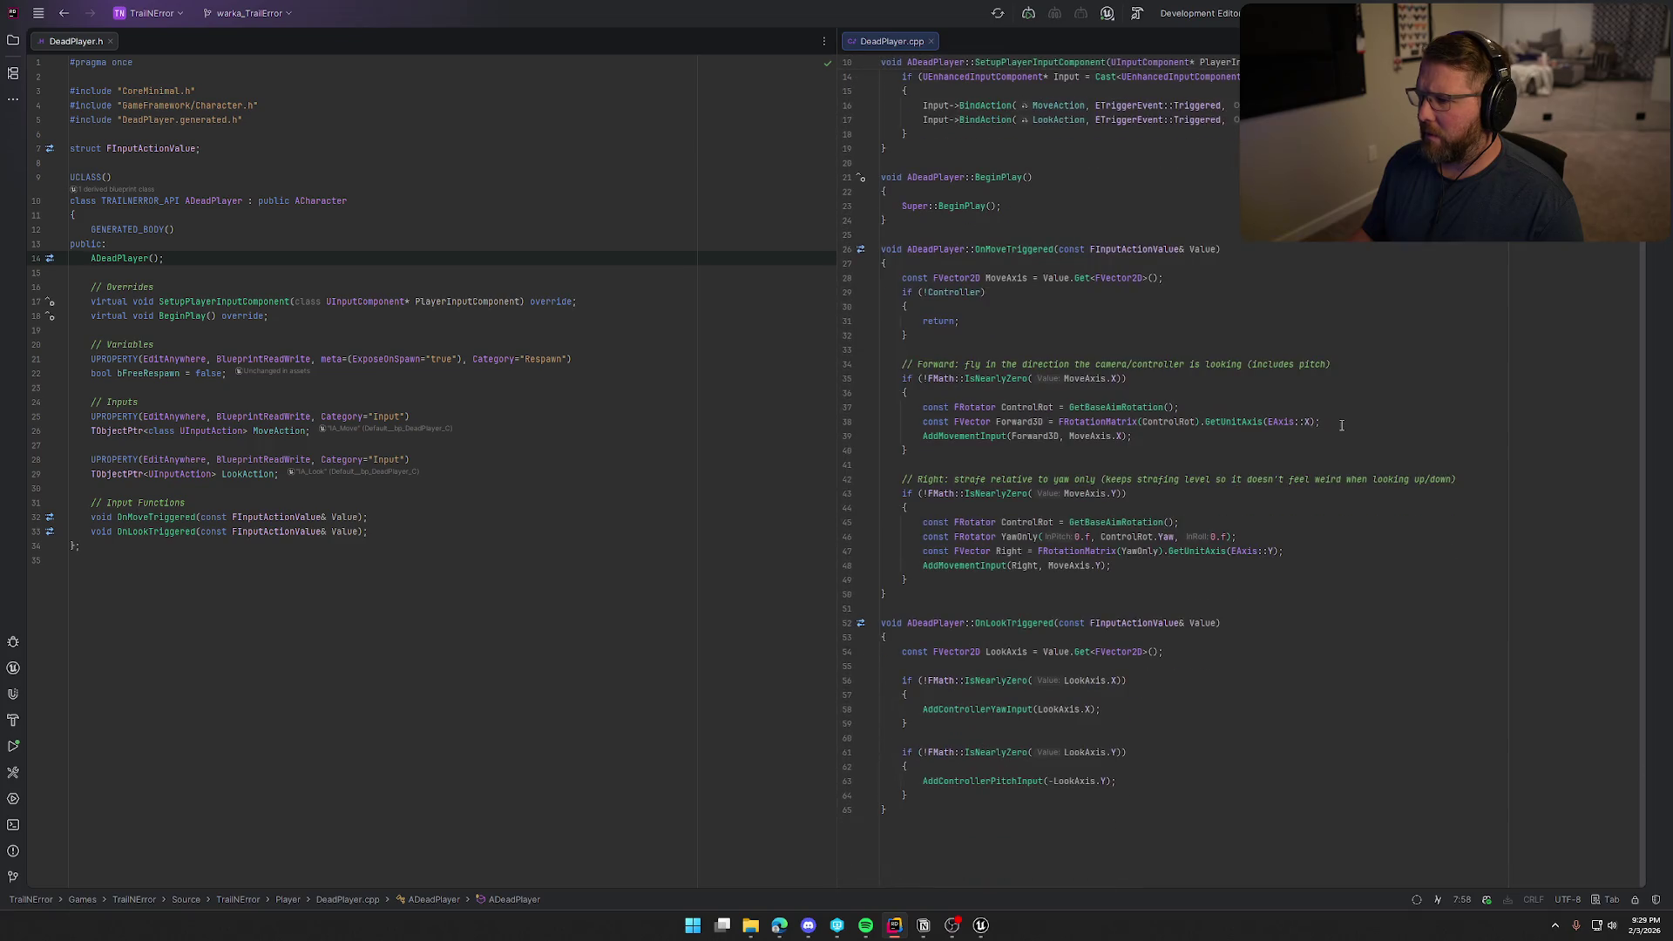
{"action": "scroll", "coordinate": [1359, 425], "scroll_direction": "up", "scroll_amount": 4}
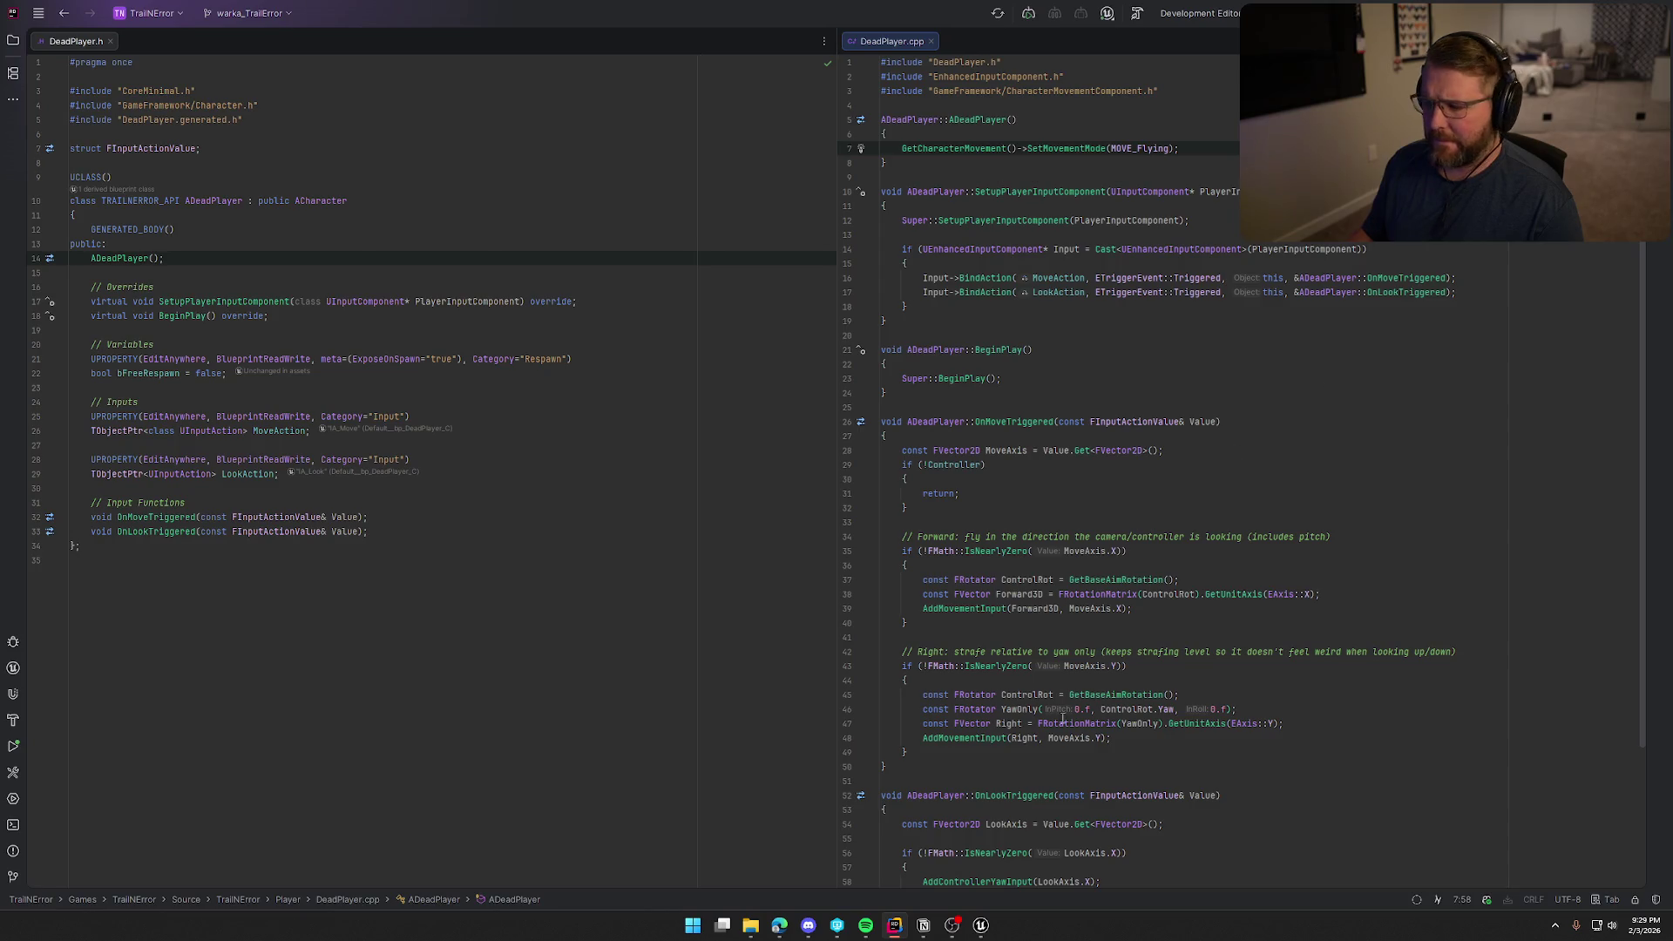
{"action": "key", "text": "alt+Tab"}
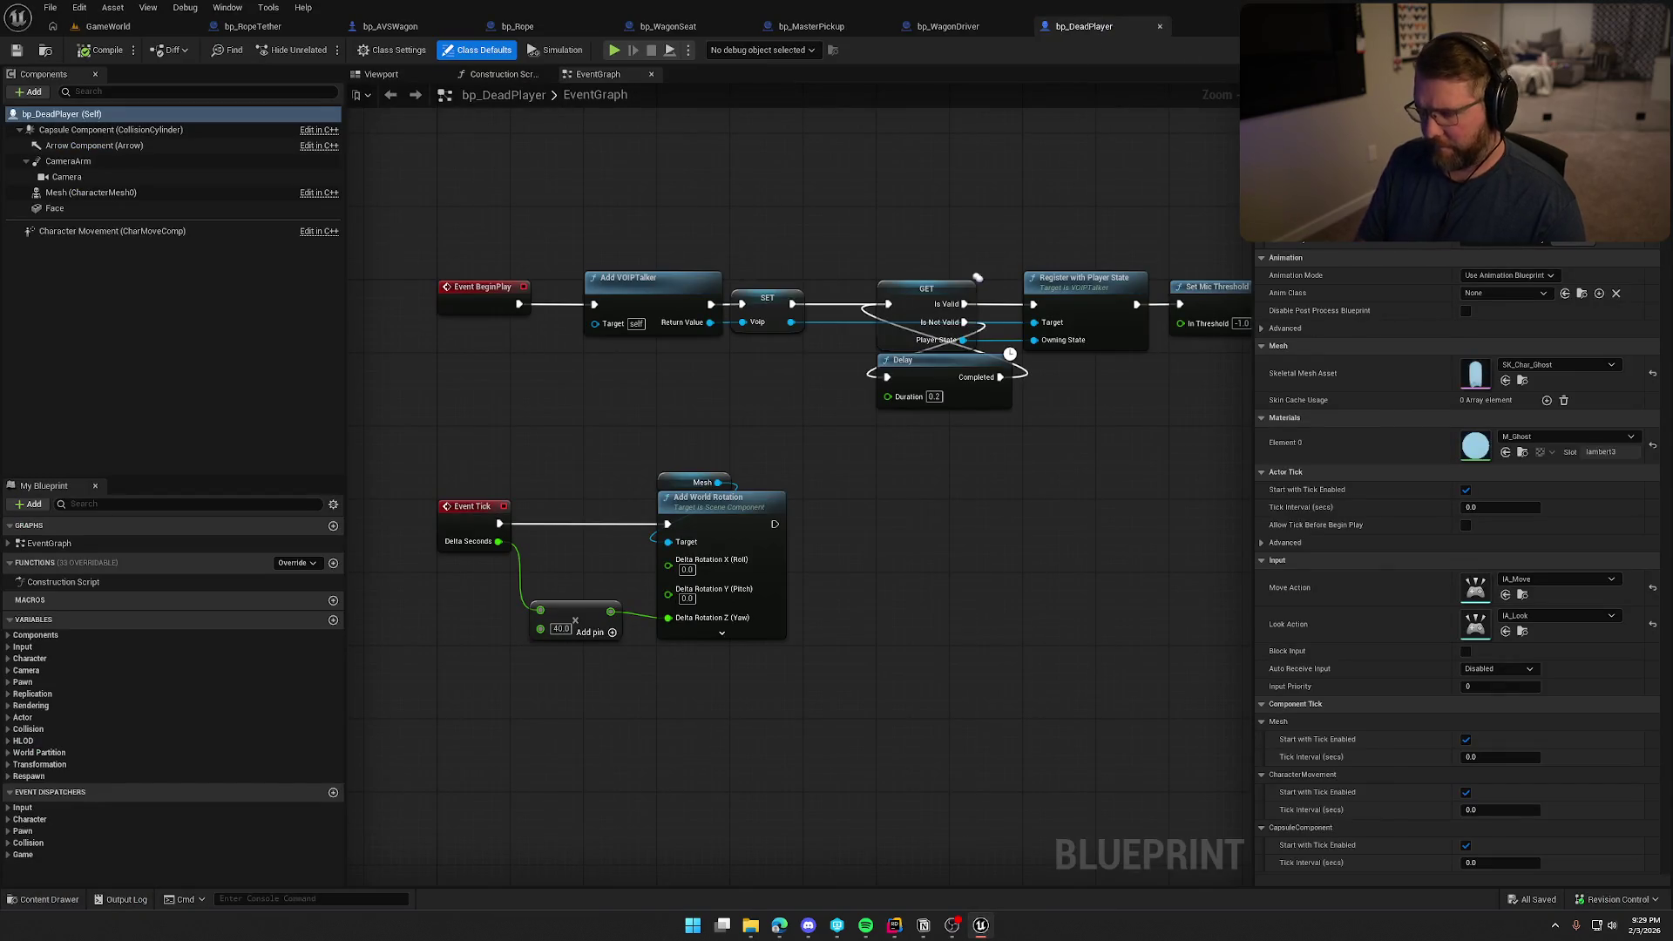
Inspect the Face component's properties in bp_DeadPlayer
{"action": "scroll", "coordinate": [1463, 523], "scroll_direction": "down", "scroll_amount": 10}
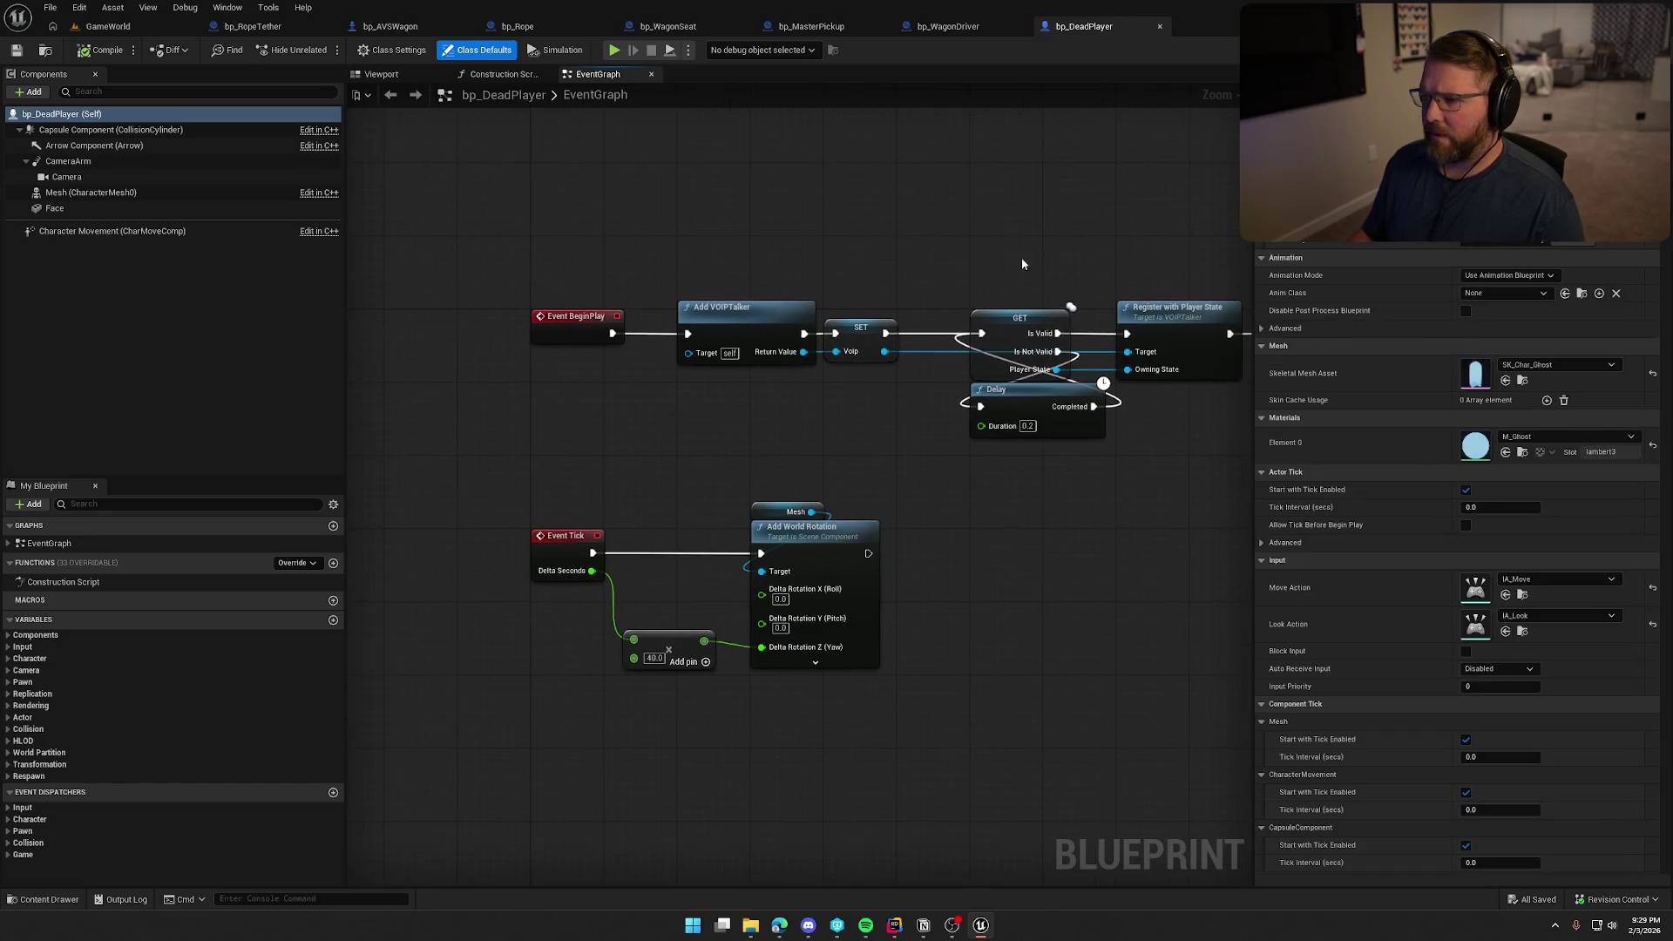
{"action": "left_click", "coordinate": [568, 292]}
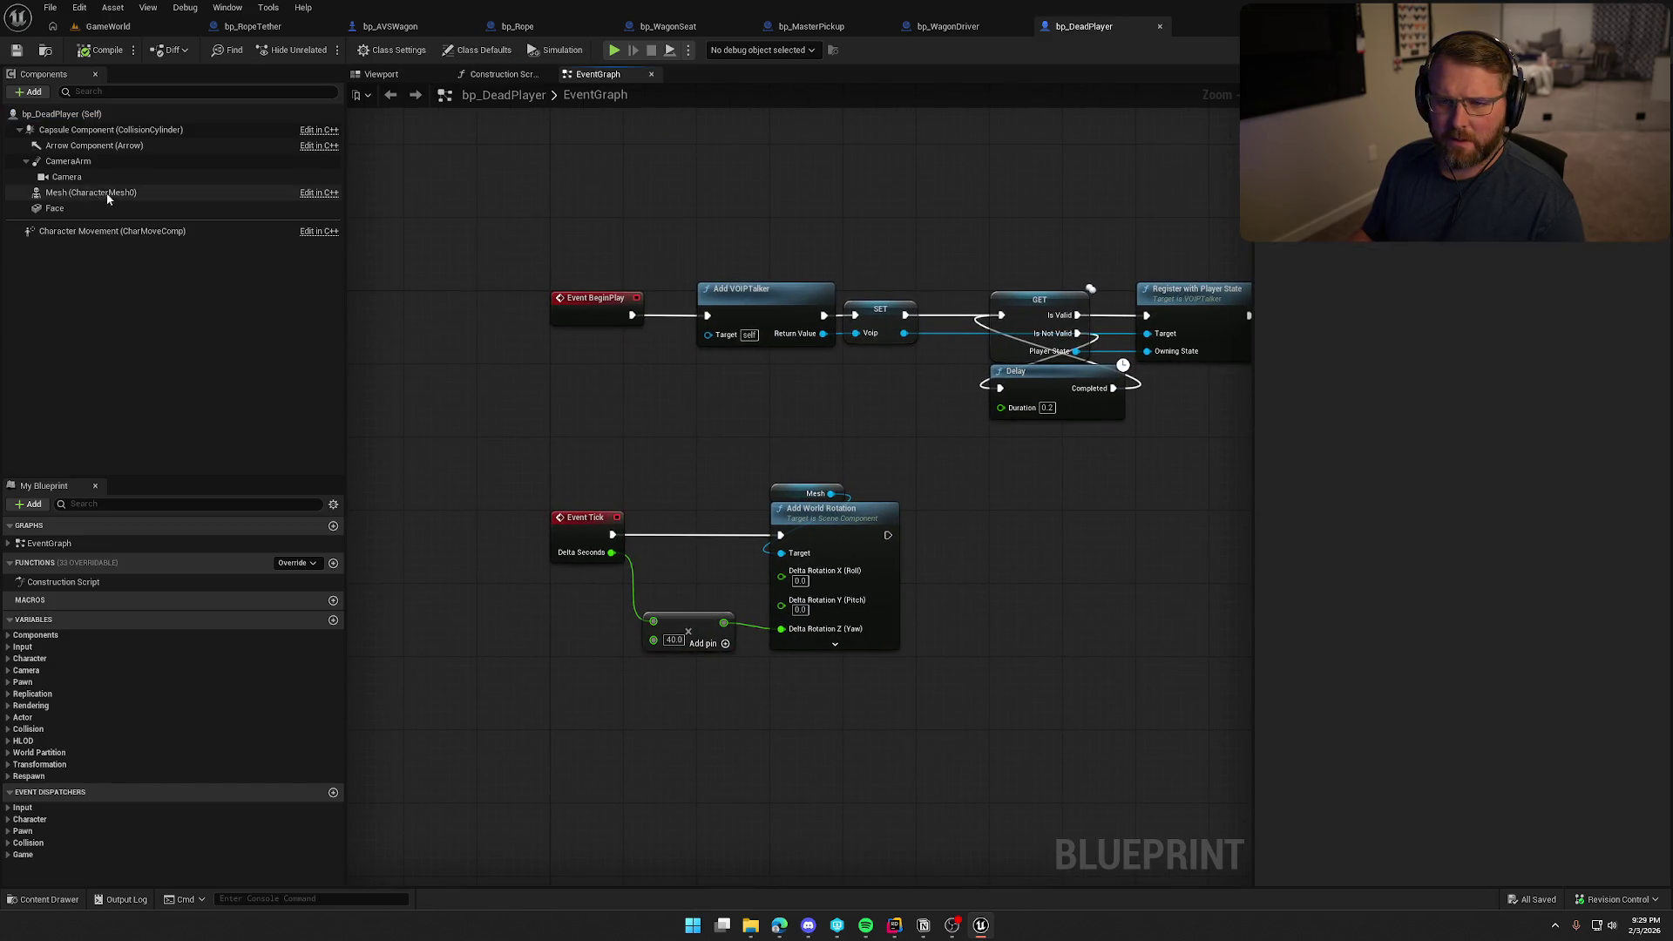
{"action": "left_click", "coordinate": [82, 206]}
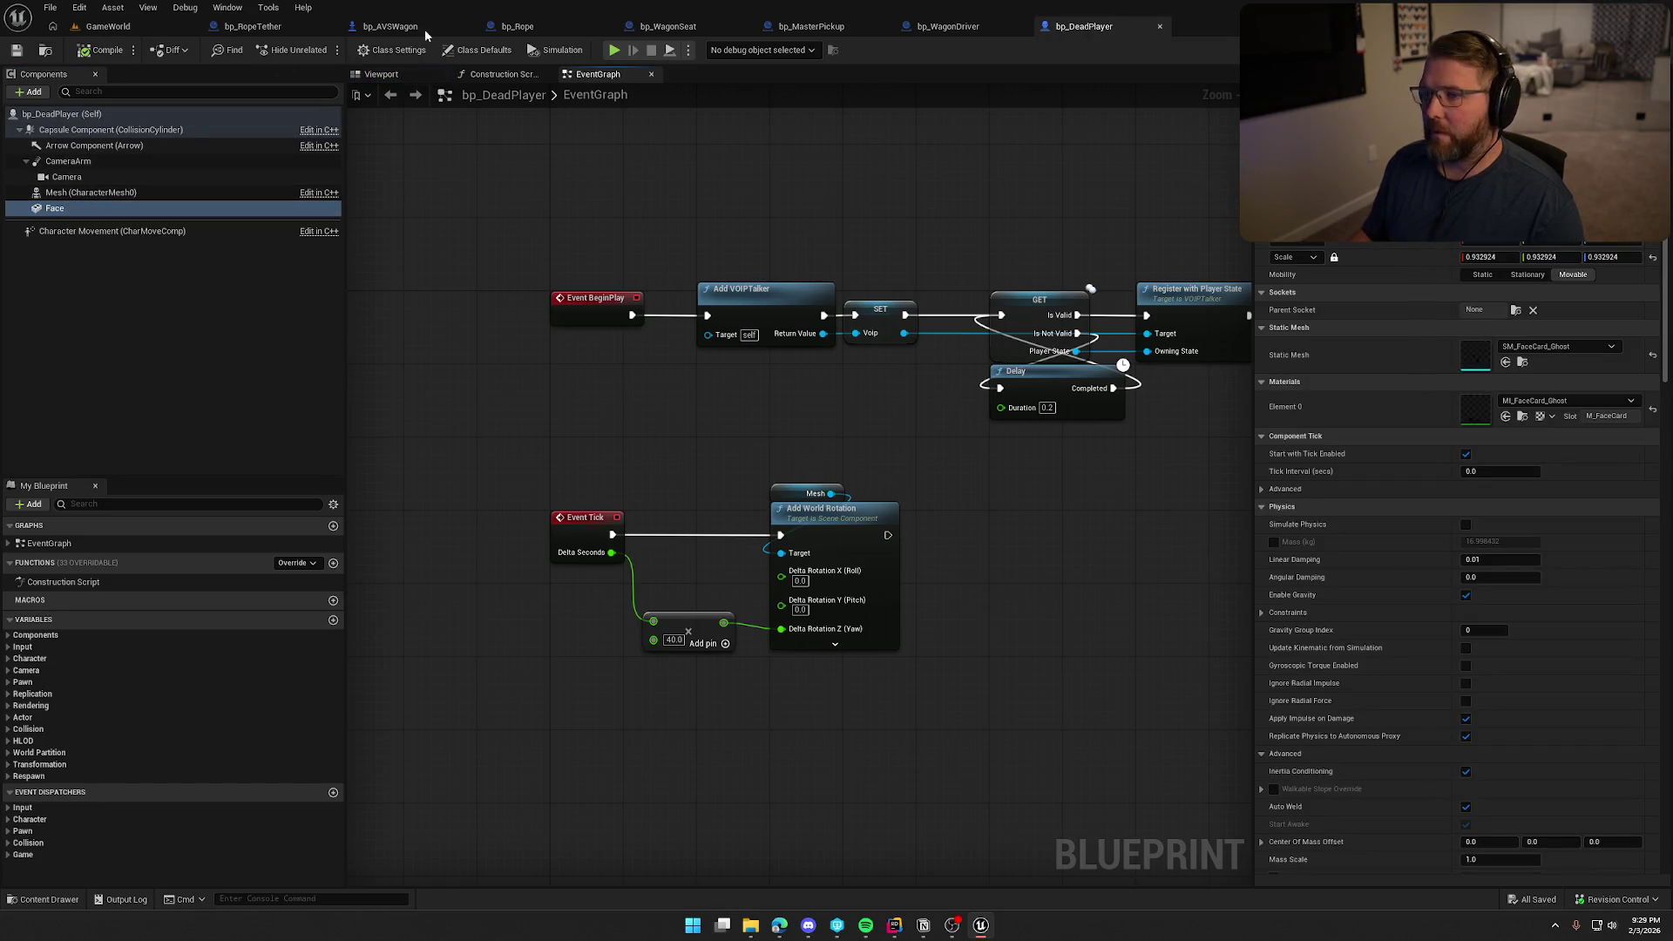
Close bp_DeadPlayer and the other open blueprint editor tabs
{"action": "key", "text": "ctrl+w"}
{"action": "middle_click", "coordinate": [257, 26]}
{"action": "middle_click", "coordinate": [257, 26]}
{"action": "middle_click", "coordinate": [257, 26]}
{"action": "middle_click", "coordinate": [257, 26]}
{"action": "middle_click", "coordinate": [258, 26]}
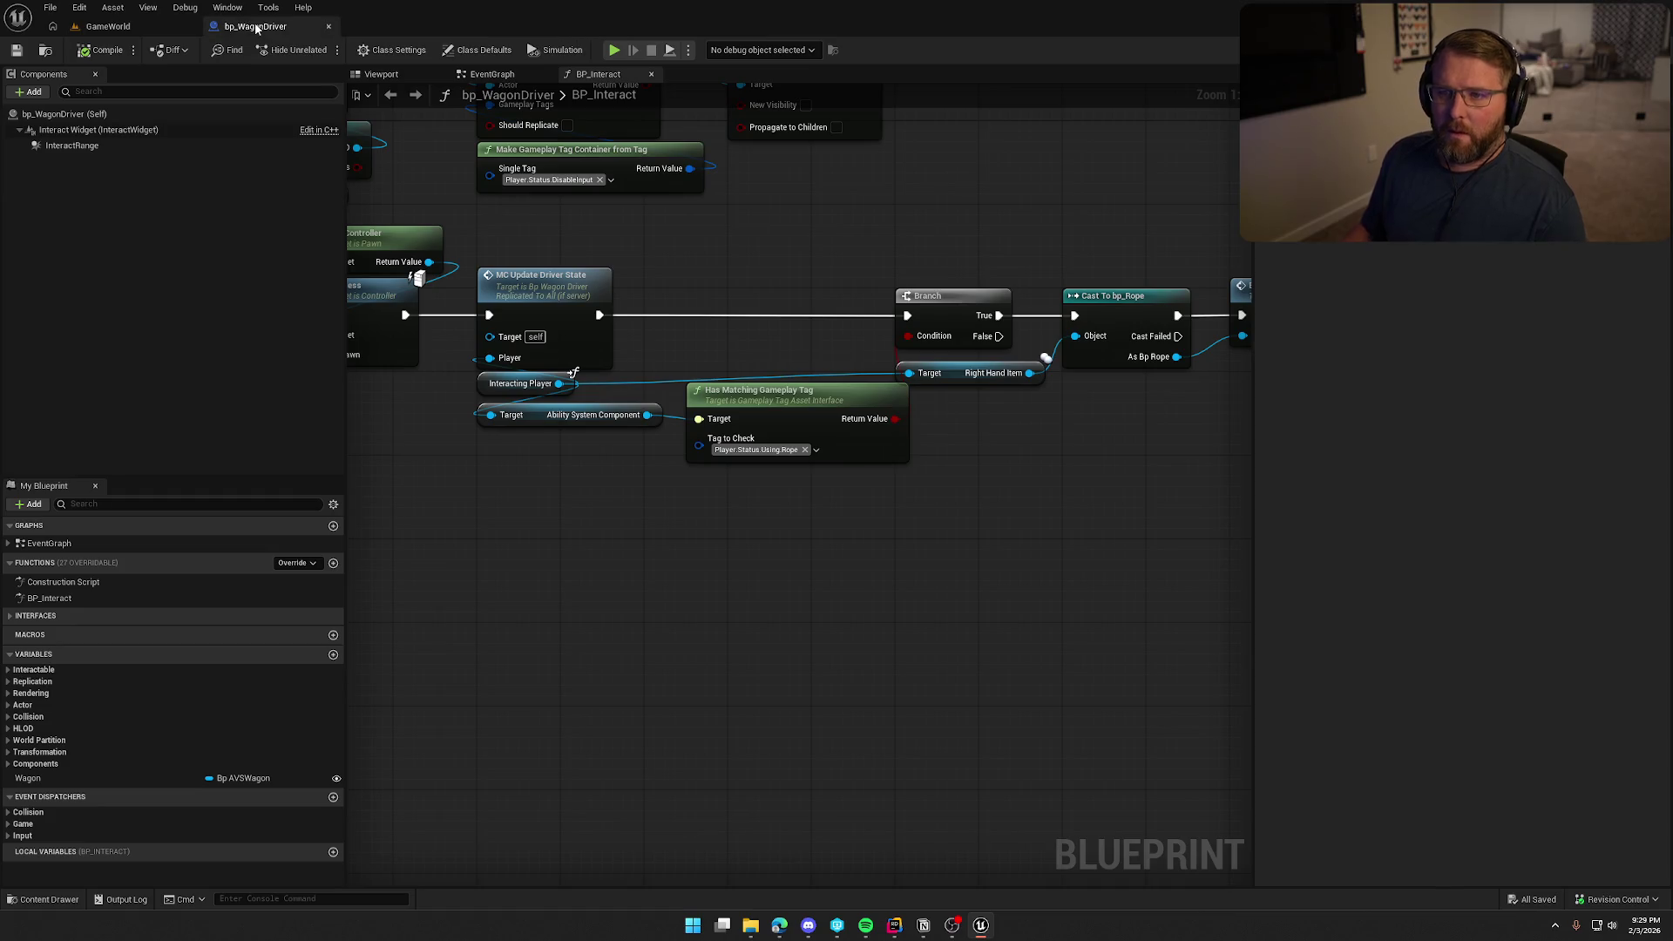
{"action": "middle_click", "coordinate": [257, 26]}
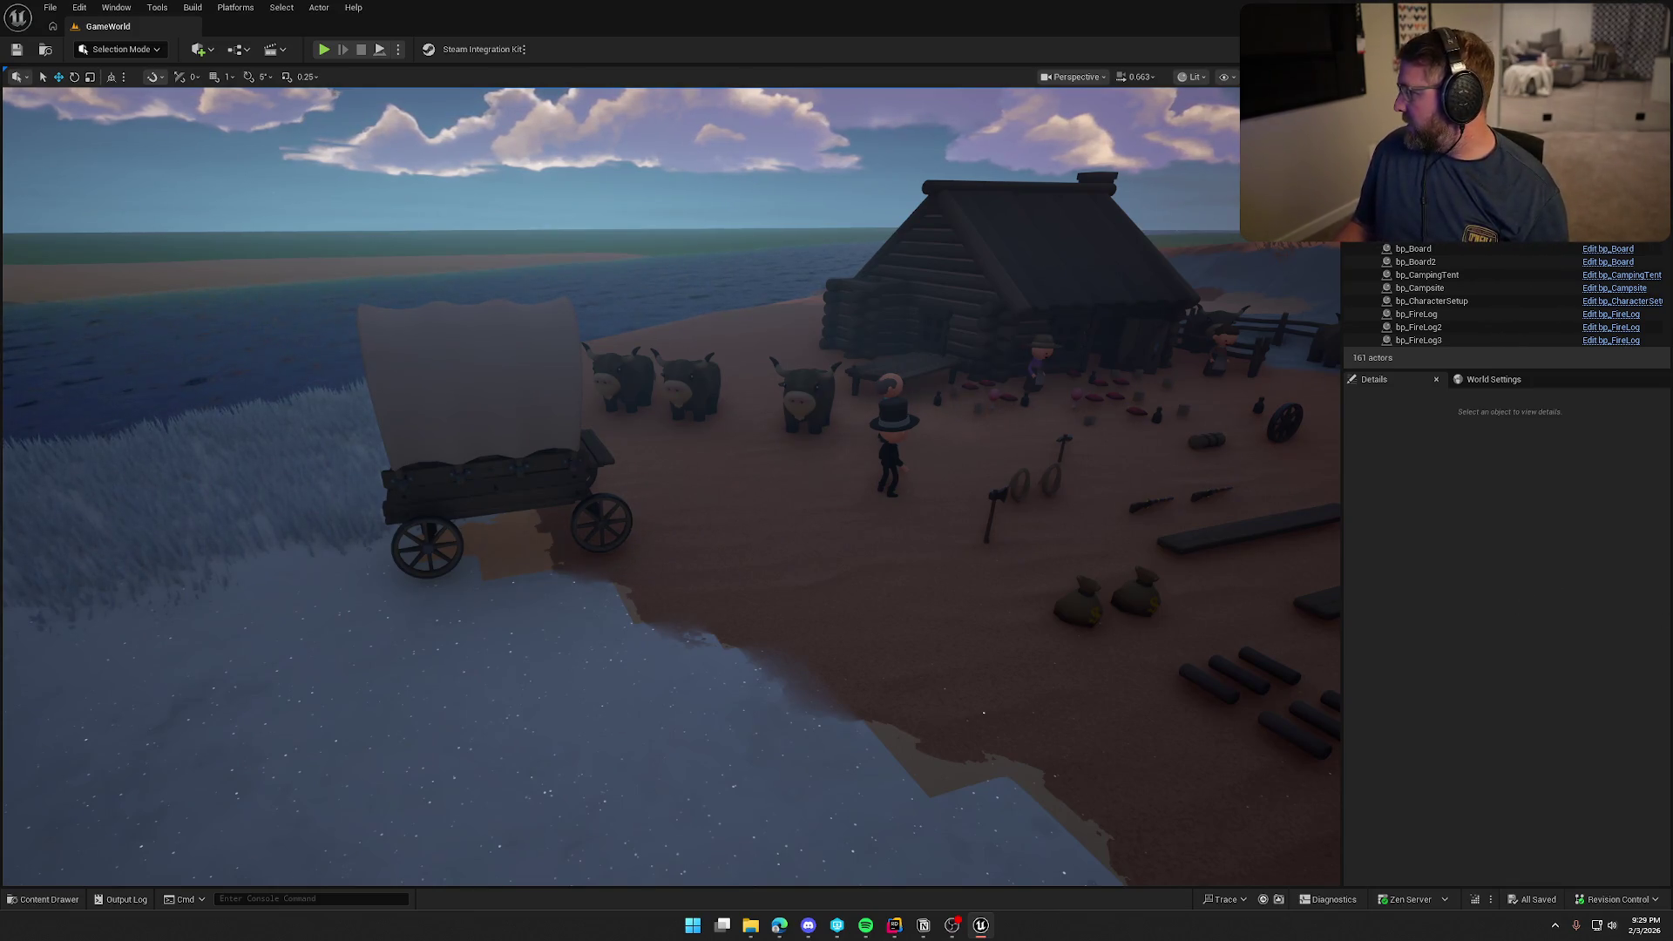
{"action": "key", "text": "alt+Tab"}
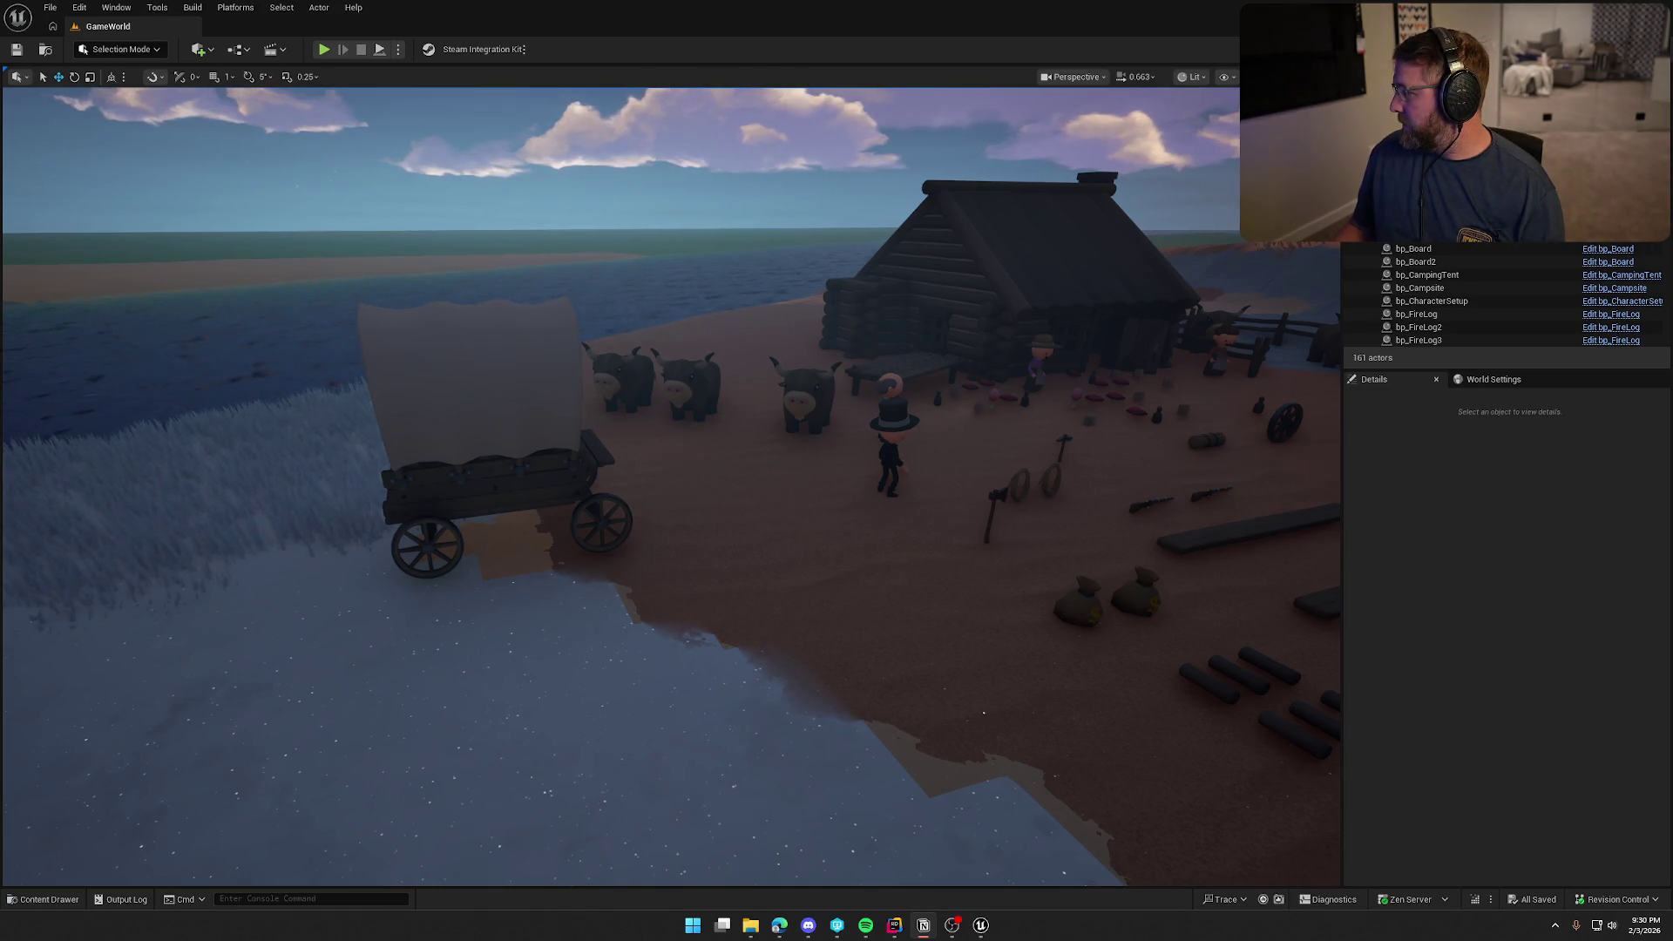
Browse the NPC and GameObjects folders under Logic in the Content Drawer, then close it
{"action": "left_click", "coordinate": [1443, 555]}
{"action": "left_click_drag", "start_coordinate": [1061, 632], "coordinate": [902, 465]}
{"action": "key", "text": "ctrl+space"}
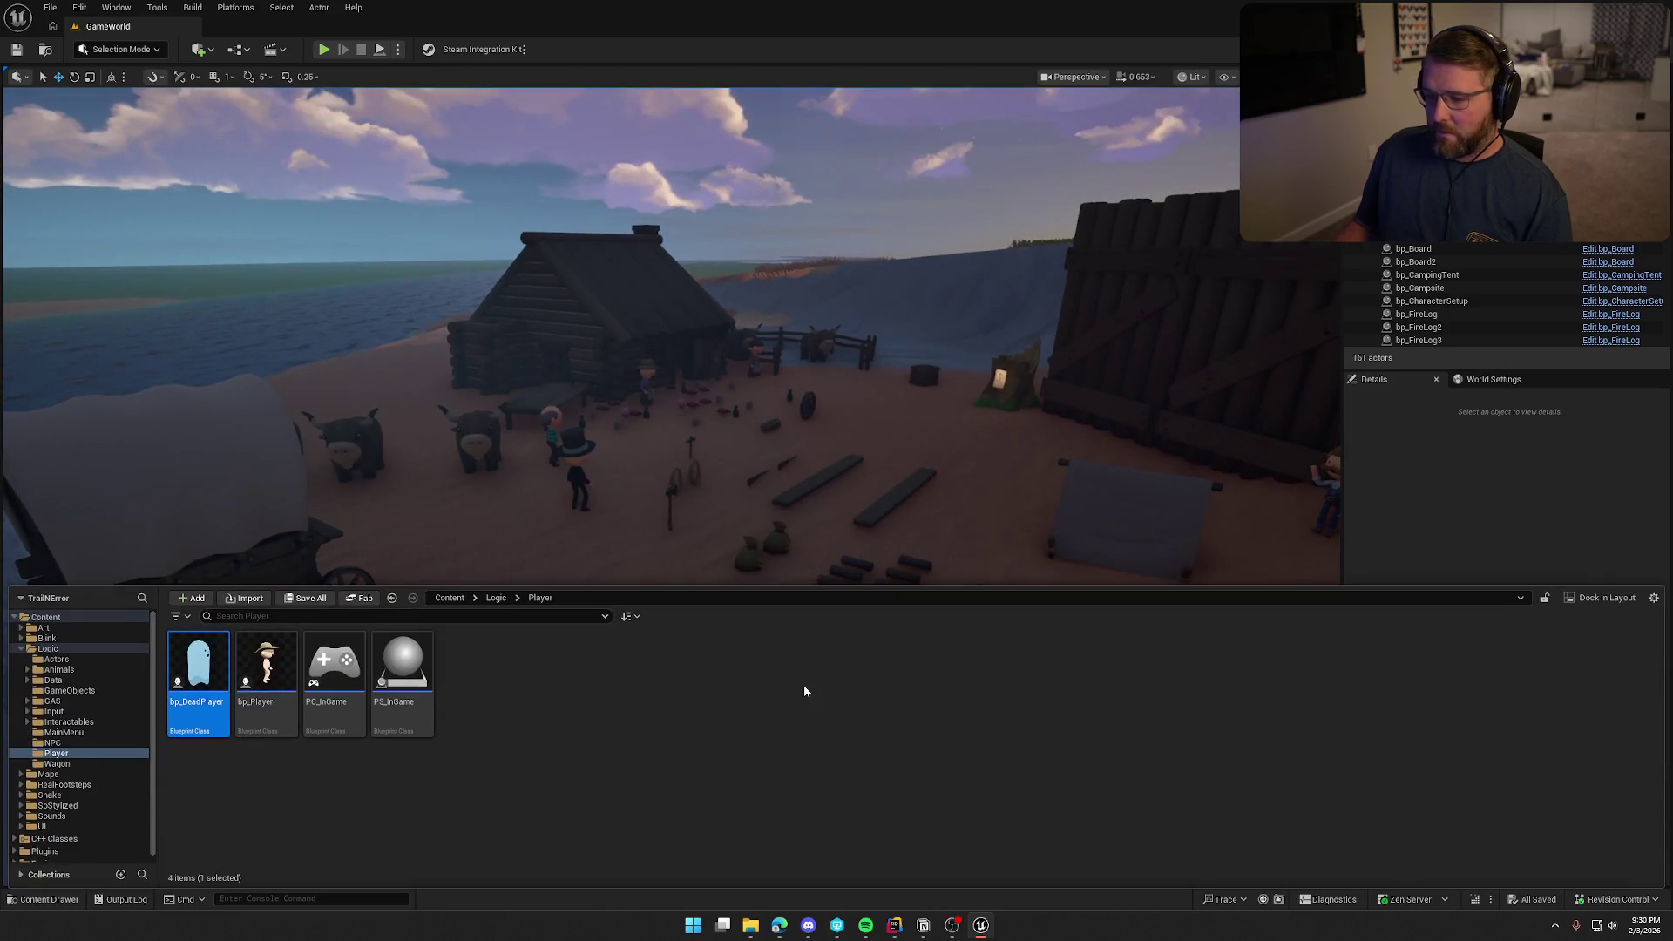
{"action": "left_click", "coordinate": [73, 743]}
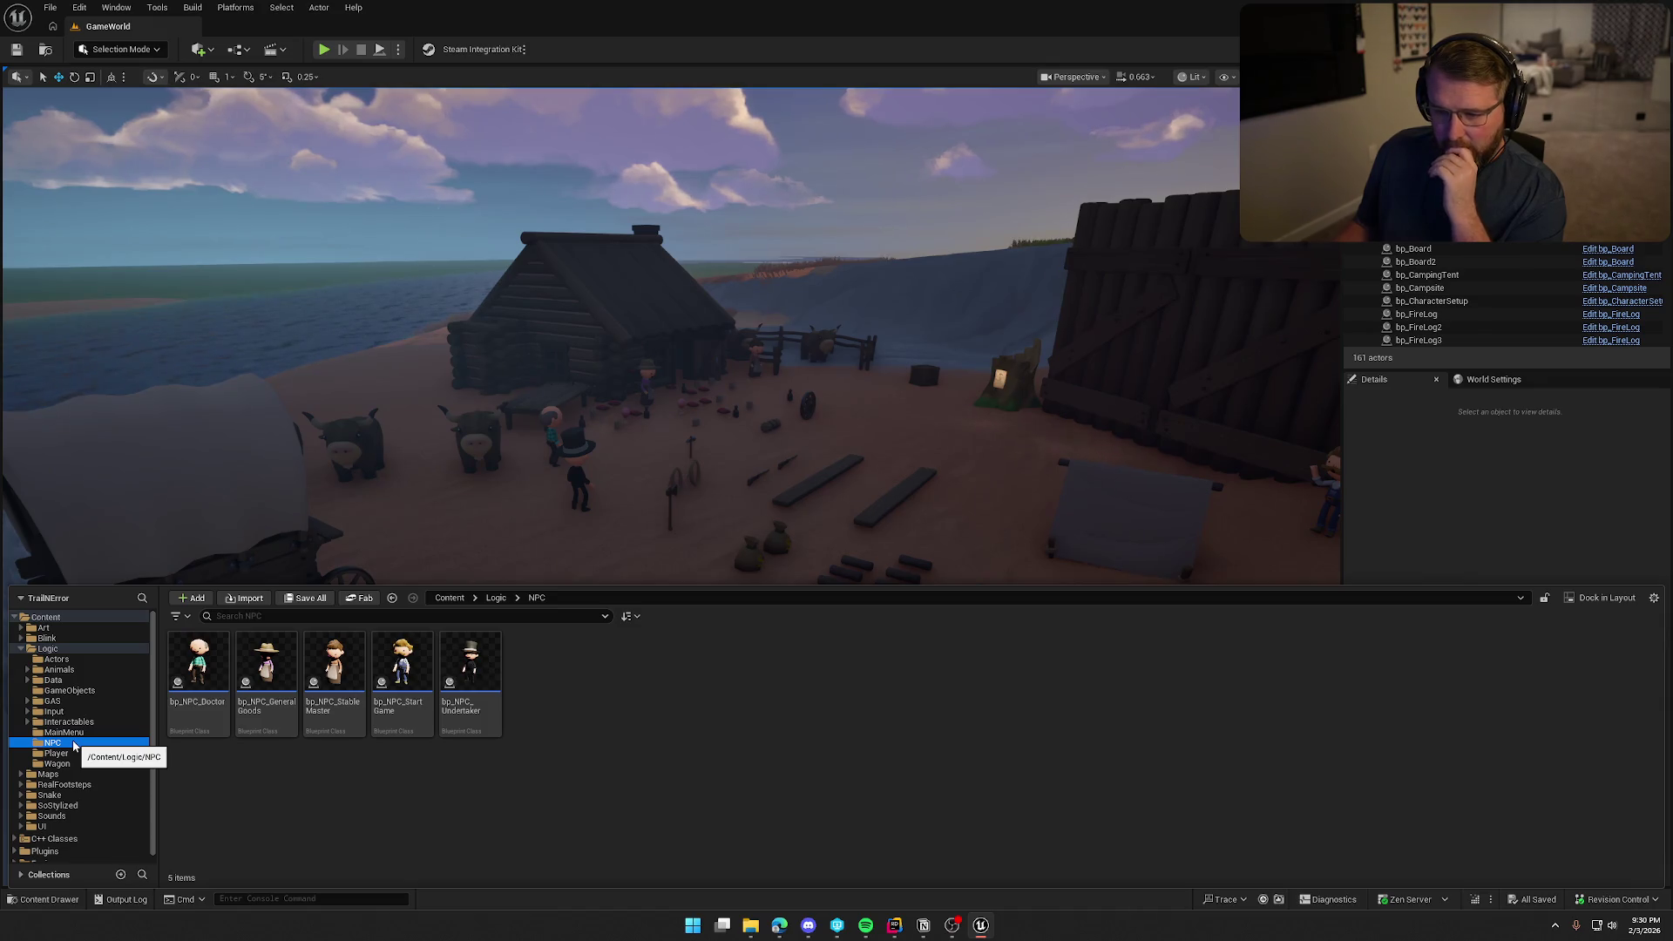
{"action": "left_click", "coordinate": [66, 691]}
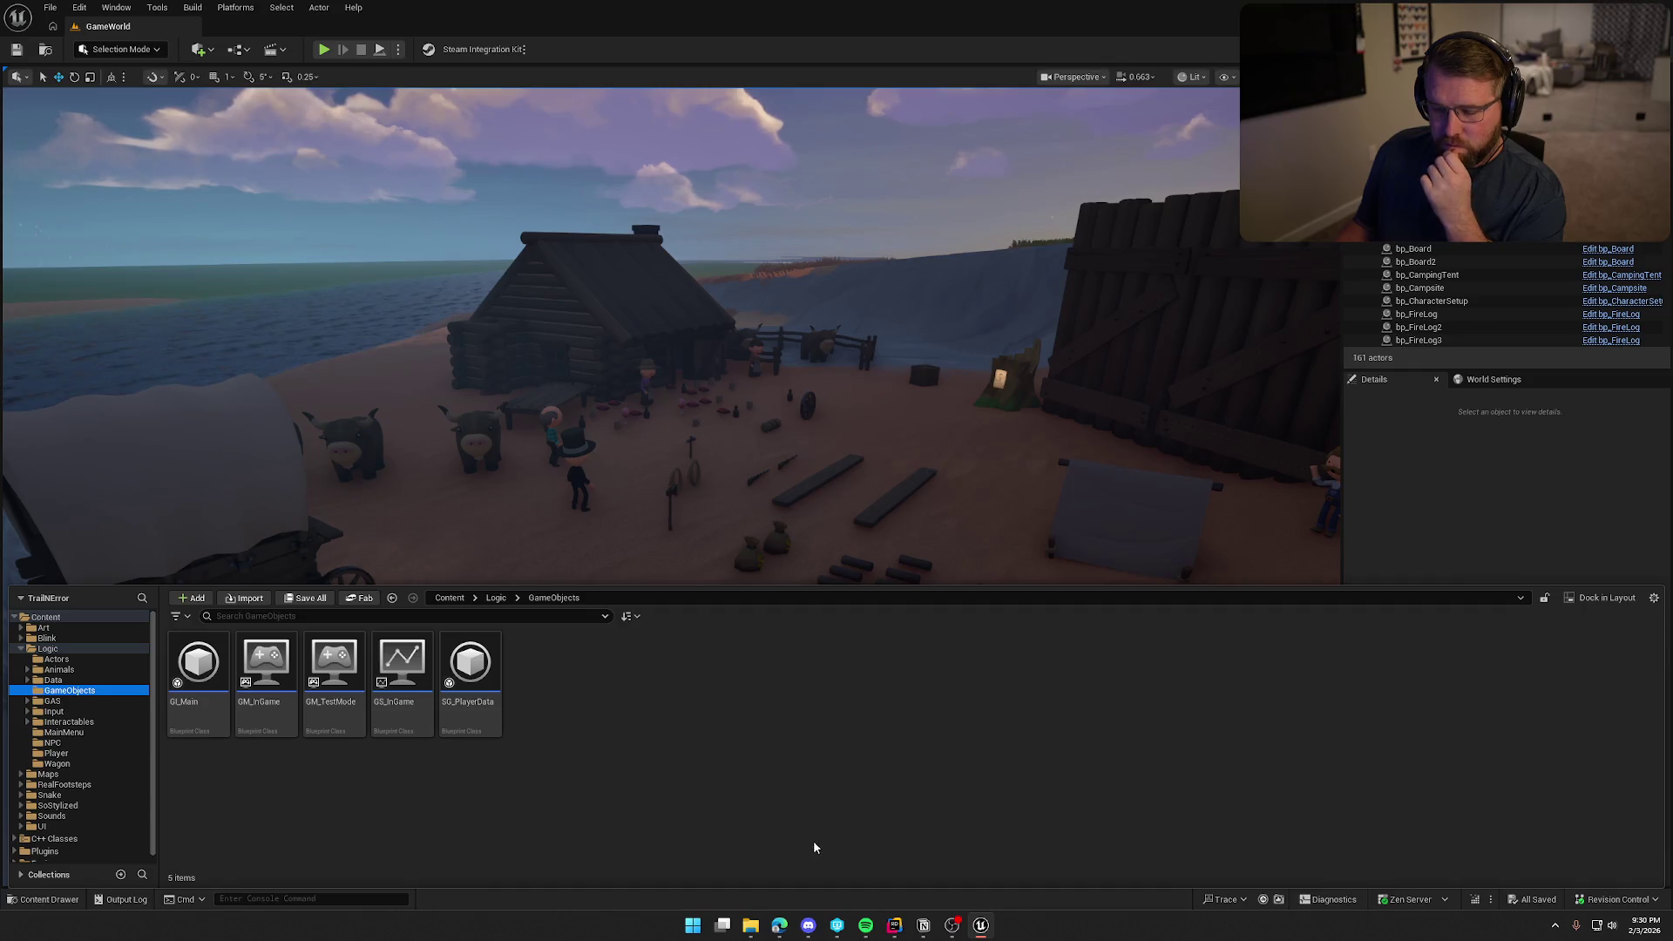
{"action": "key", "text": "ctrl+space"}
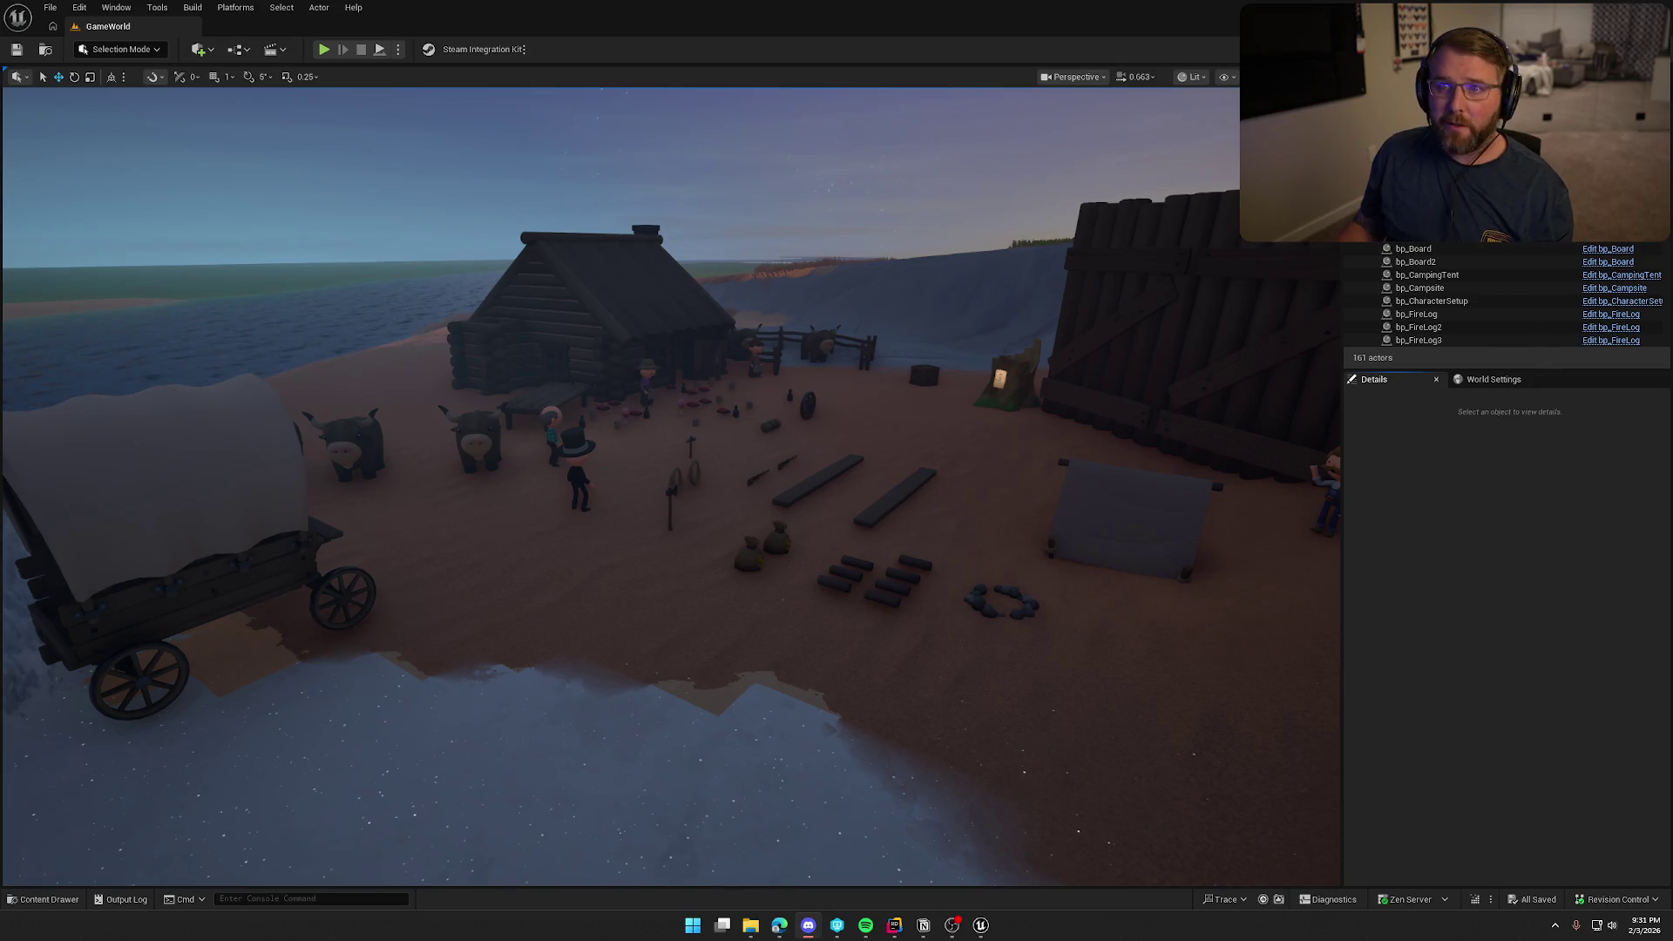
{"action": "left_click", "coordinate": [751, 928]}
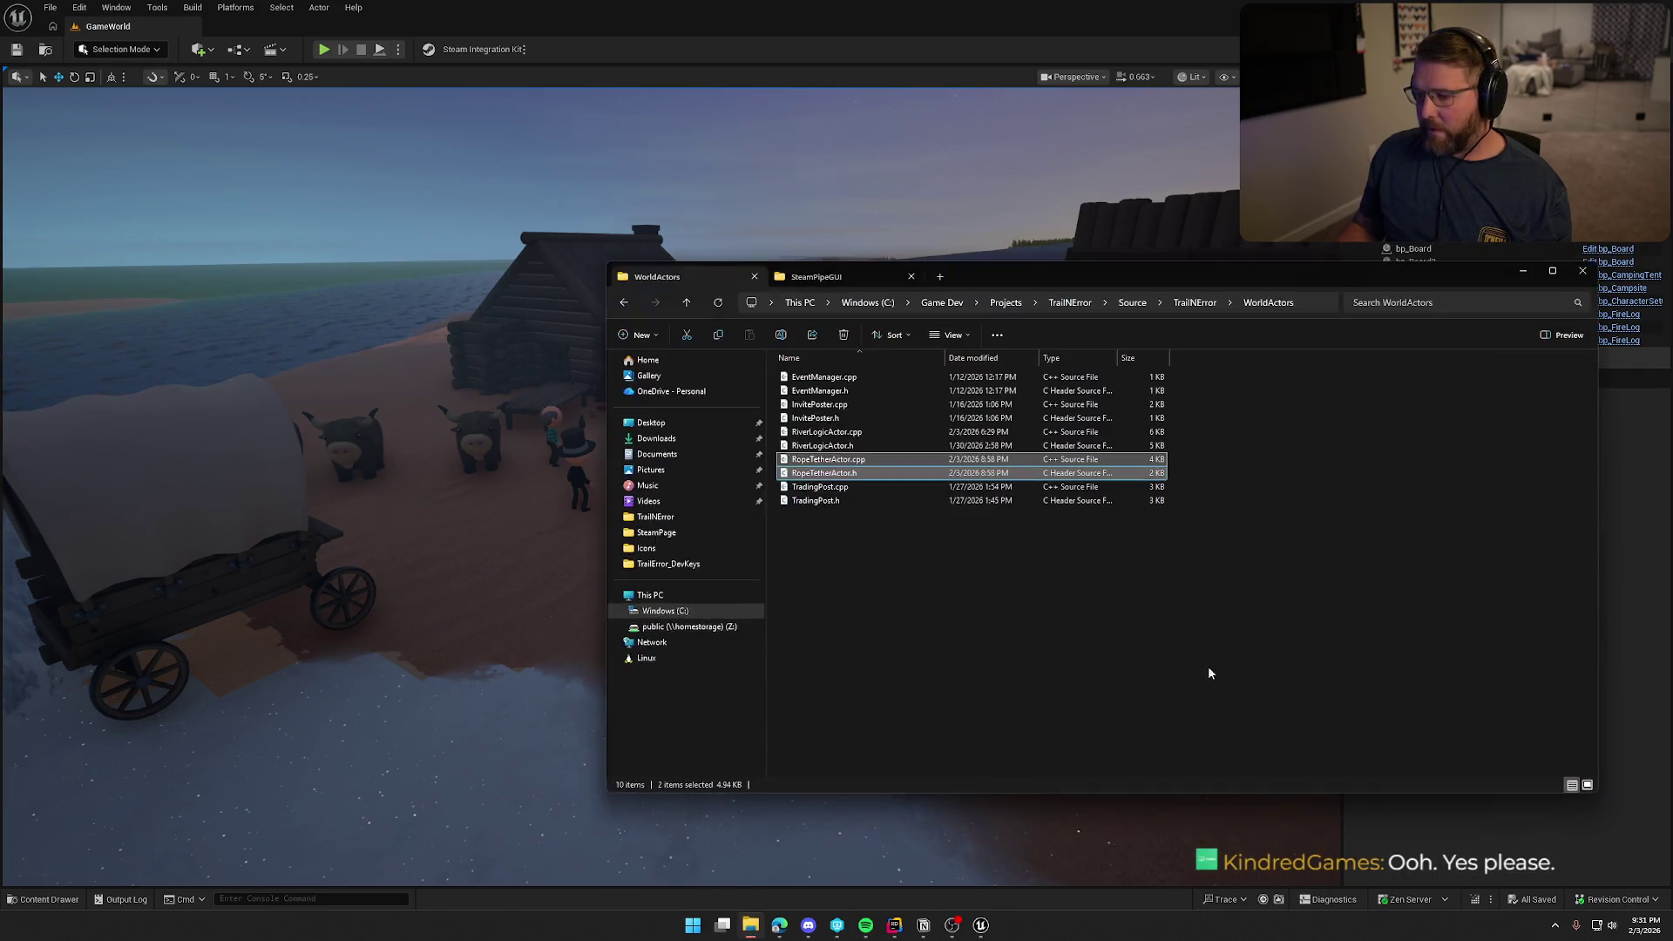
{"action": "key", "text": "alt+Tab"}
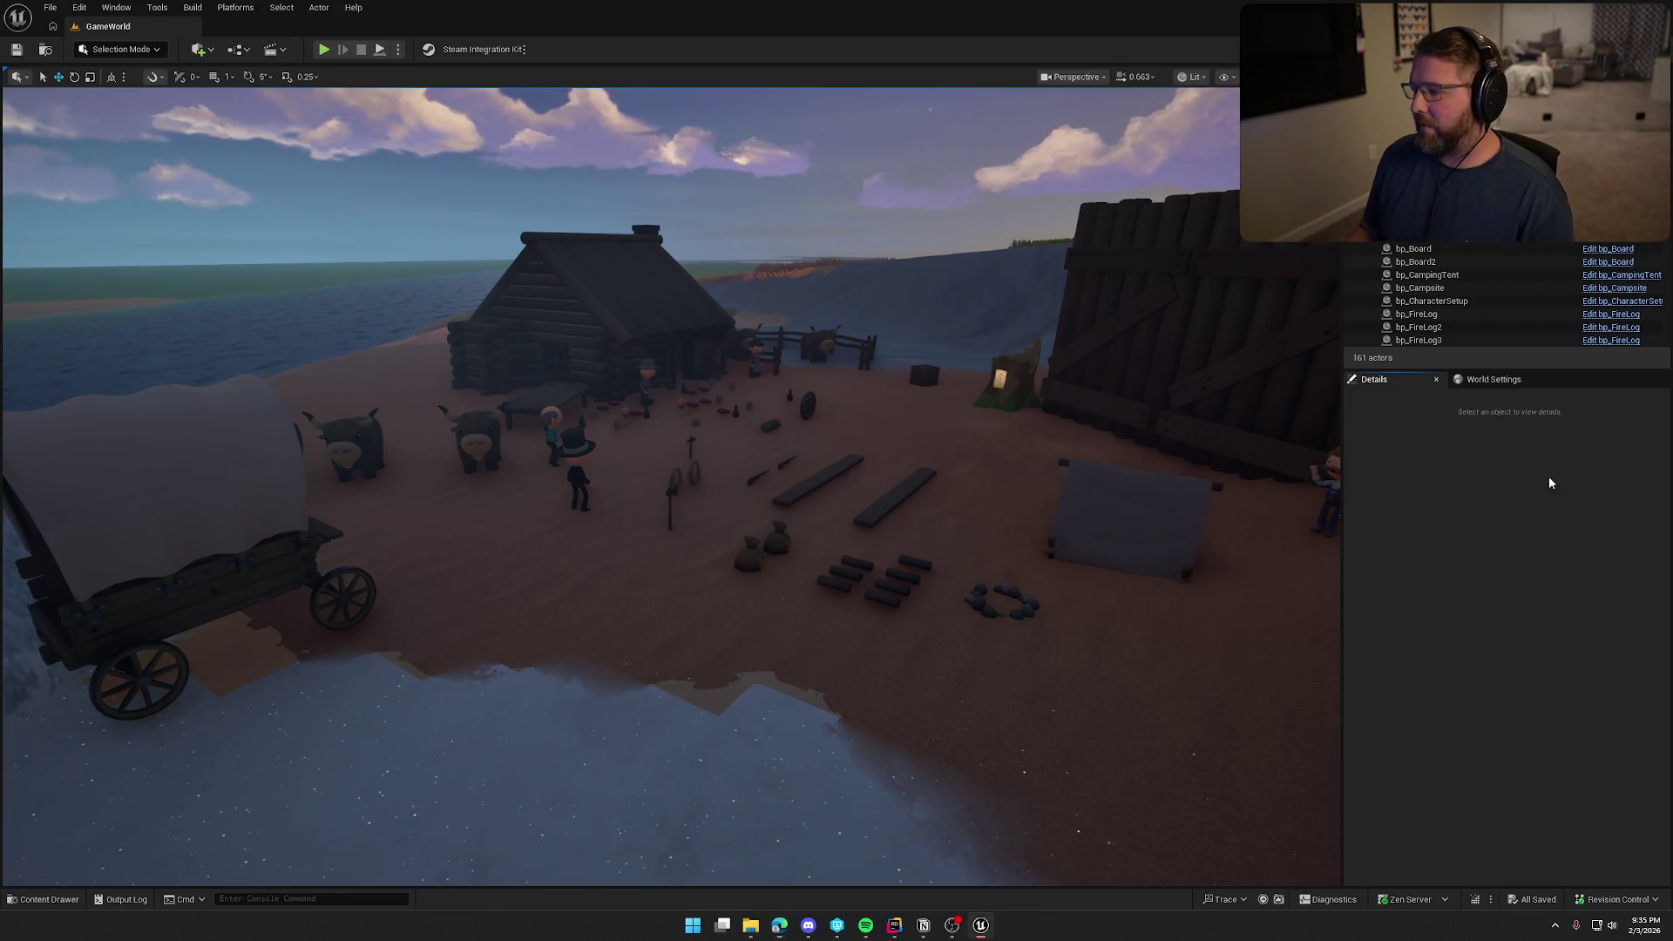
Frame the trading post camp in the viewport and start a playtest
{"action": "key", "text": "w"}
{"action": "key", "text": "s"}
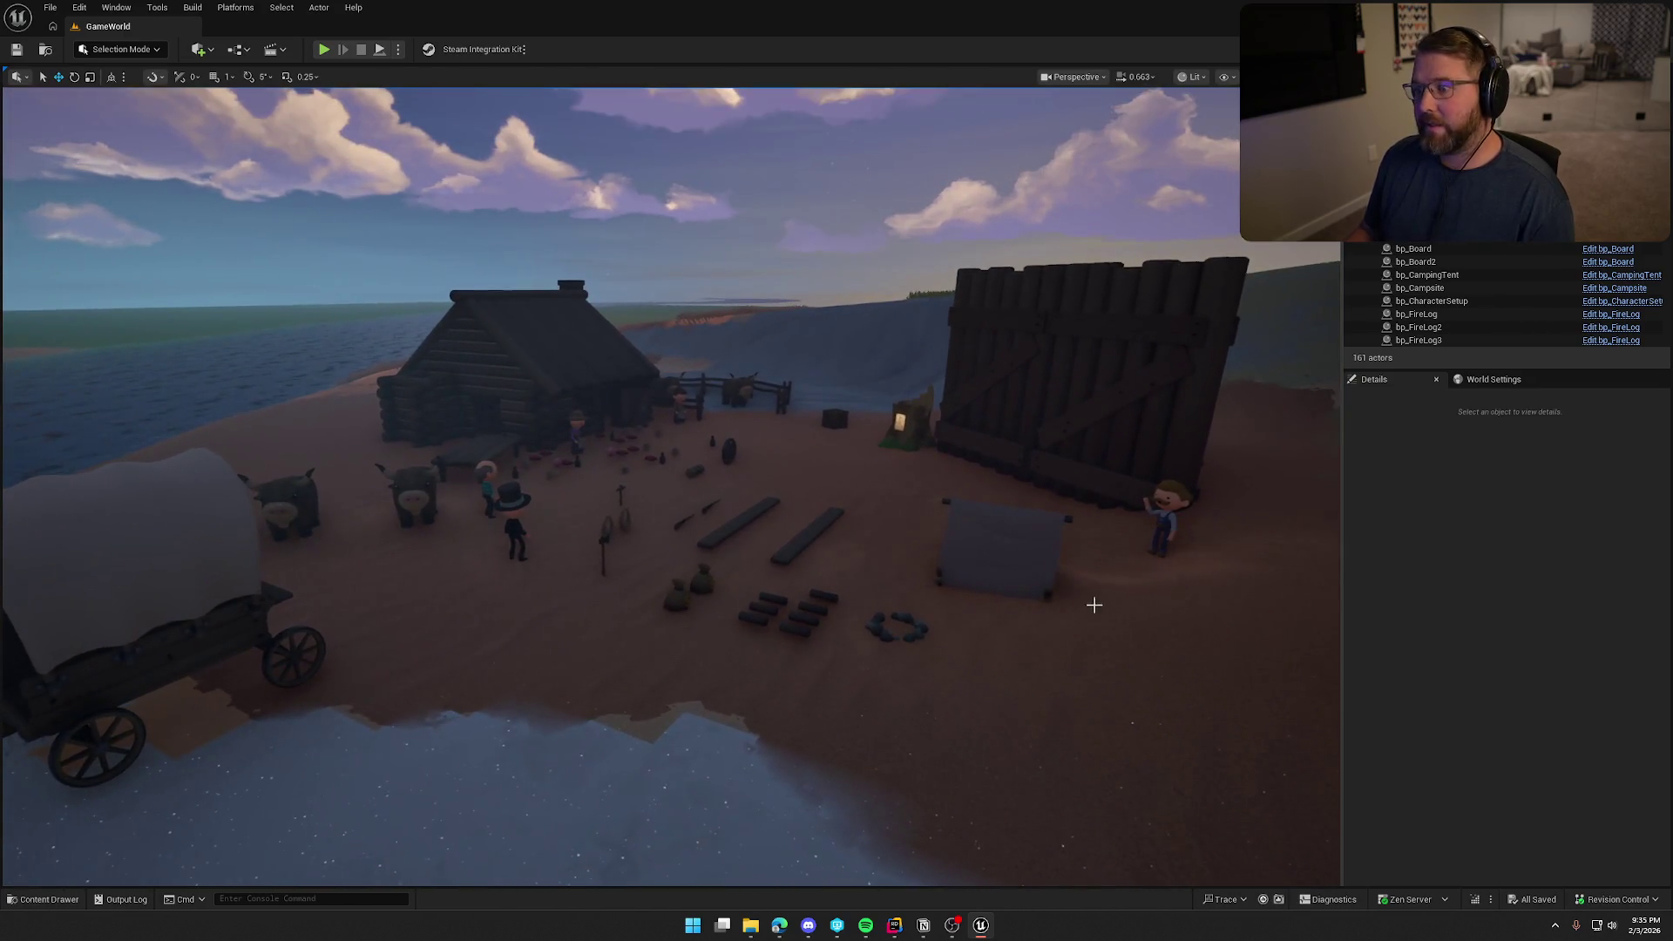
{"action": "key", "text": "d"}
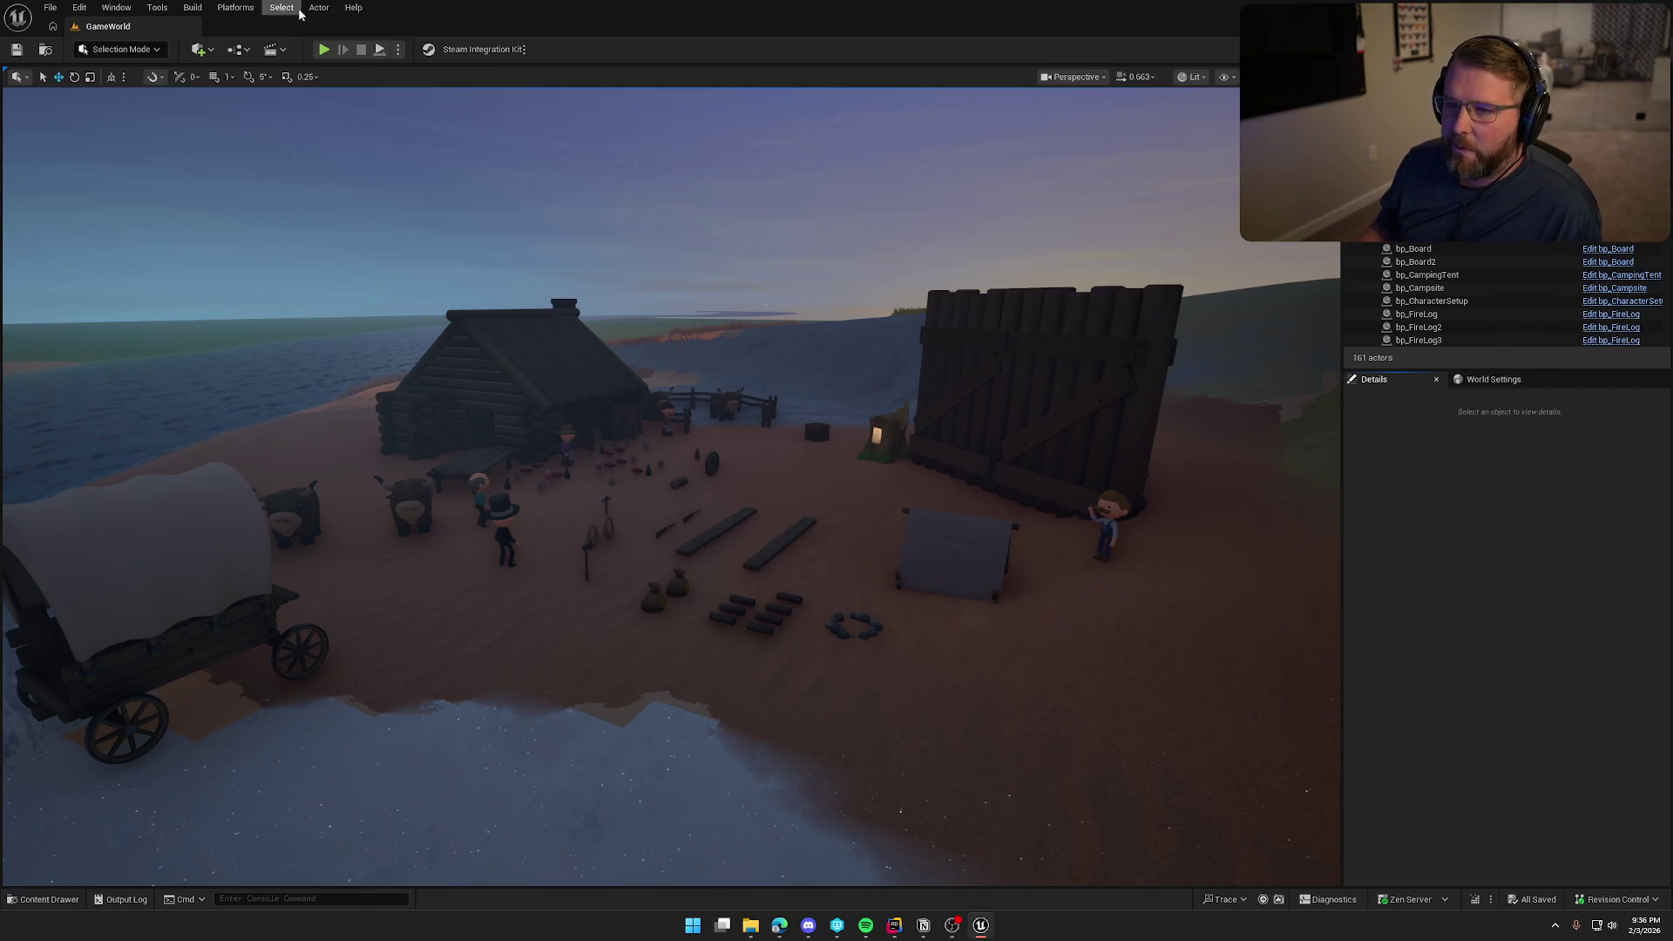
{"action": "left_click", "coordinate": [322, 50]}
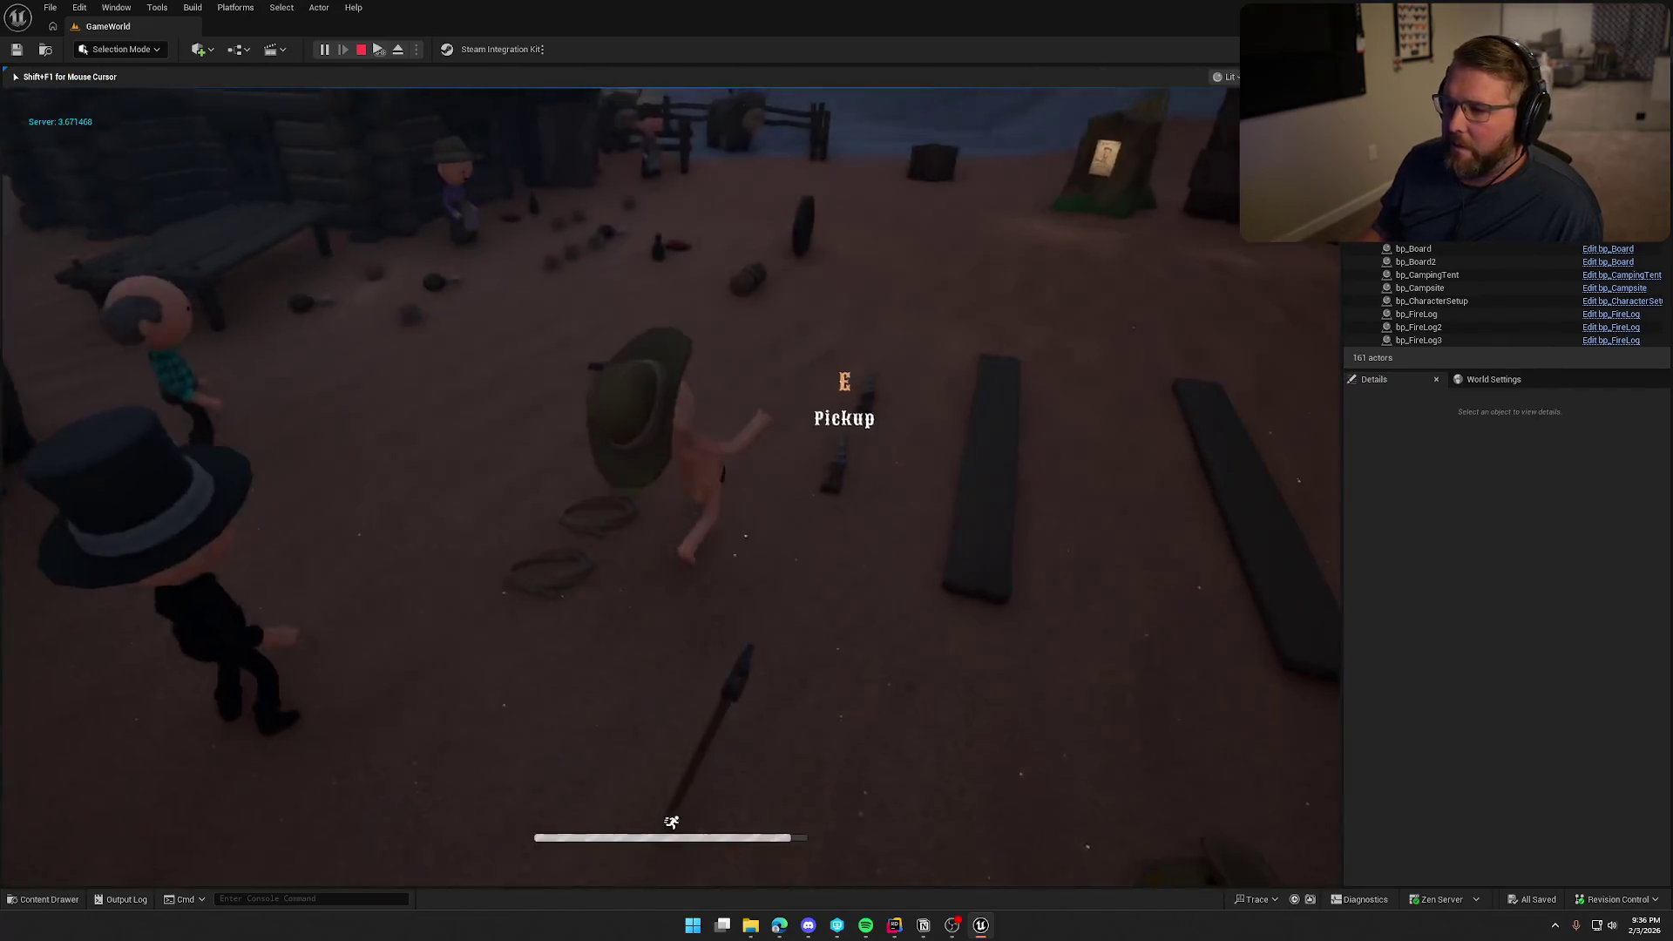
Sprint toward the wanted-poster stump, open the character customization screen, and save the character
{"action": "key", "text": "shift+w"}
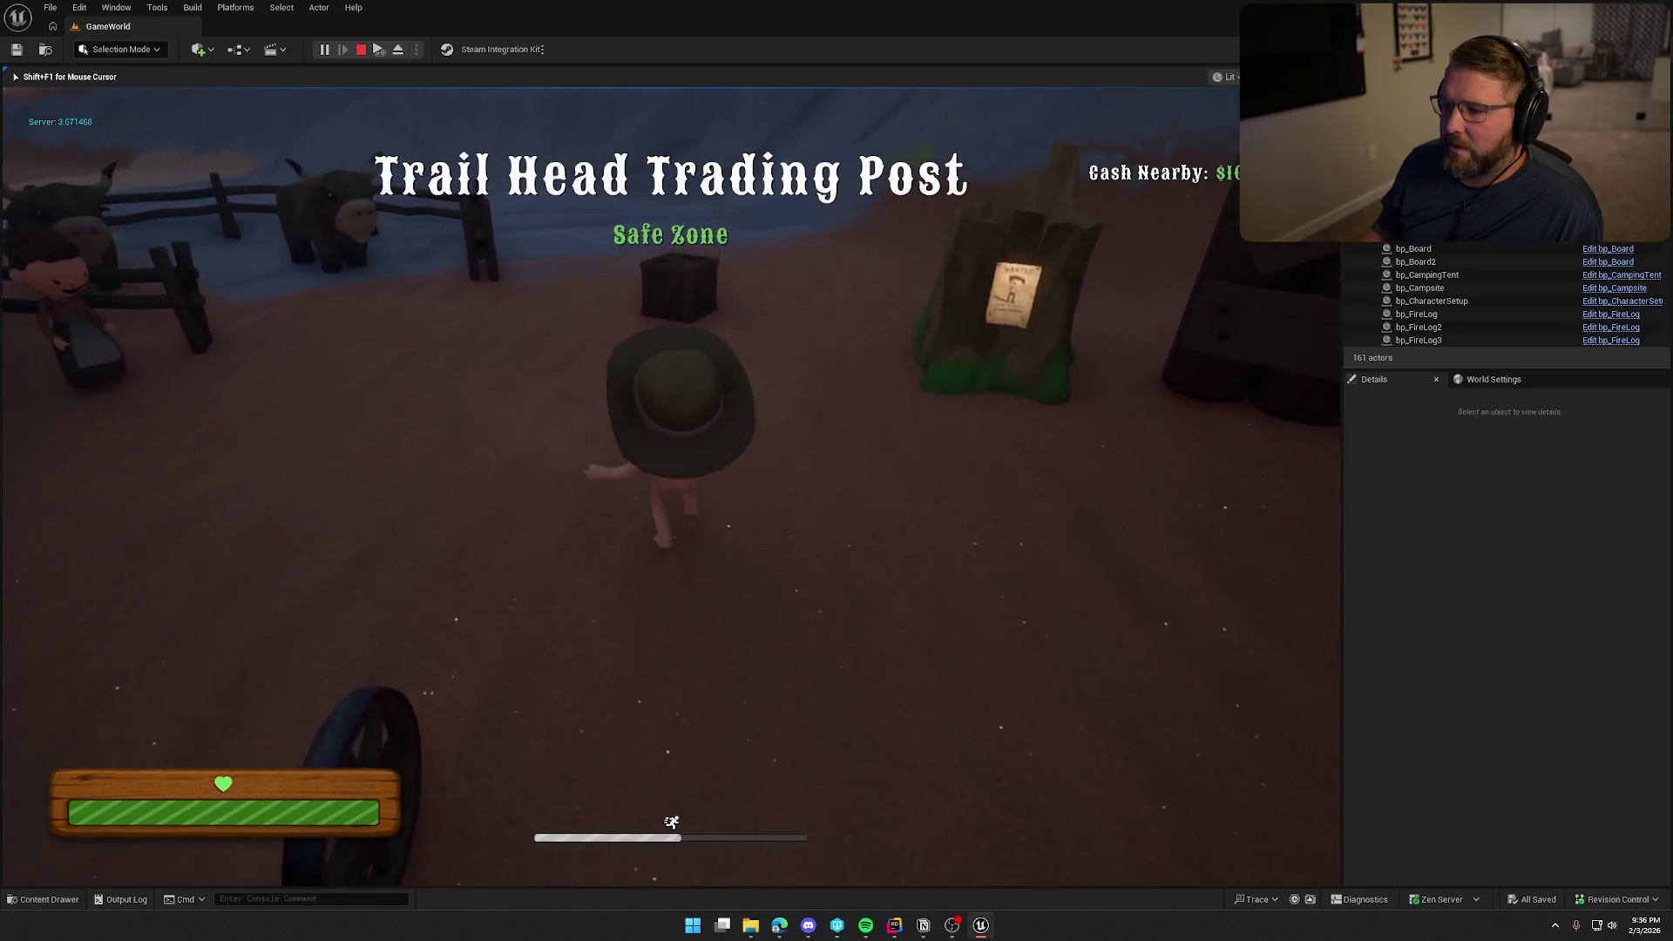
{"action": "key", "text": "e"}
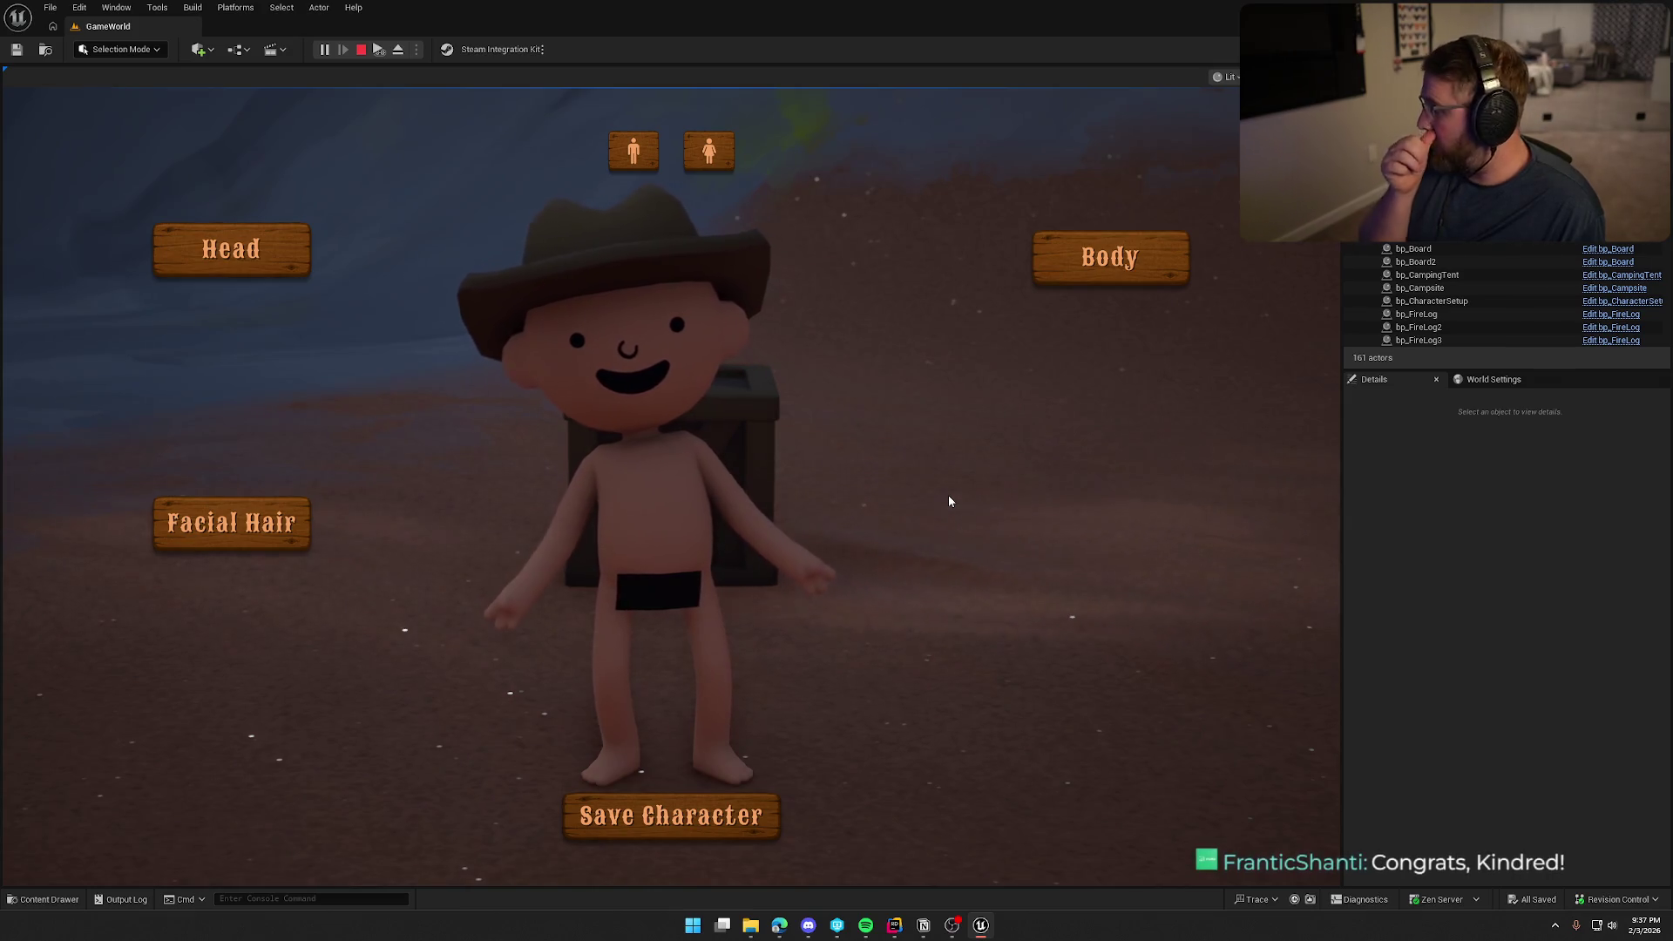
{"action": "left_click", "coordinate": [658, 817]}
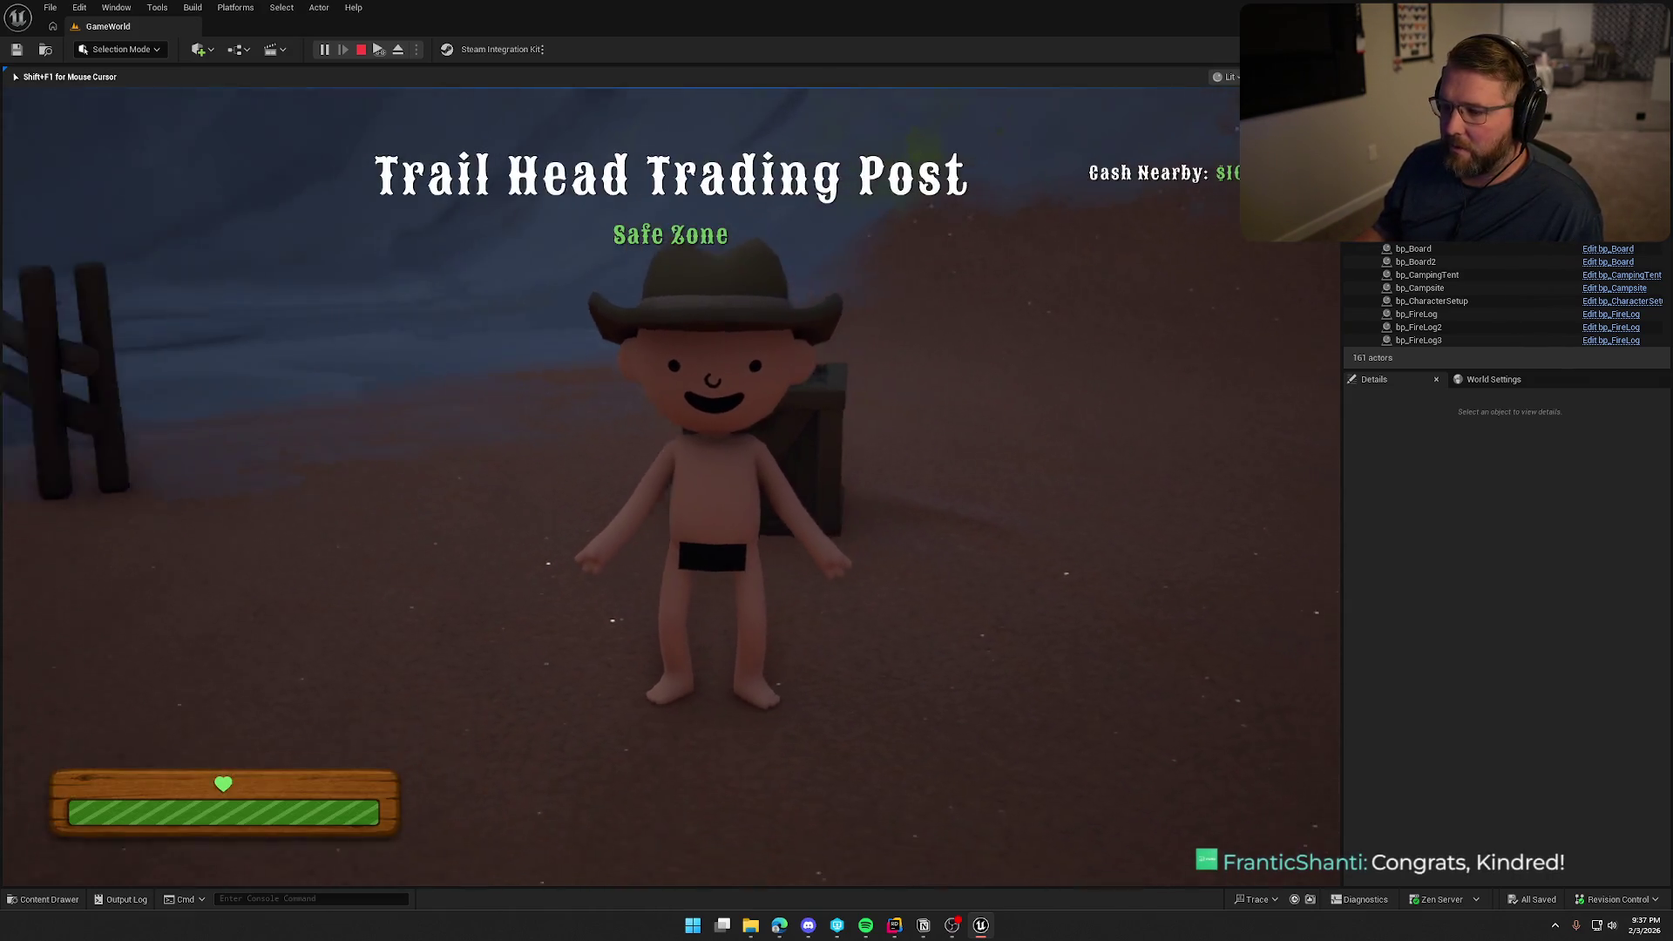
Walk the character around the cattle pen, then end the playtest
{"action": "key", "text": "w"}
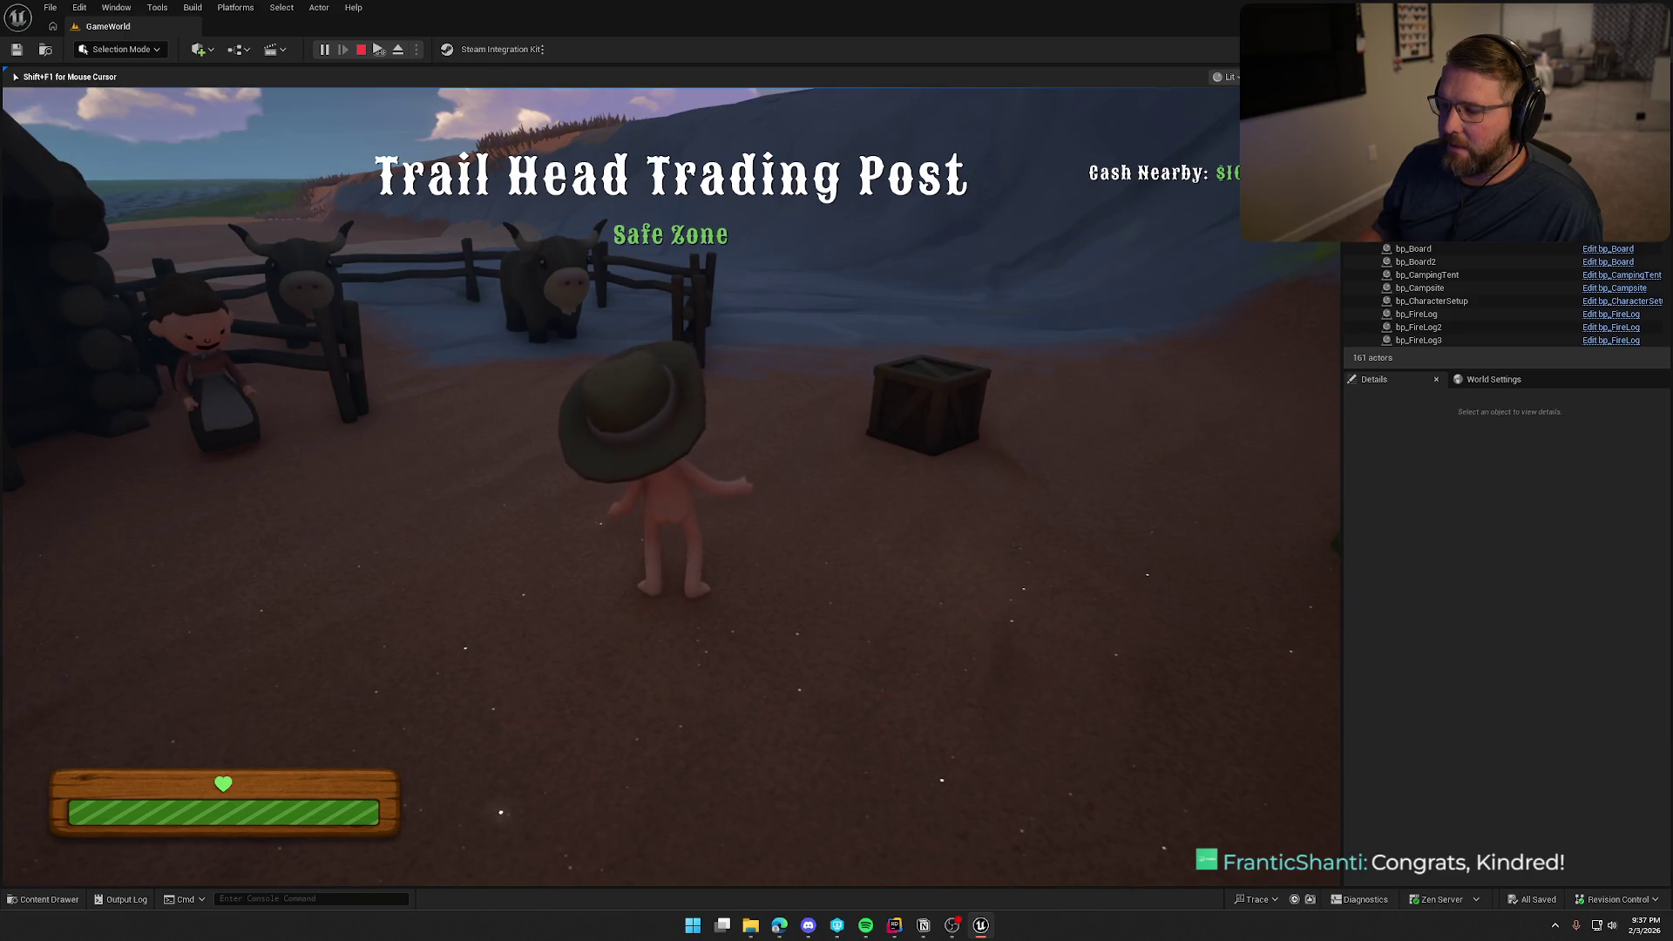
{"action": "key", "text": "s"}
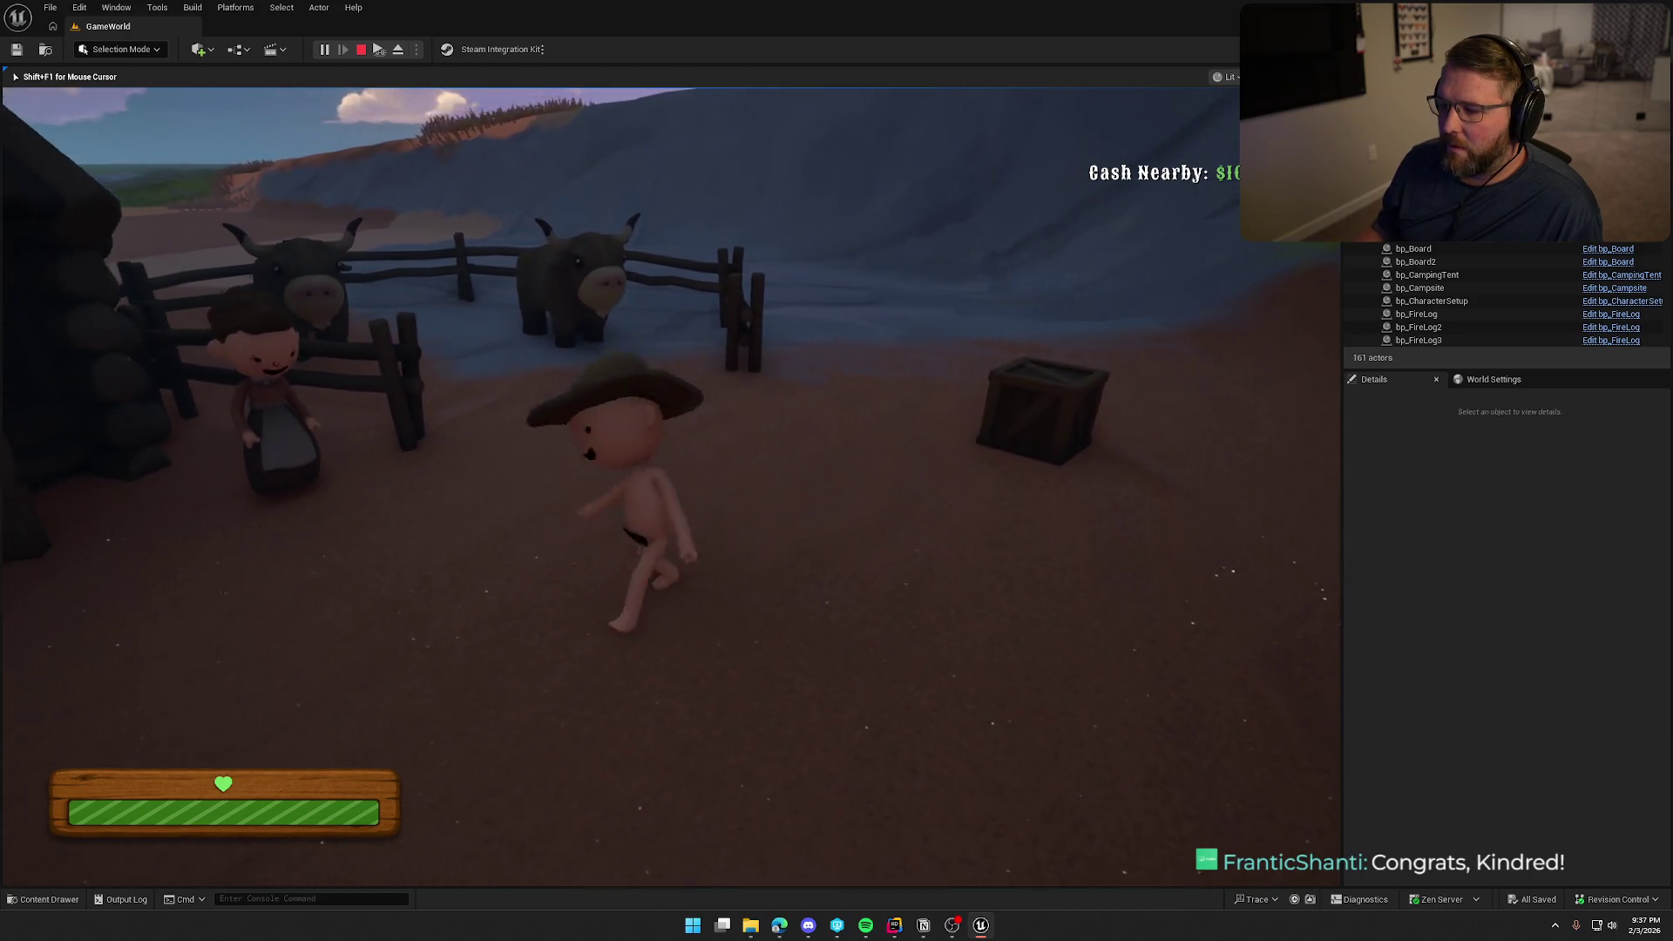
{"action": "key", "text": "w"}
{"action": "key", "text": "w"}
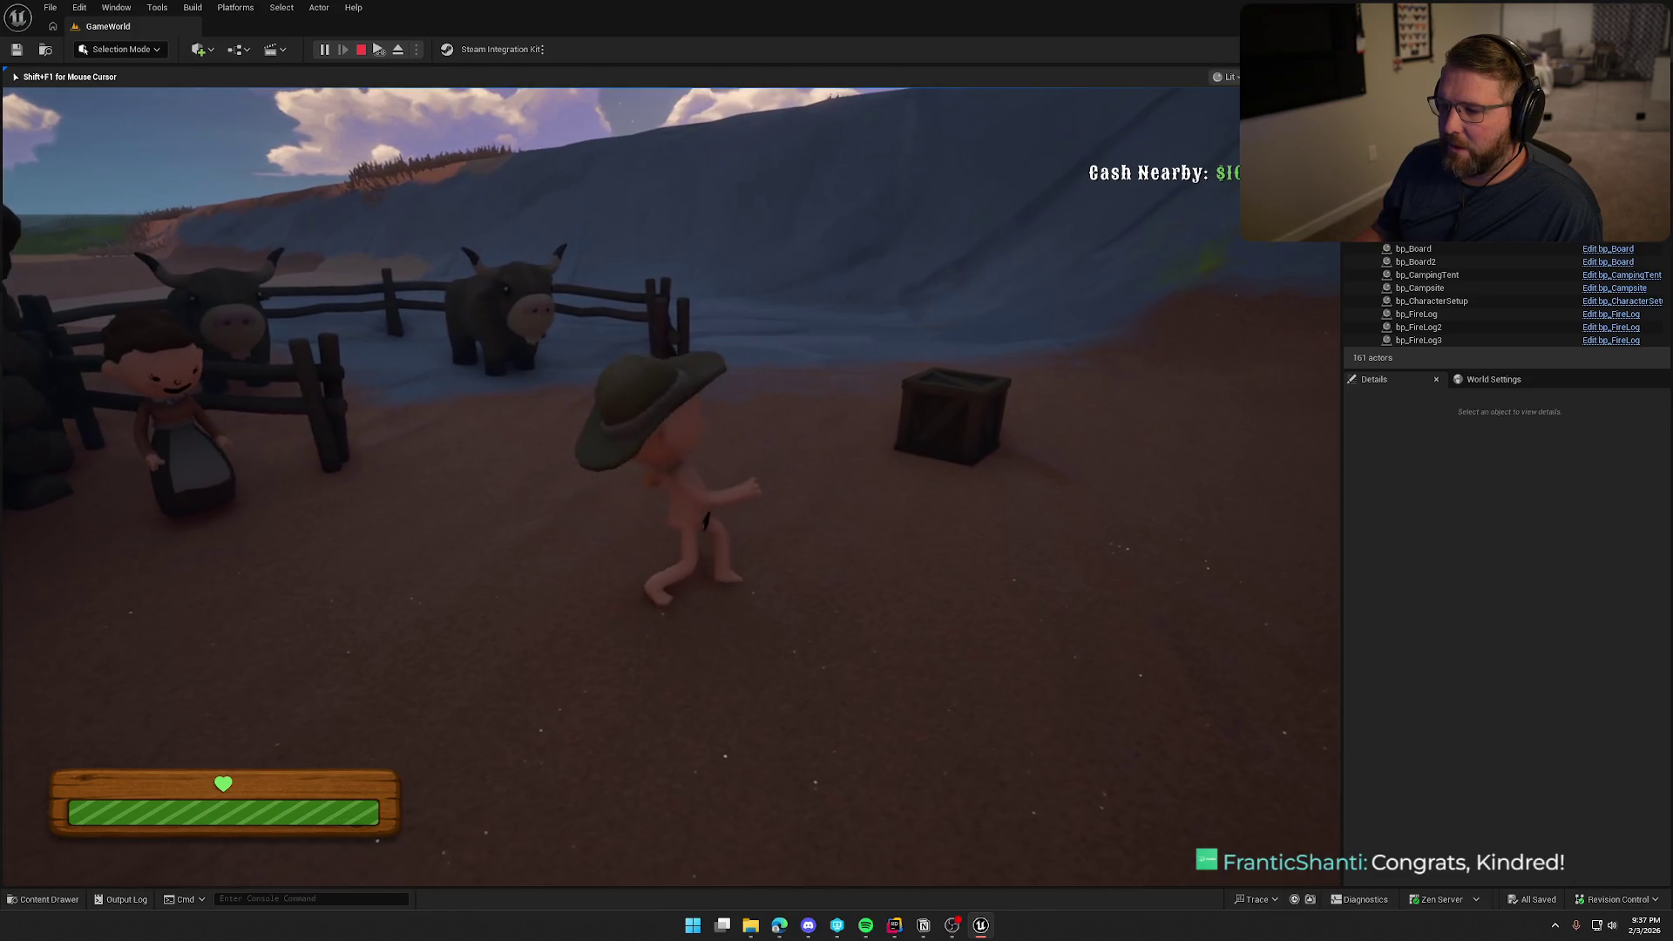
{"action": "key", "text": "Escape"}
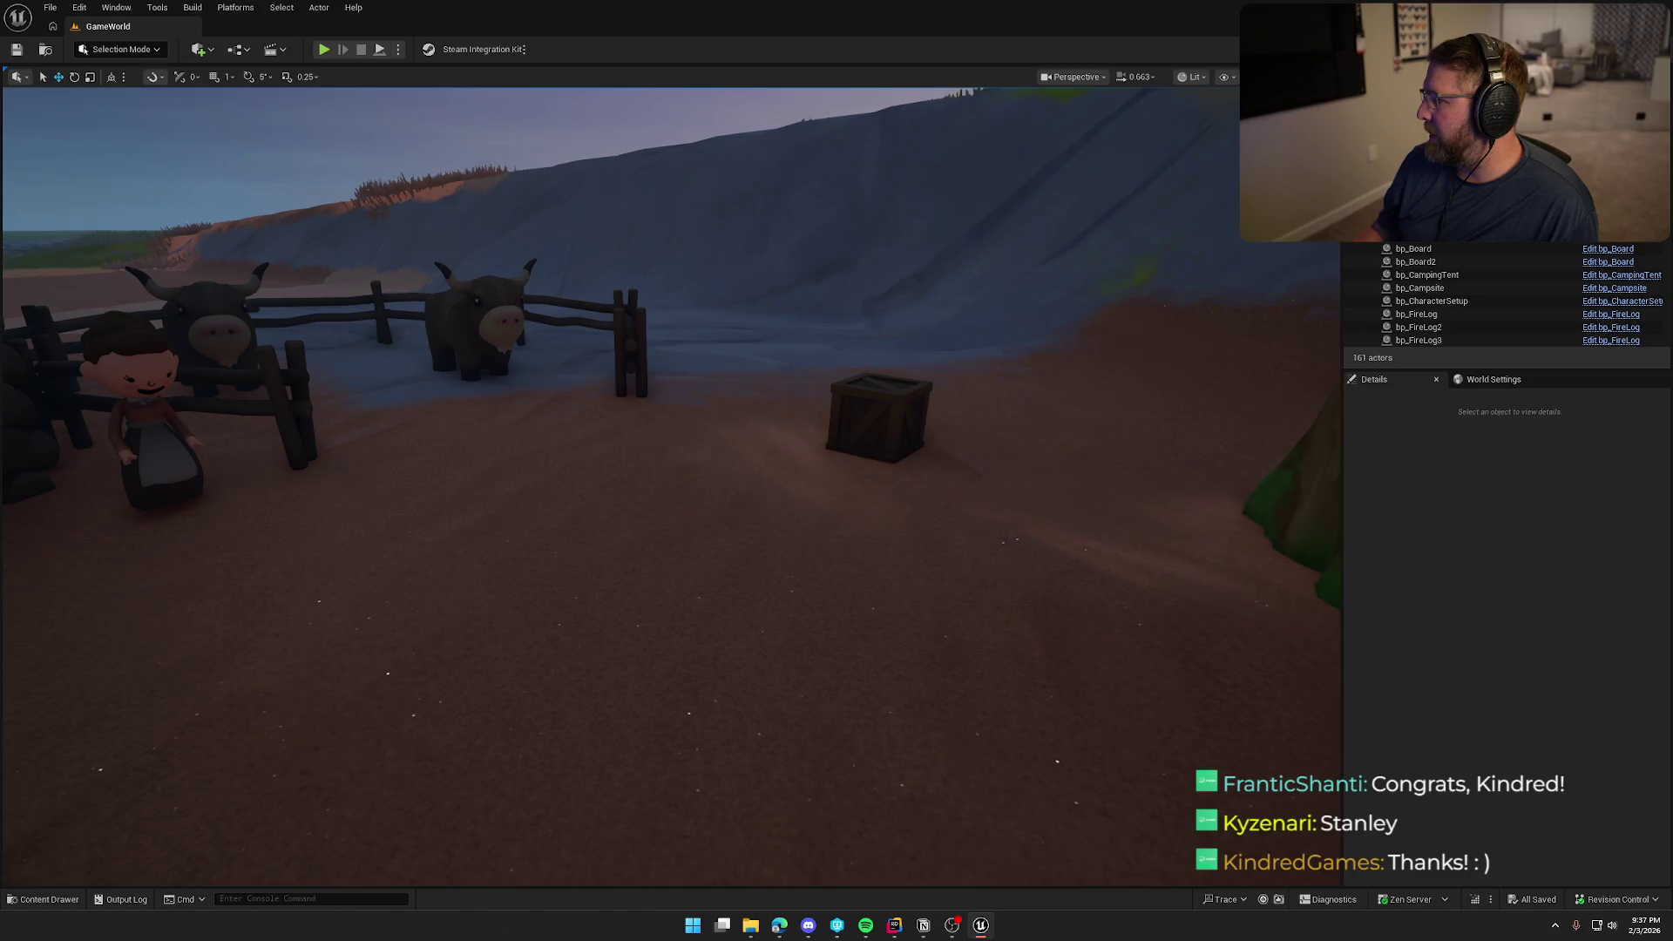
Glance at the Notion notes, then bring the Unreal editor back into focus
{"action": "left_click", "coordinate": [923, 925]}
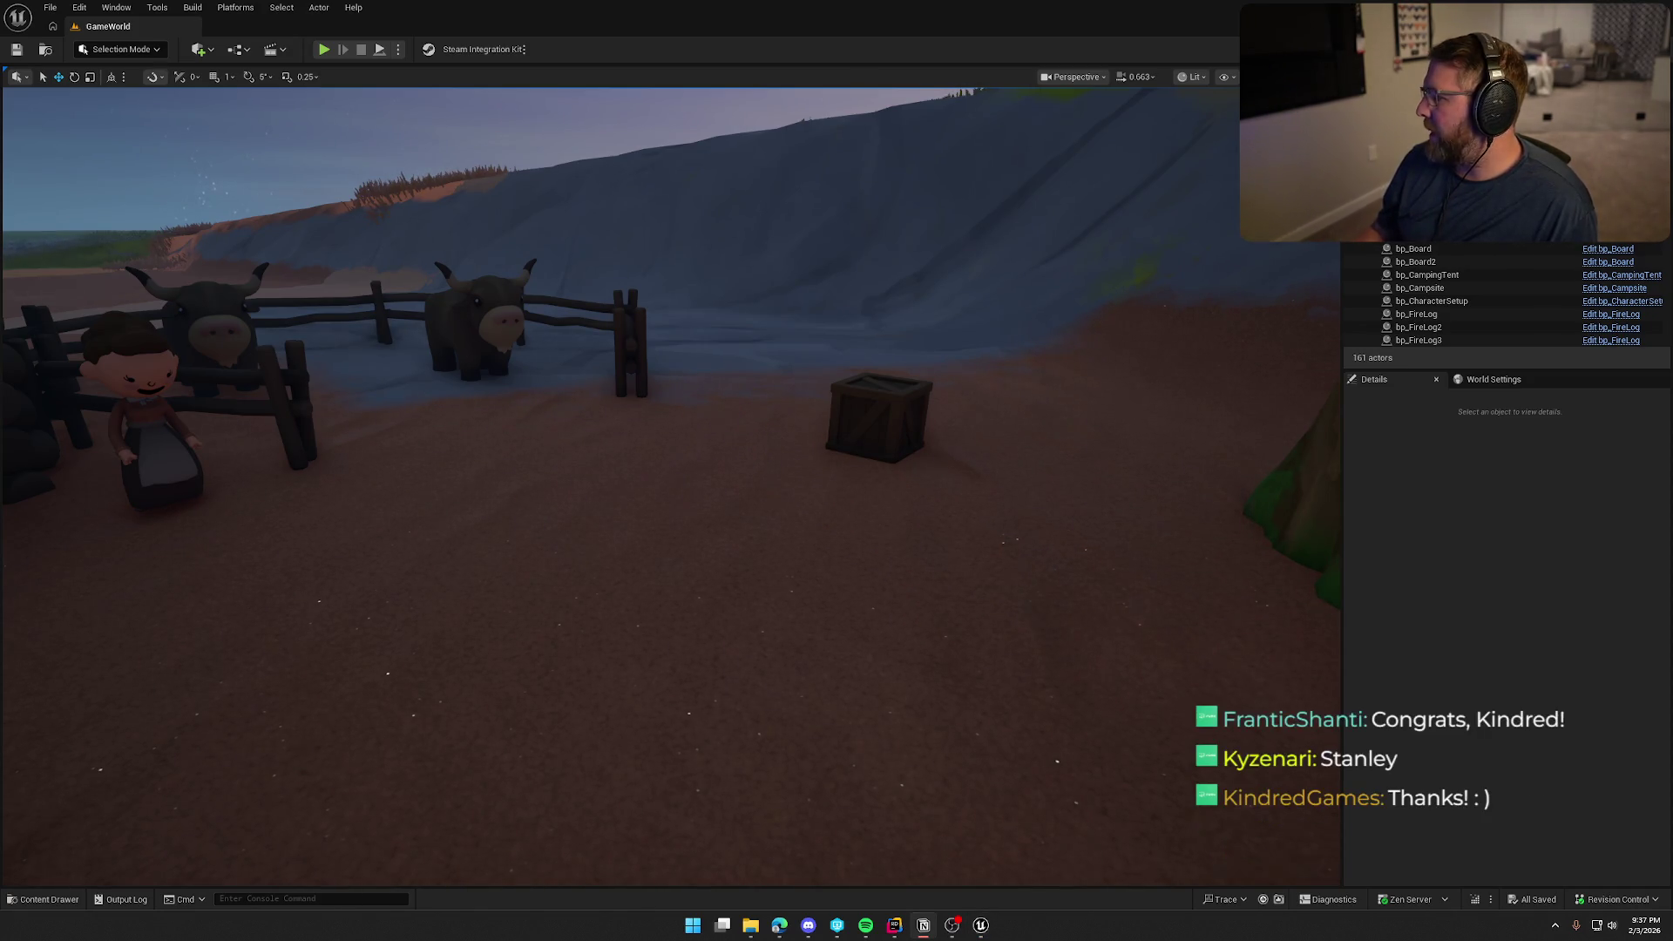
{"action": "left_click", "coordinate": [1476, 558]}
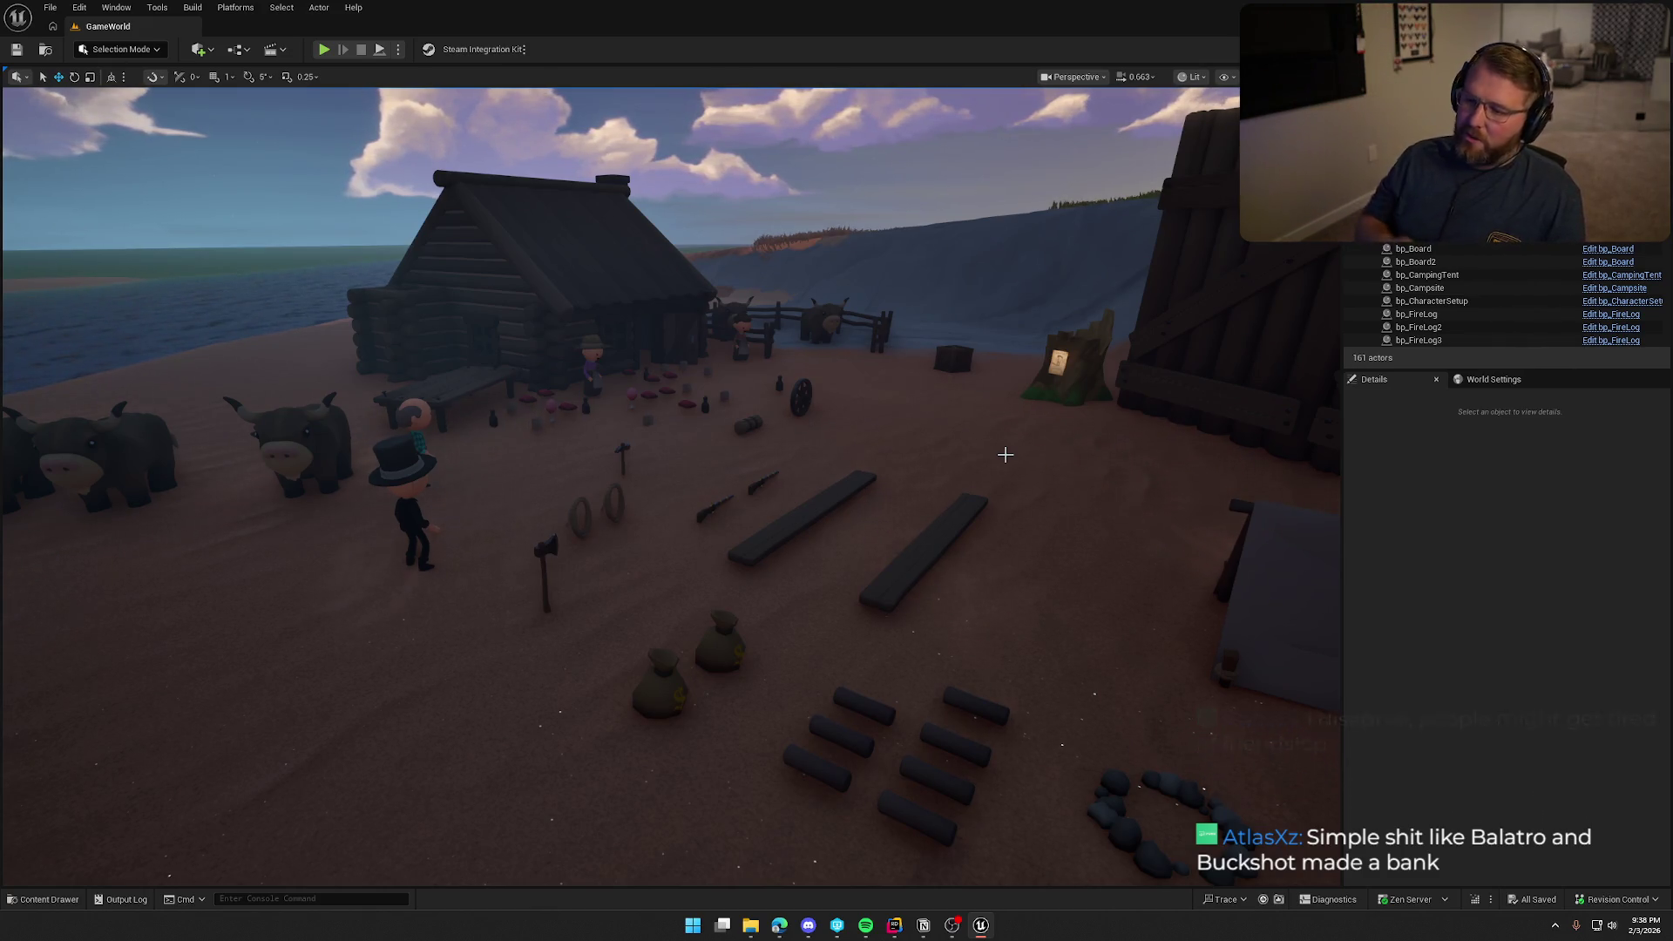
Fly the viewport across the camp, ending framed on the cabin, wooden wall, tent and props
{"action": "mouse_move", "coordinate": [1005, 454]}
{"action": "left_mouse_down"}
{"action": "mouse_move", "coordinate": [889, 454]}
{"action": "mouse_move", "coordinate": [955, 467]}
{"action": "left_mouse_up"}
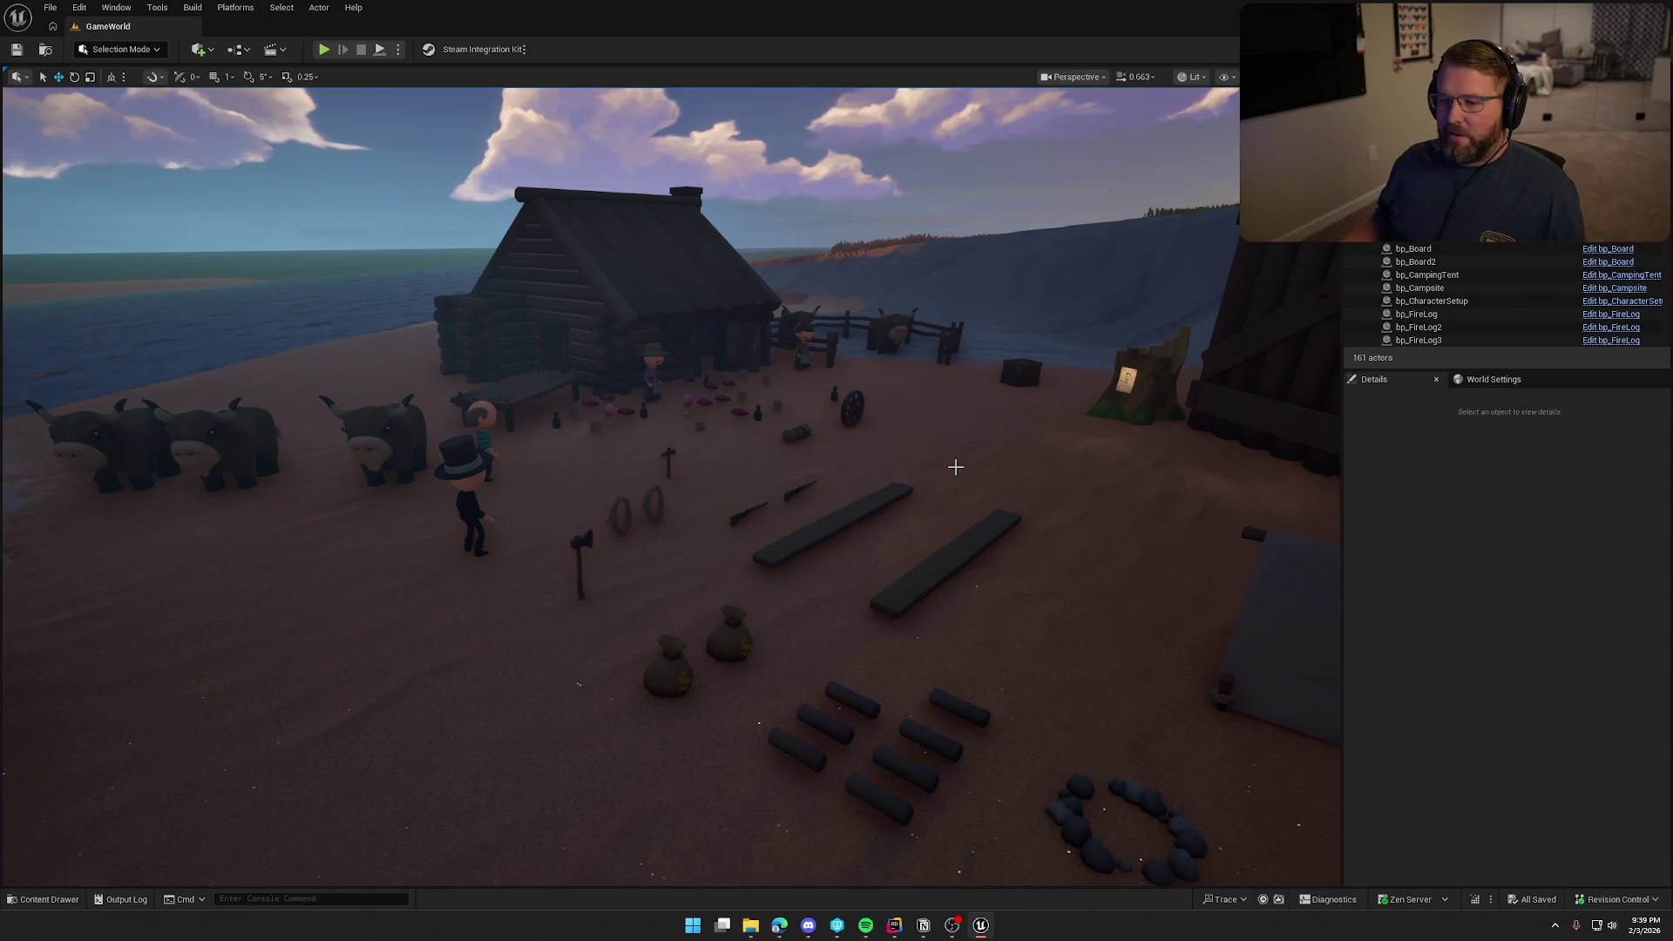
{"action": "left_click_drag", "start_coordinate": [781, 466], "coordinate": [778, 456]}
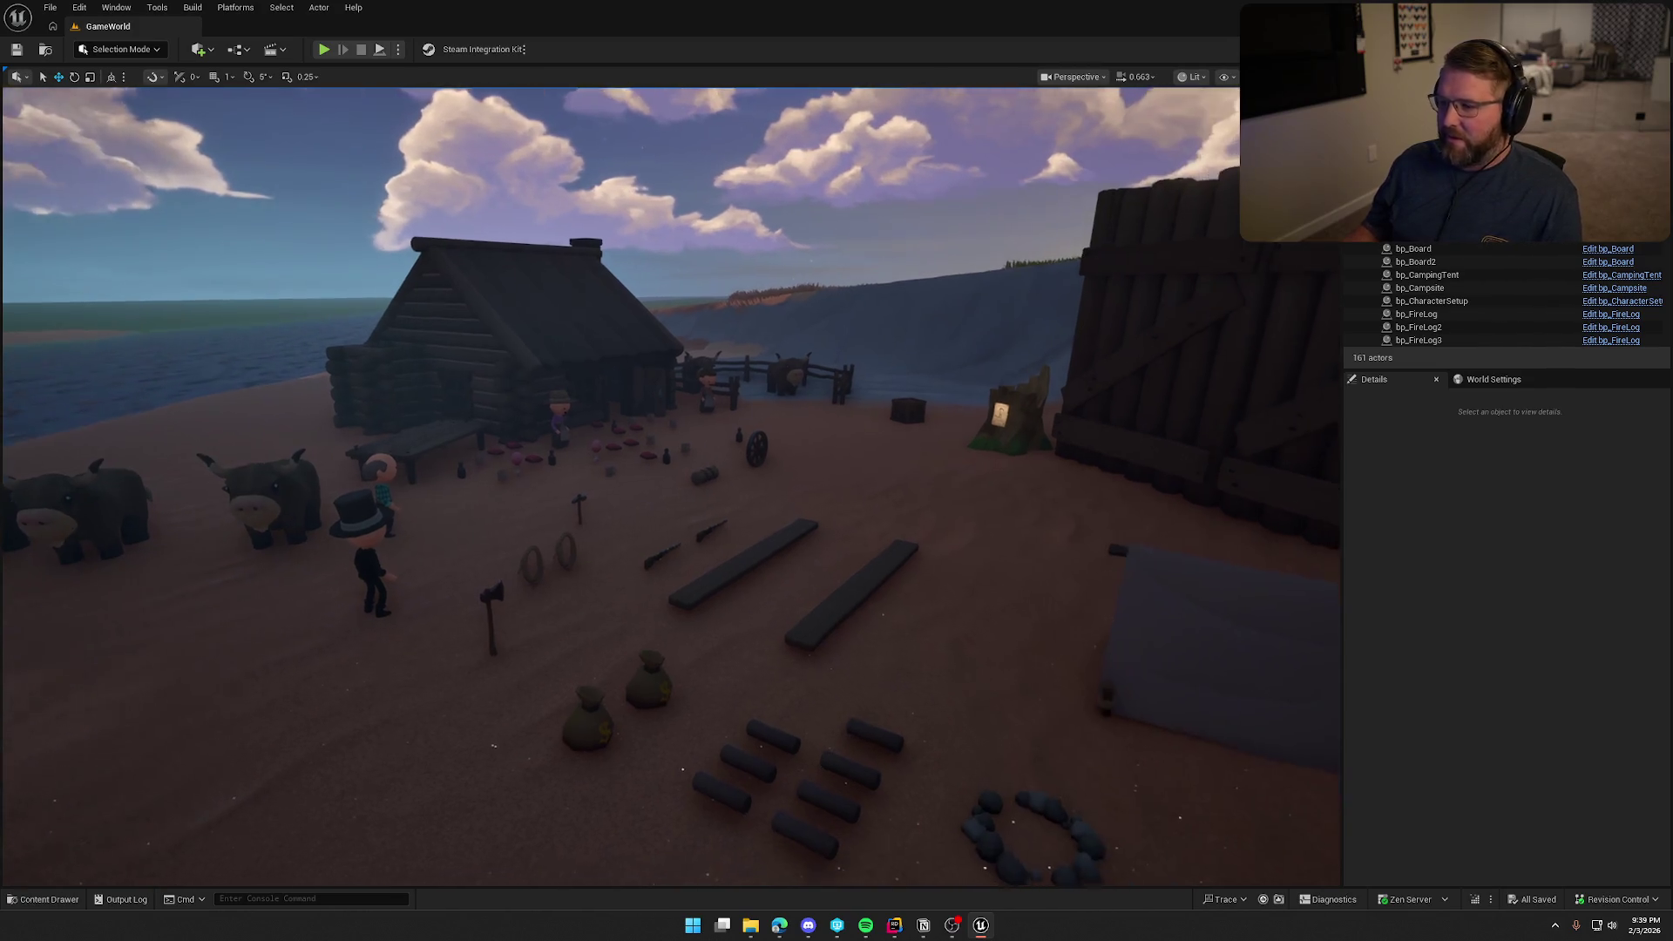
{"action": "left_click_drag", "start_coordinate": [925, 484], "coordinate": [925, 485]}
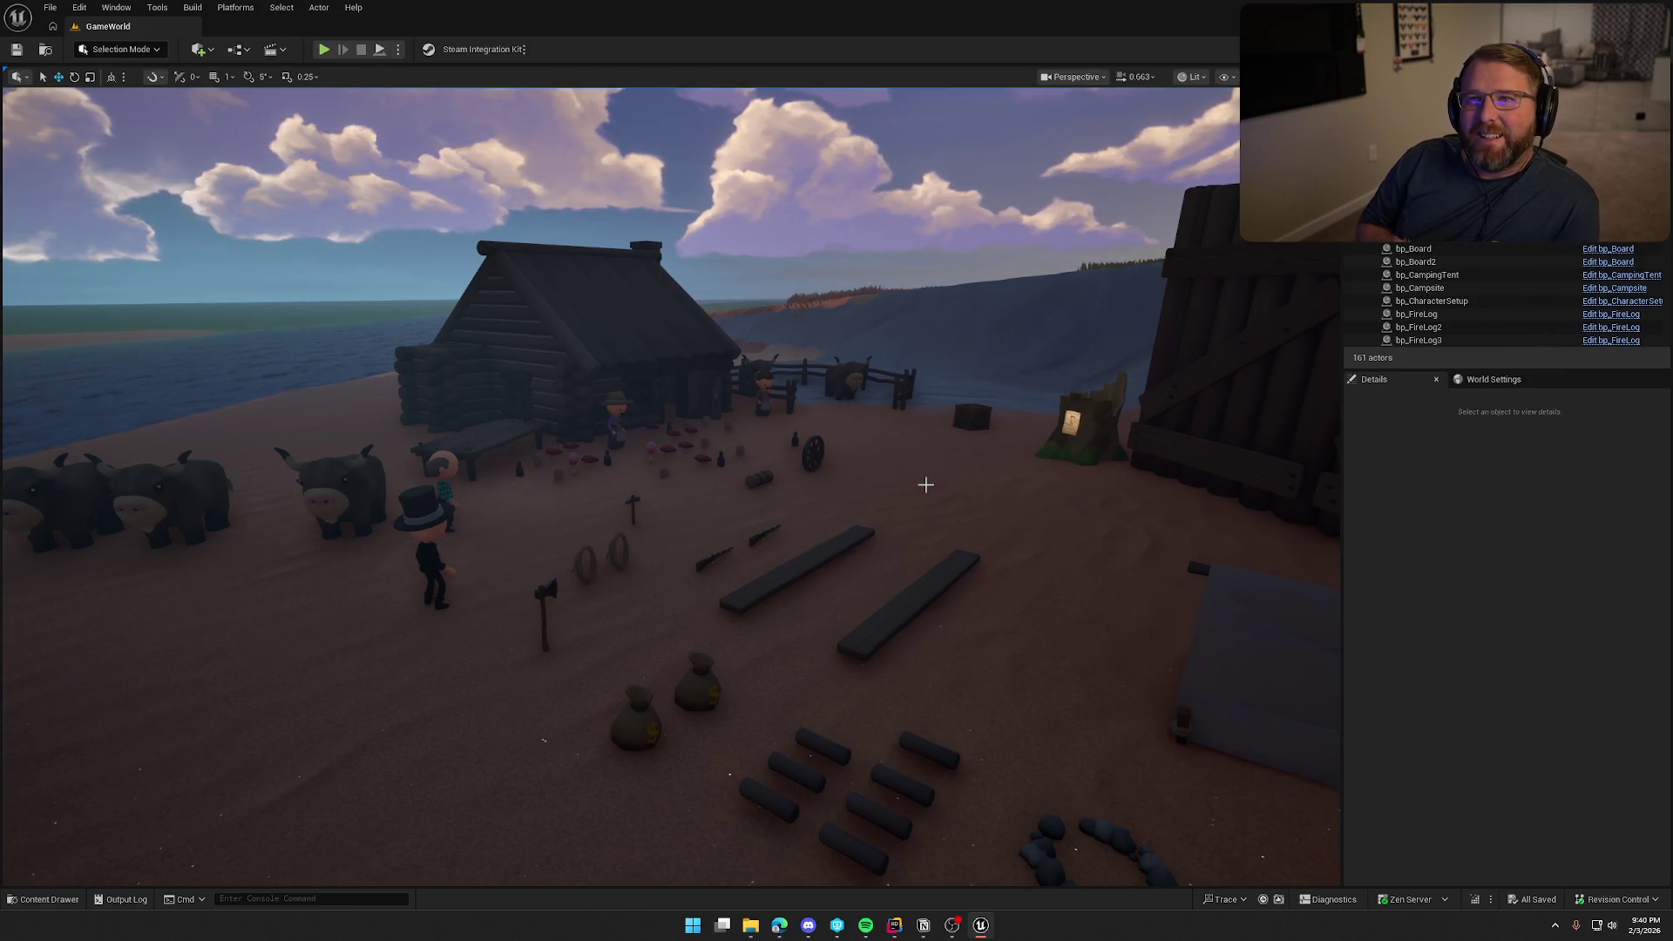
{"action": "left_click_drag", "start_coordinate": [925, 485], "coordinate": [894, 392]}
{"action": "mouse_move", "coordinate": [766, 514]}
{"action": "left_mouse_down"}
{"action": "mouse_move", "coordinate": [784, 567]}
{"action": "mouse_move", "coordinate": [766, 514]}
{"action": "left_mouse_up"}
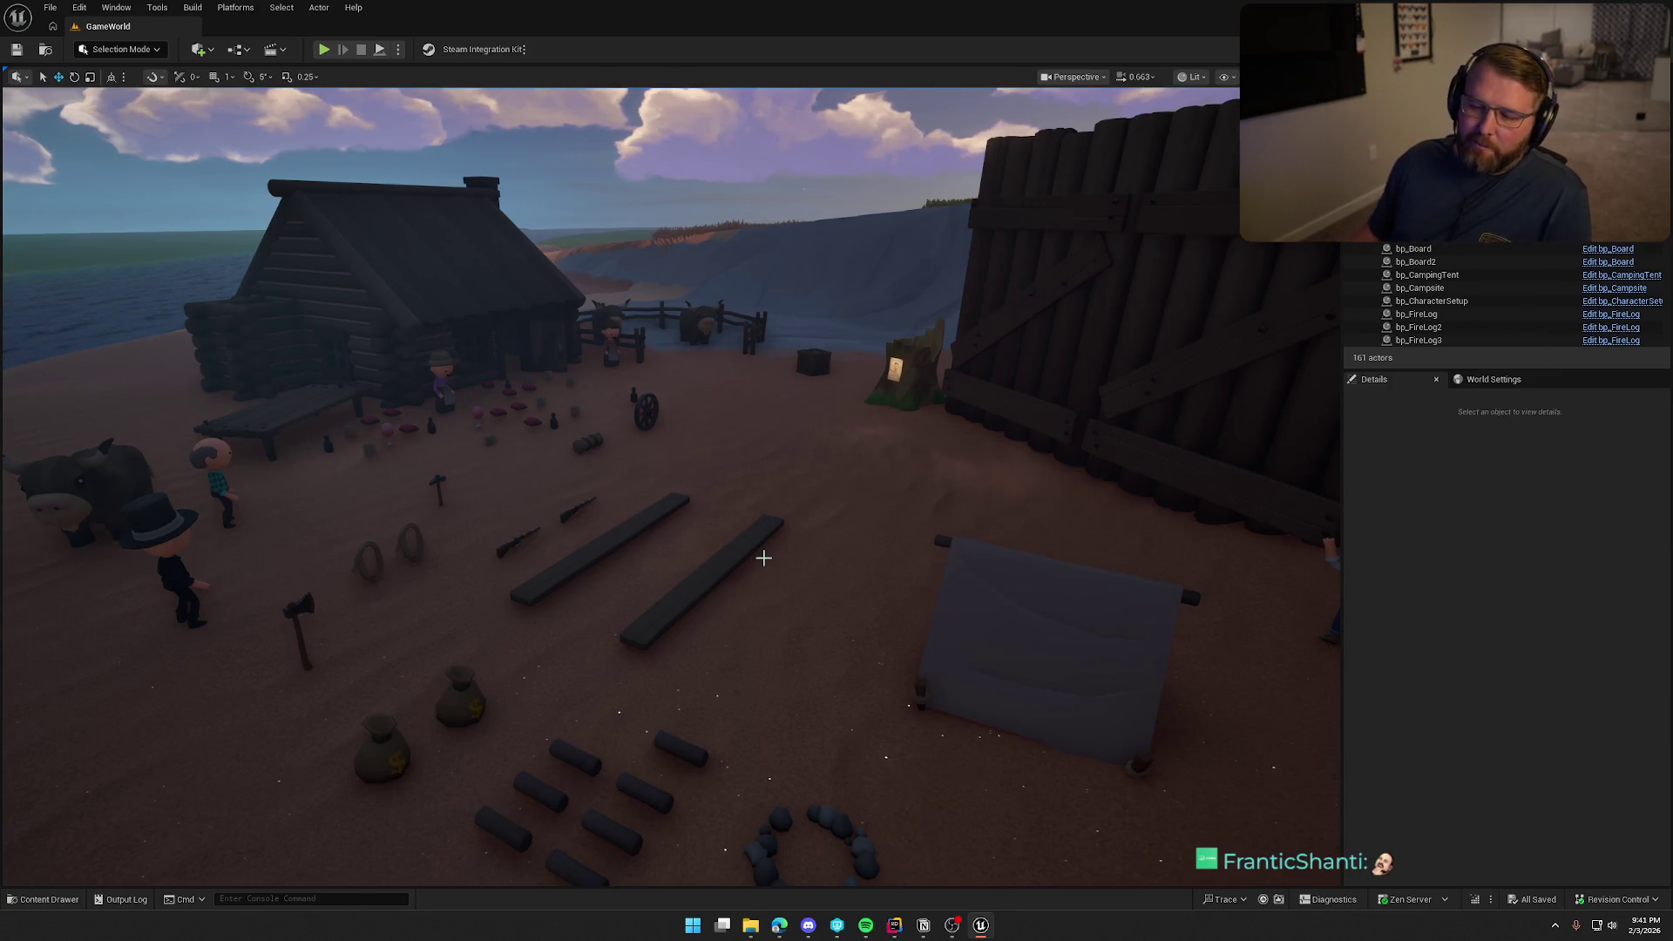
Zoom the viewport in and out over the camp, then switch to the Notion notes
{"action": "scroll", "coordinate": [747, 552], "scroll_direction": "down", "scroll_amount": 5}
{"action": "scroll", "coordinate": [742, 536], "scroll_direction": "down", "scroll_amount": 3}
{"action": "scroll", "coordinate": [742, 536], "scroll_direction": "up", "scroll_amount": 3}
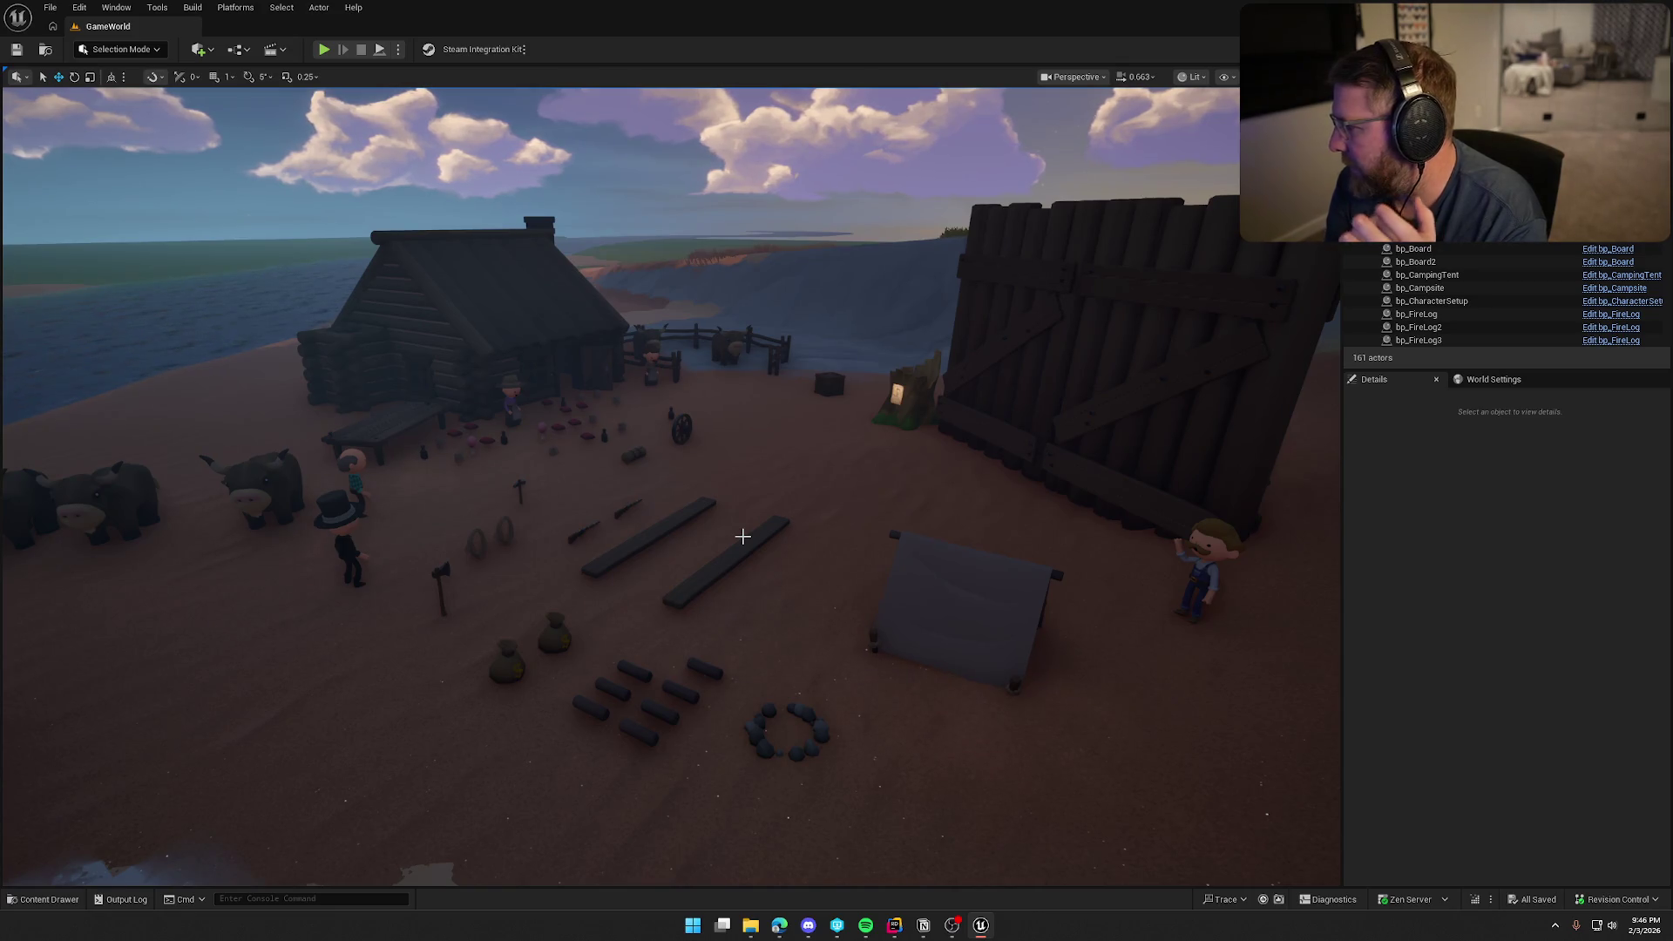
{"action": "key", "text": "alt+Tab"}
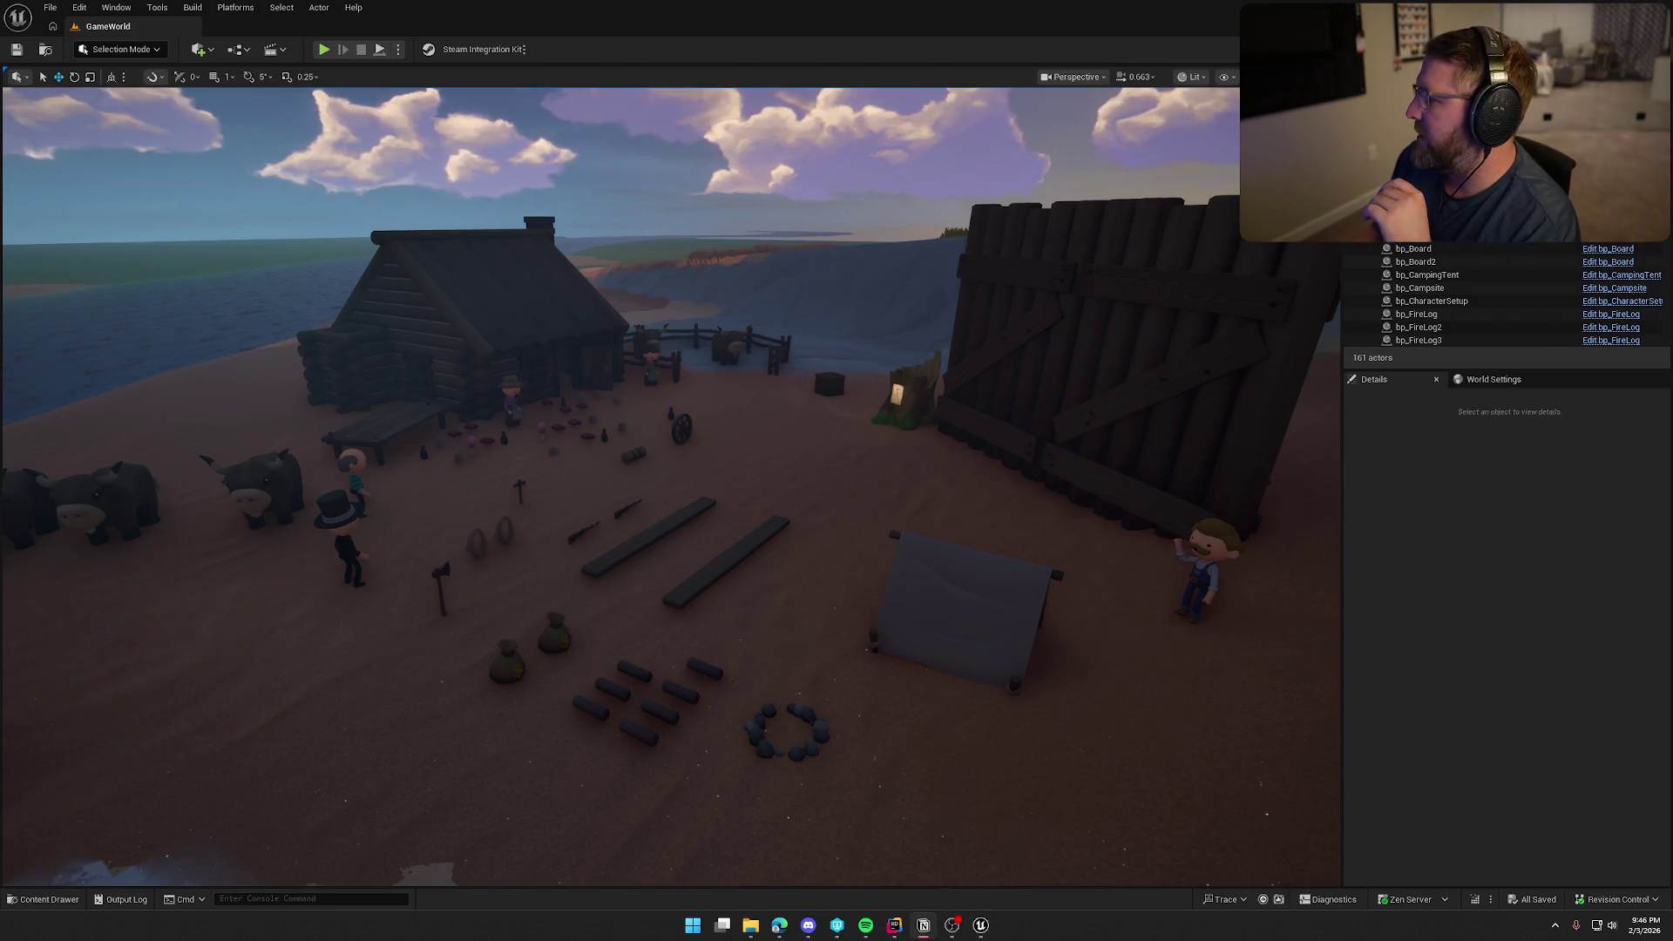
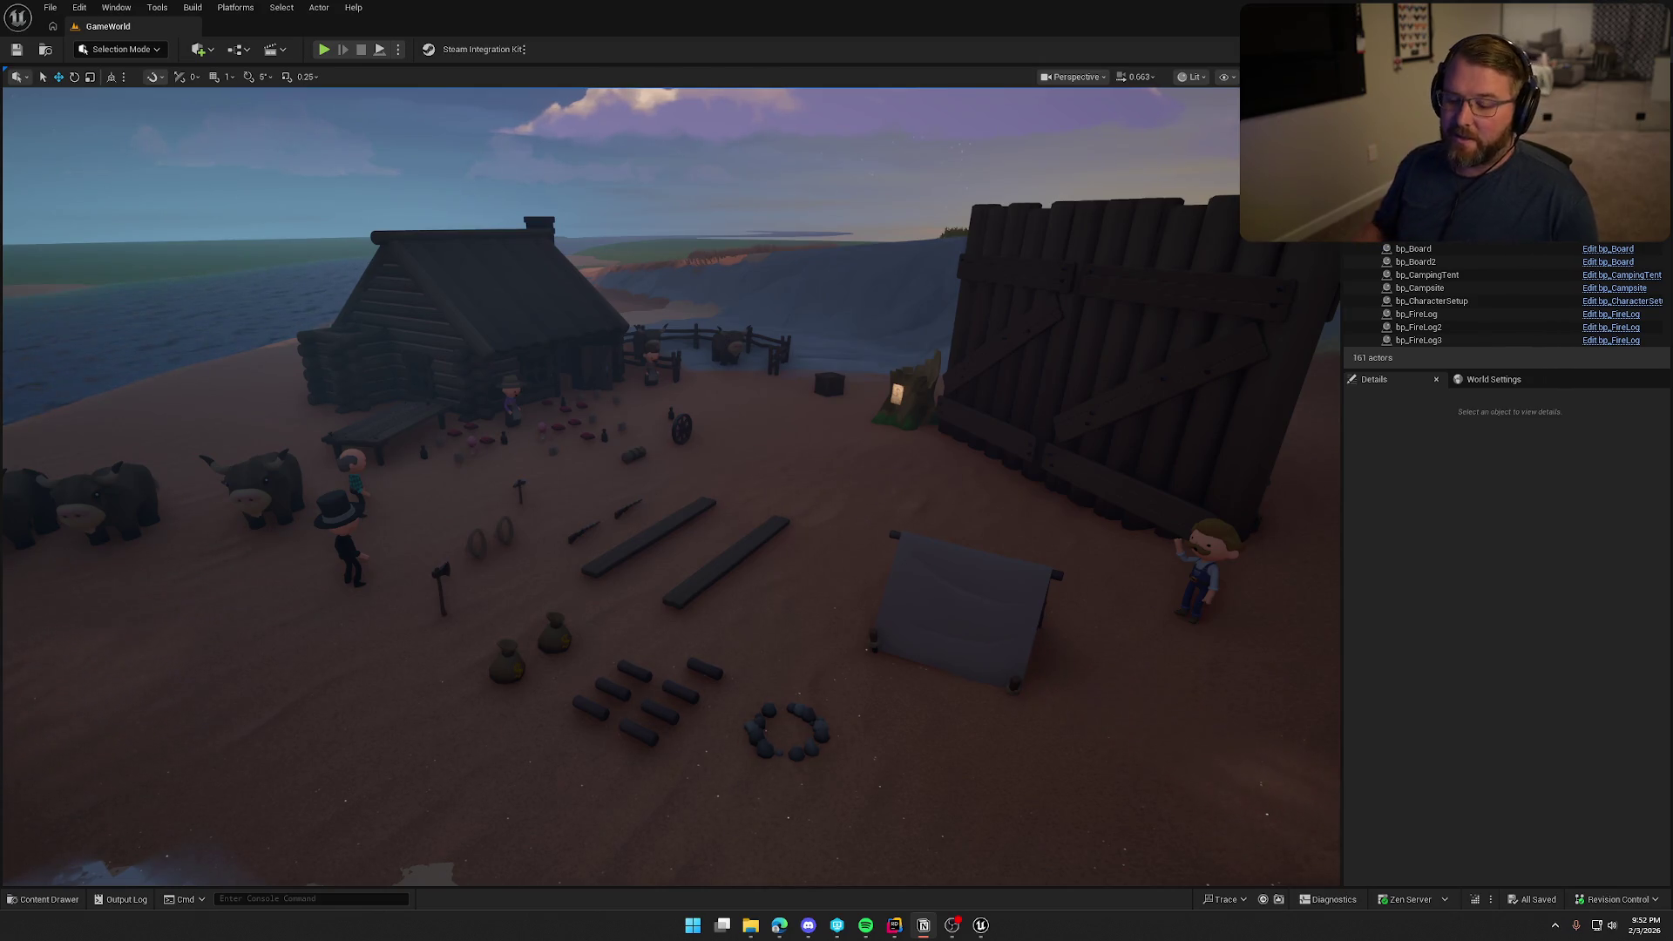
Jump the viewport to the bookmarked campsite with the covered wagon and cows
{"action": "key", "text": "1"}
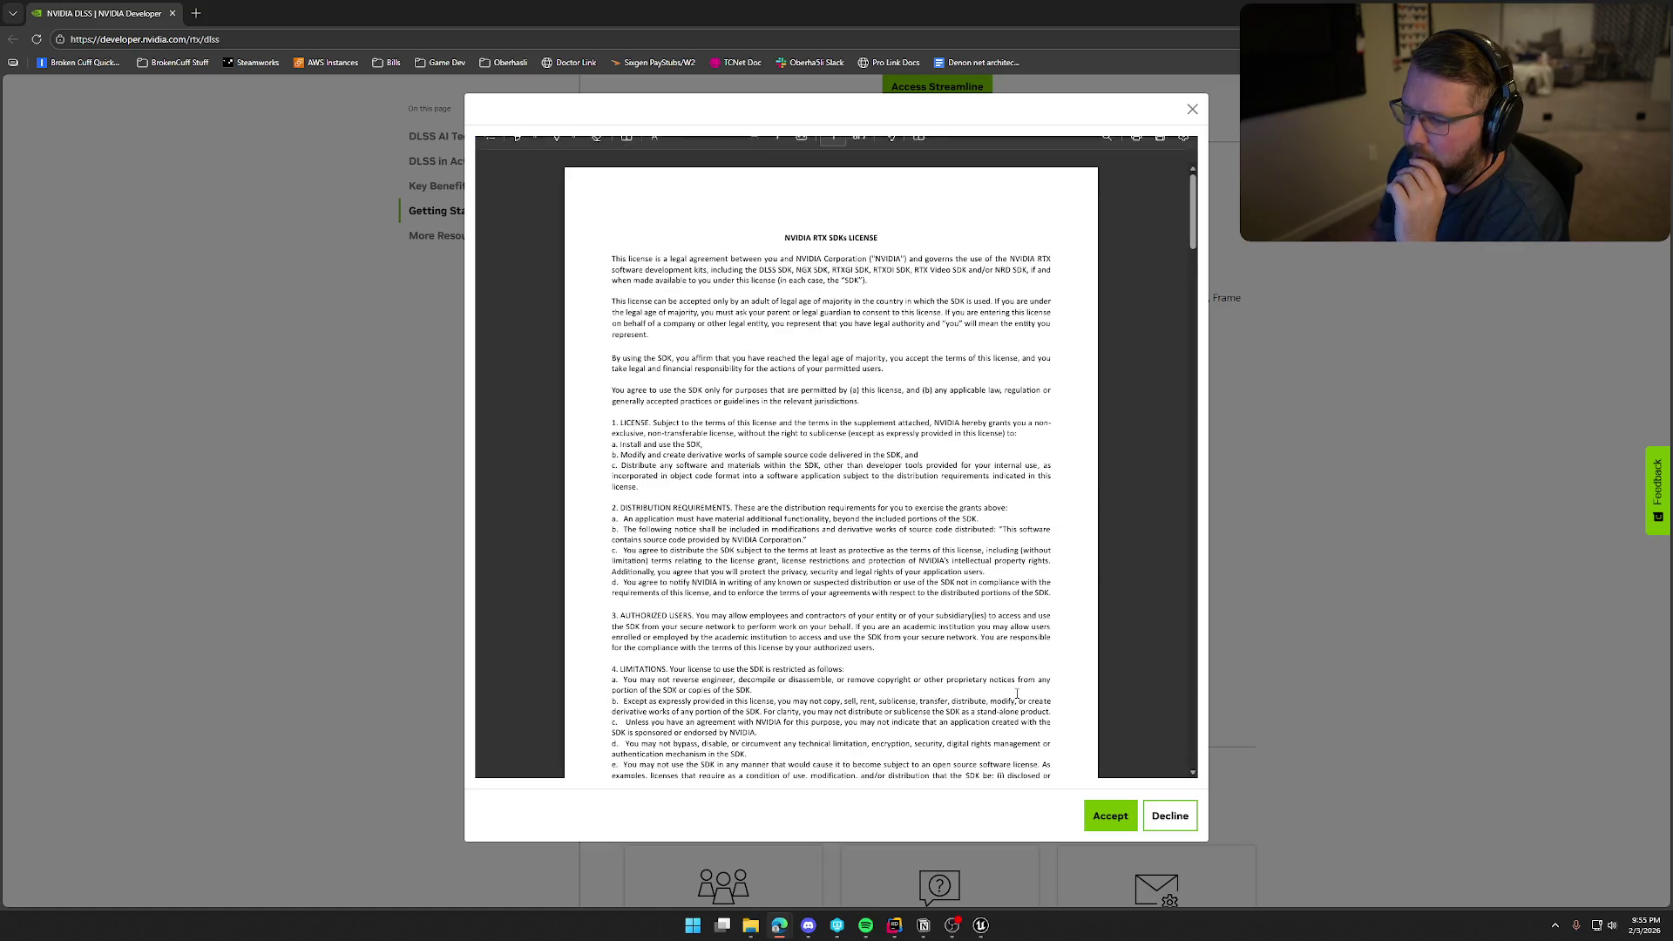
Scroll through the NVIDIA RTX SDKs license PDF and accept it
{"action": "scroll", "coordinate": [1072, 540], "scroll_direction": "down", "scroll_amount": 5}
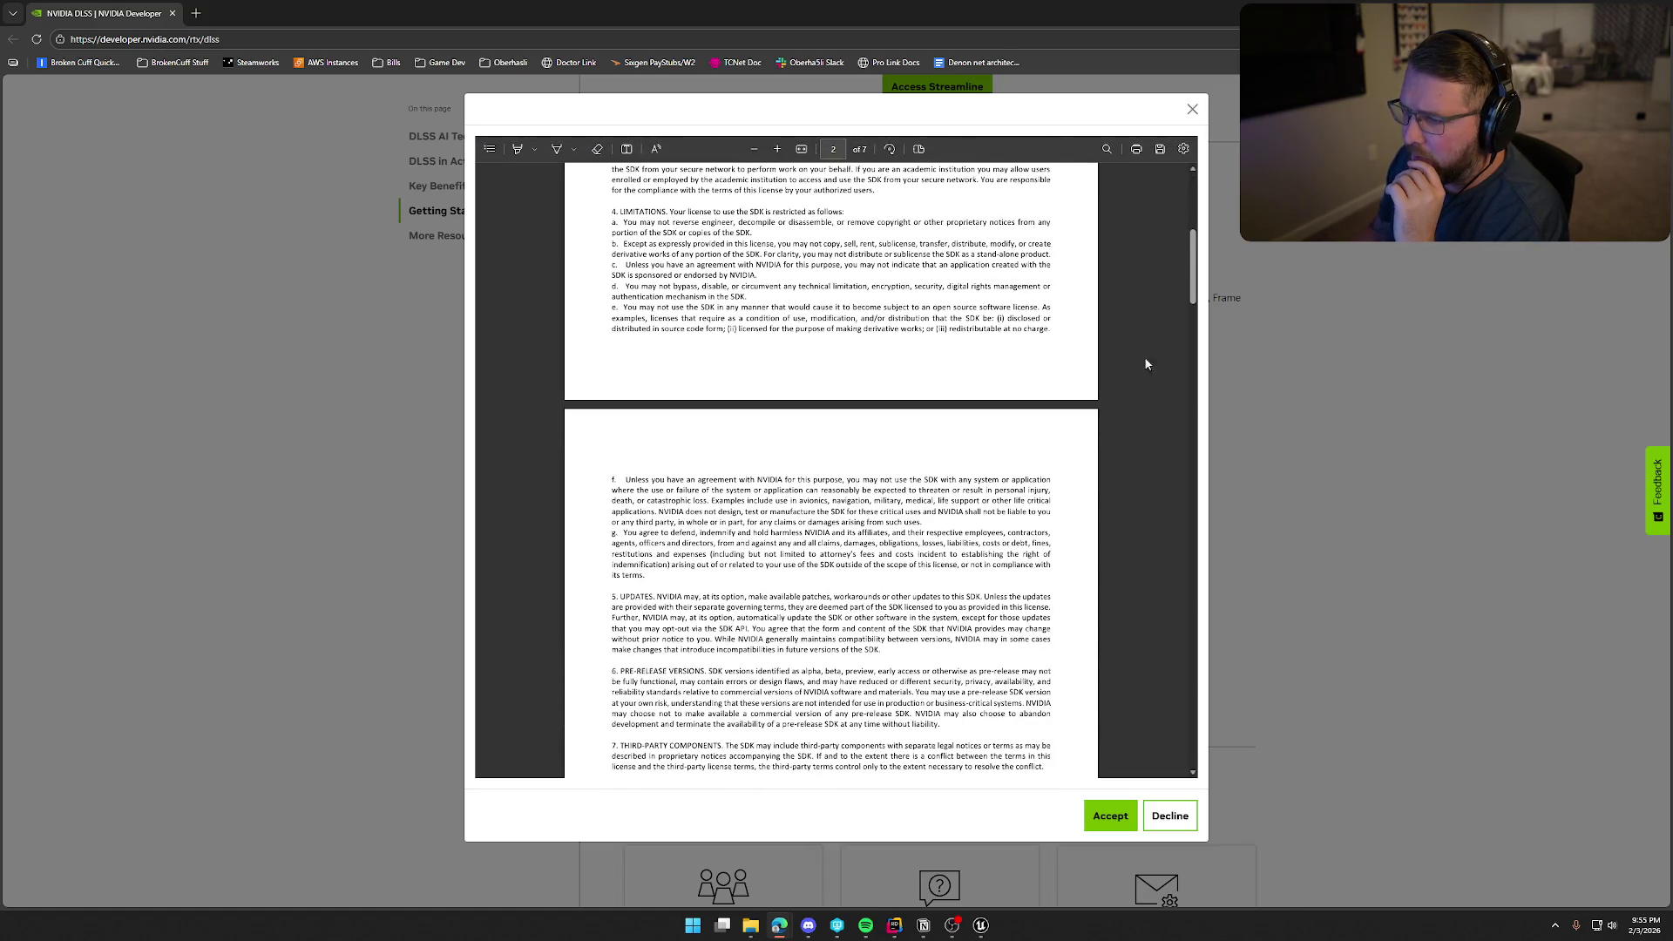
{"action": "scroll", "coordinate": [1081, 540], "scroll_direction": "down", "scroll_amount": 20}
{"action": "left_click", "coordinate": [1102, 808]}
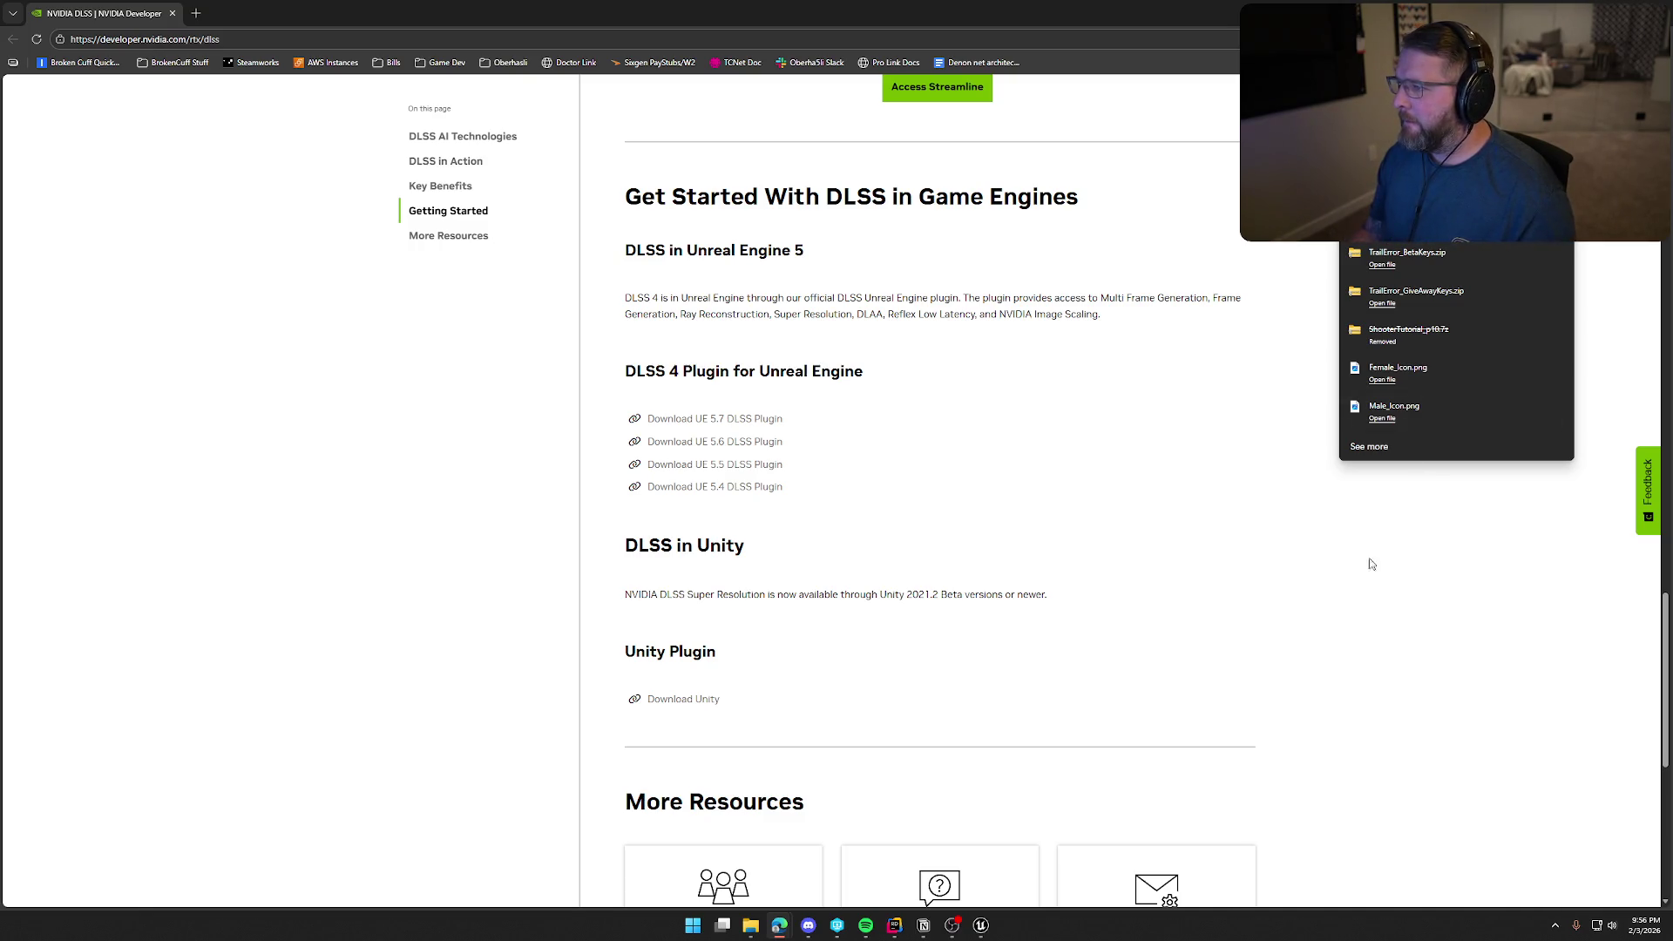
Switch from the browser to the File Explorer window, then on to Rider
{"action": "mouse_move", "coordinate": [758, 931]}
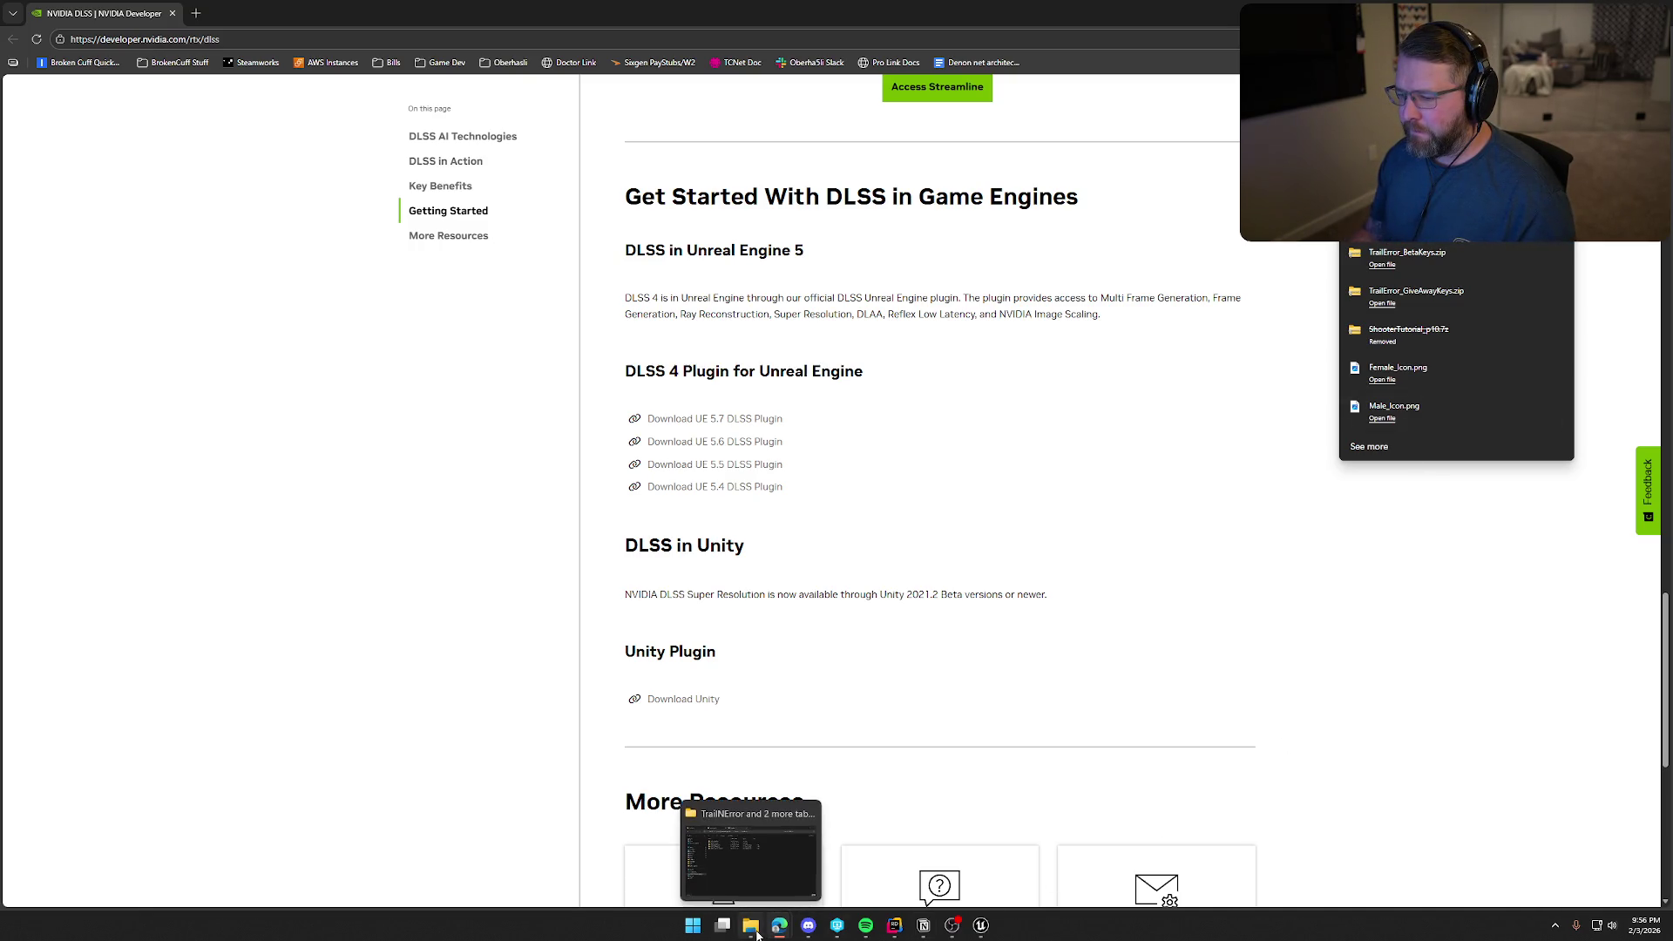
{"action": "left_click", "coordinate": [755, 874]}
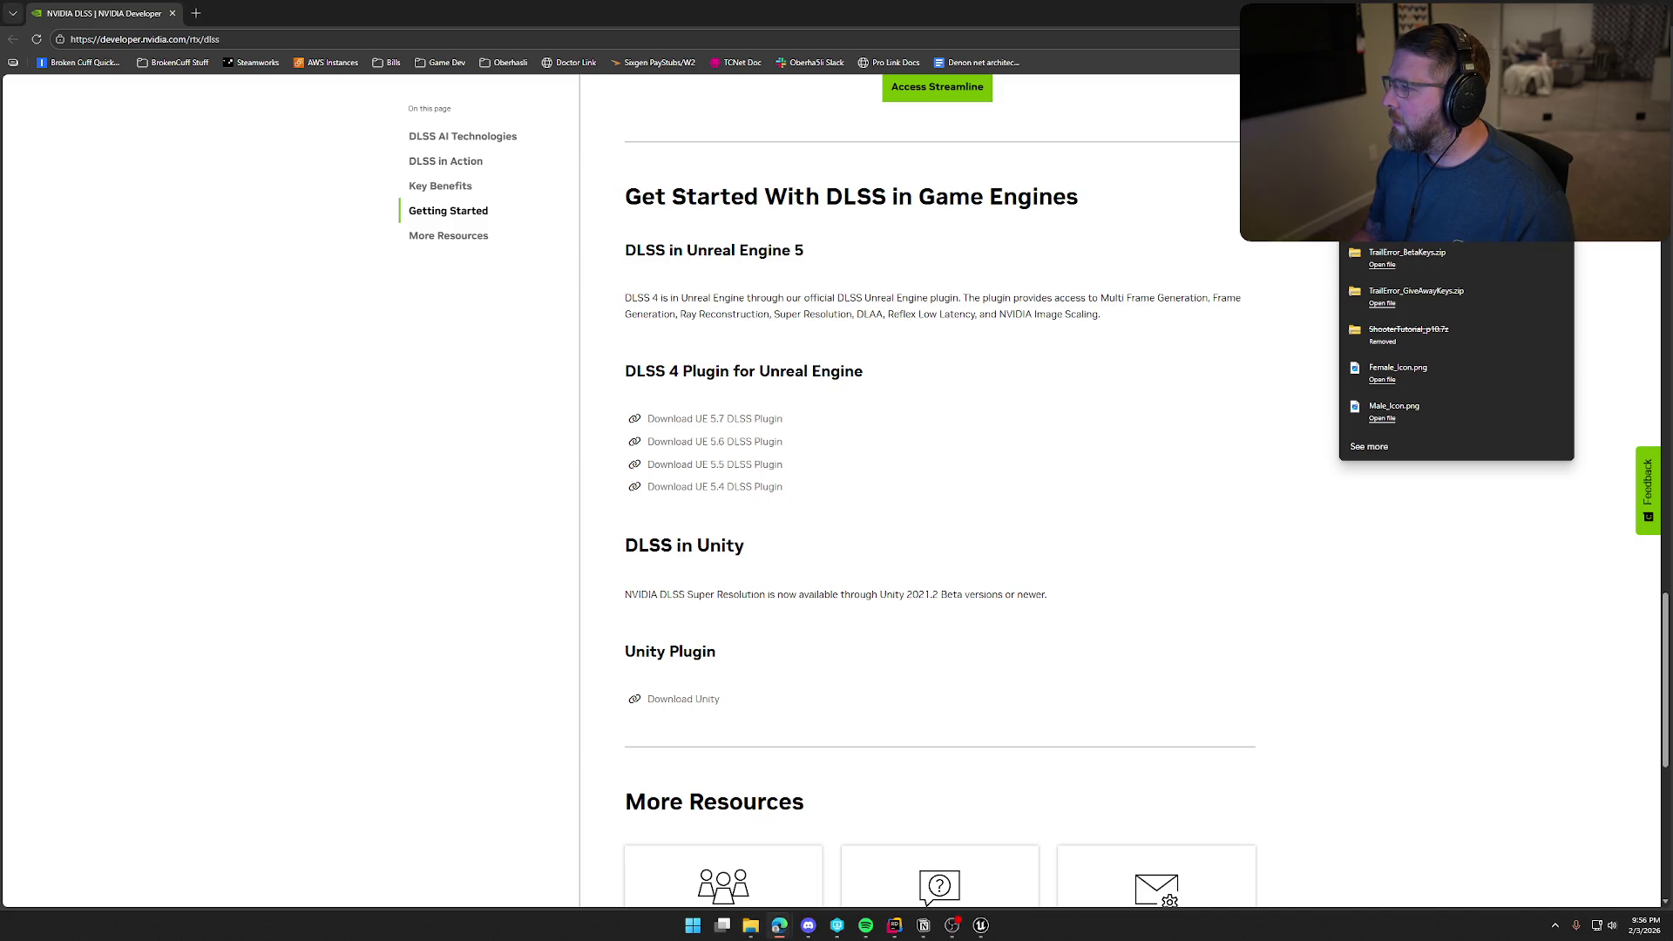
{"action": "key", "text": "alt+Tab"}
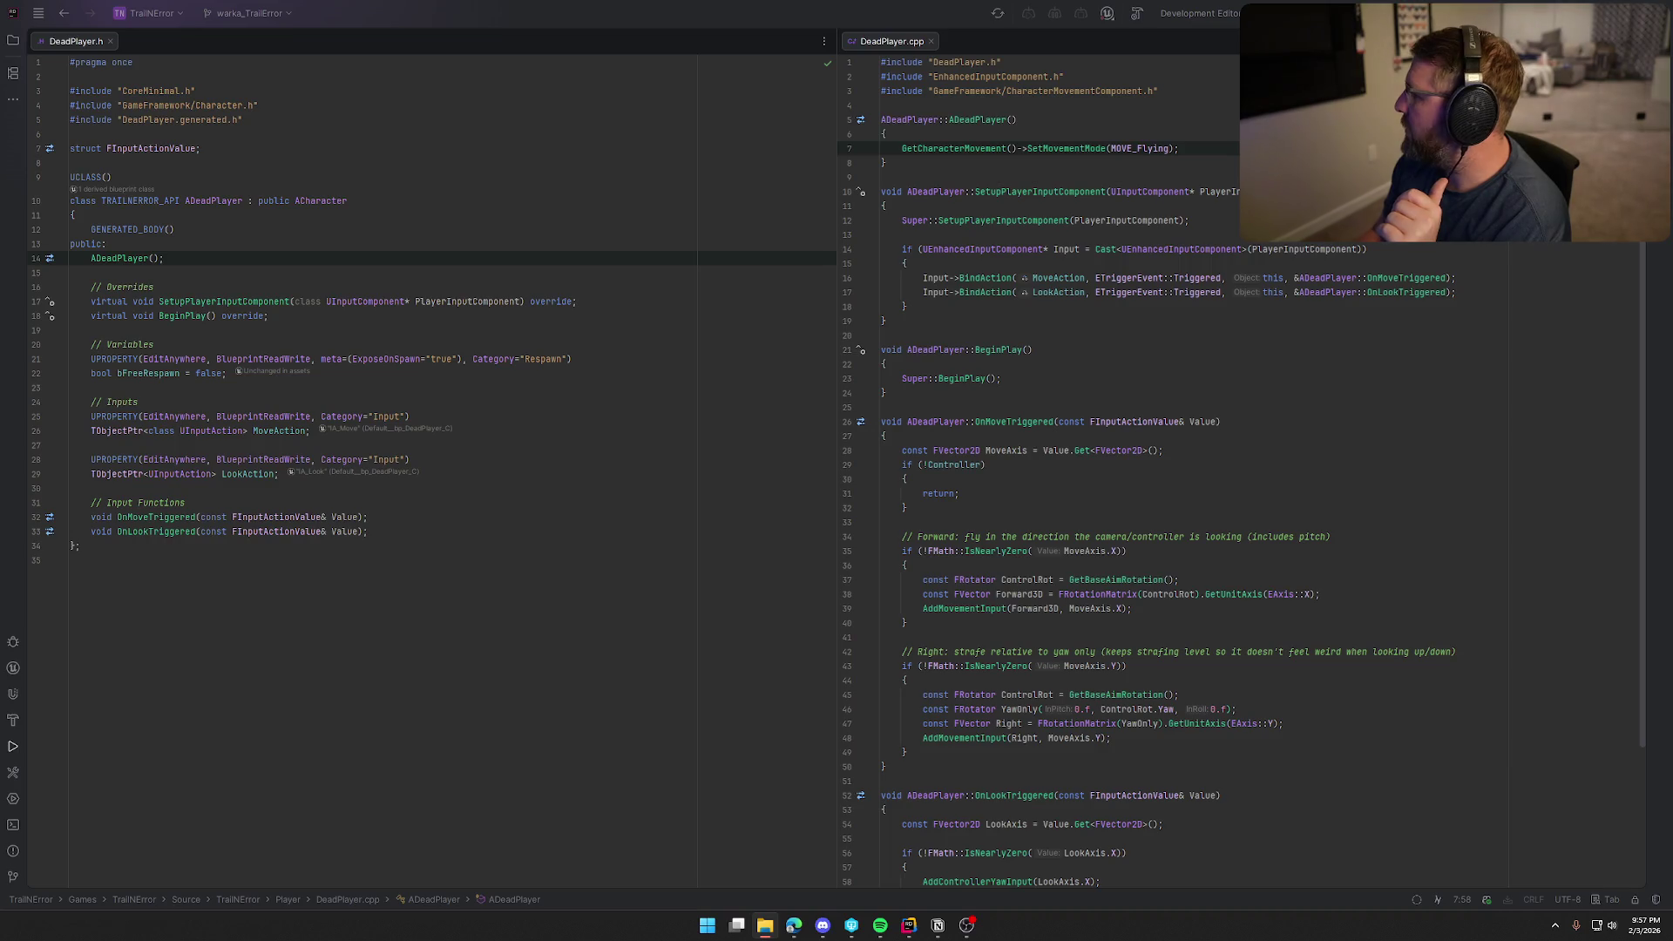
Bring the Notion To Do board up over the DeadPlayer code in Rider
{"action": "key", "text": "alt+Tab"}
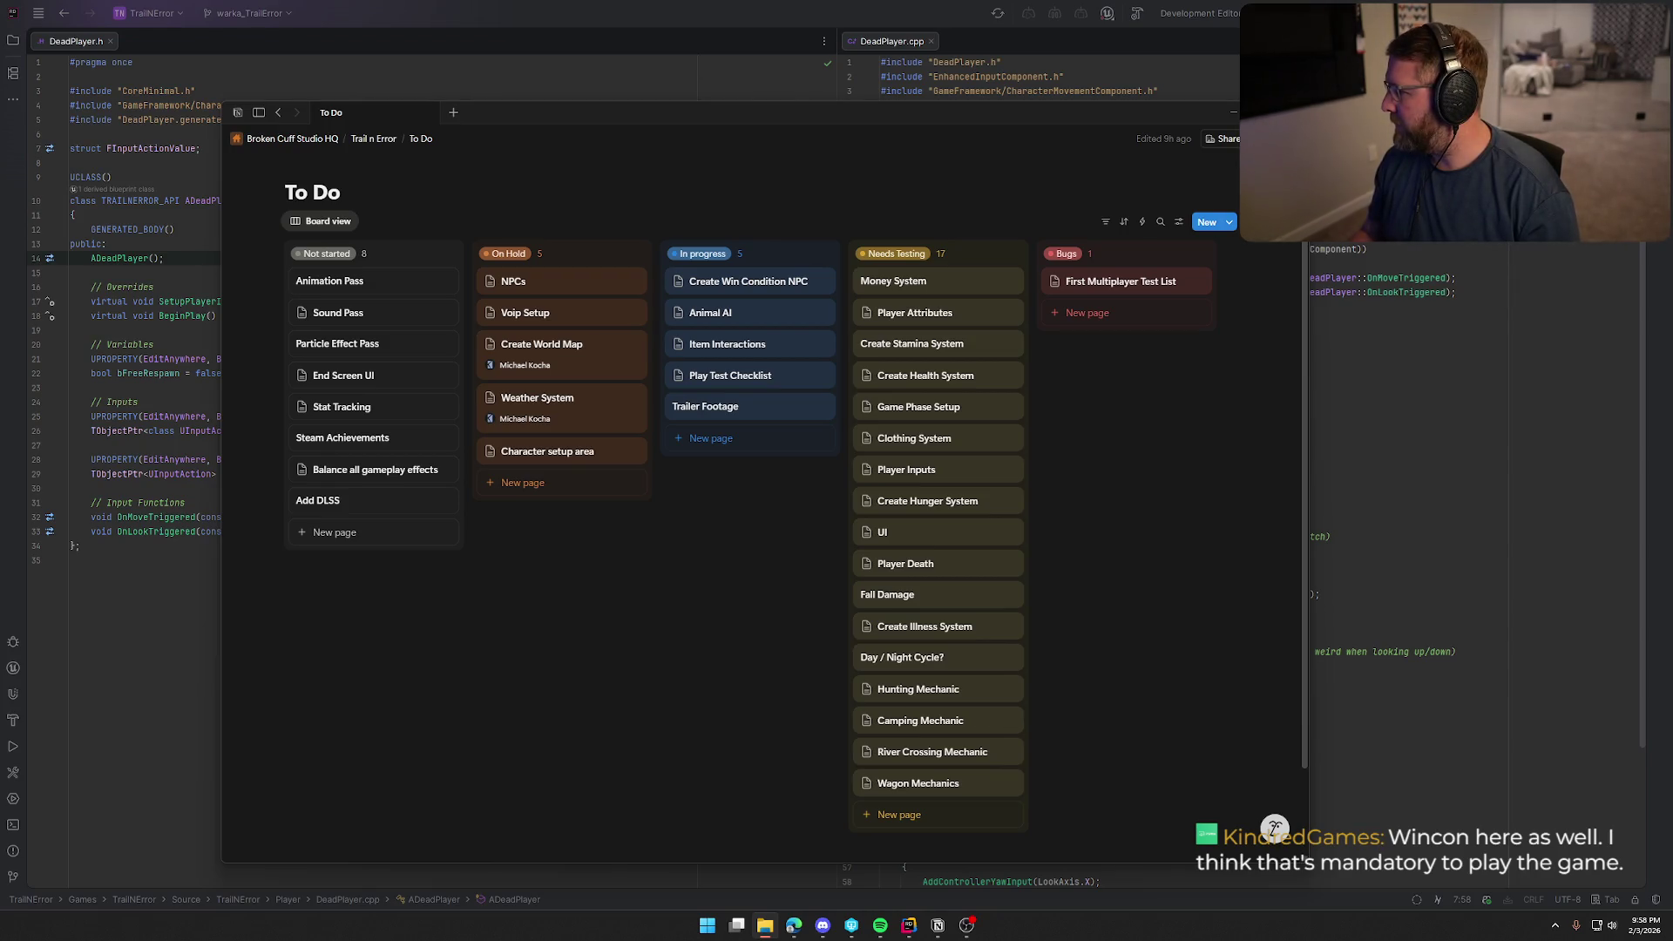
Drag the Notion To Do board window up toward the top of the screen
{"action": "mouse_move", "coordinate": [765, 925]}
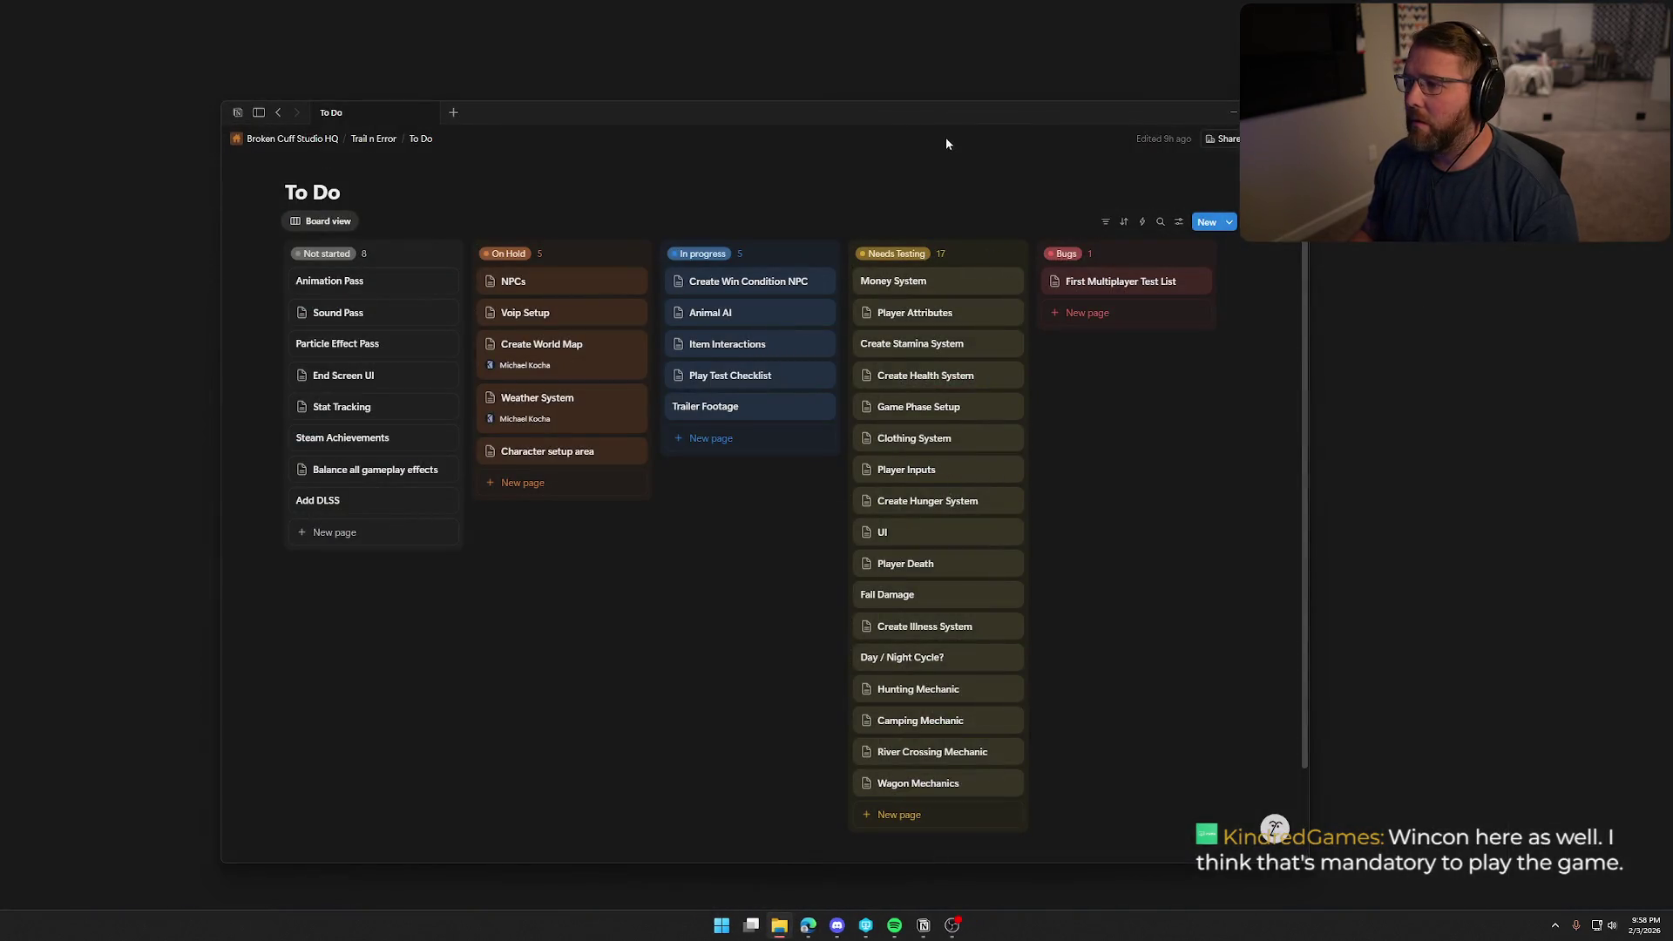
{"action": "mouse_move", "coordinate": [943, 118]}
{"action": "left_mouse_down"}
{"action": "mouse_move", "coordinate": [969, 66]}
{"action": "mouse_move", "coordinate": [958, 82]}
{"action": "mouse_move", "coordinate": [726, 70]}
{"action": "left_mouse_up"}
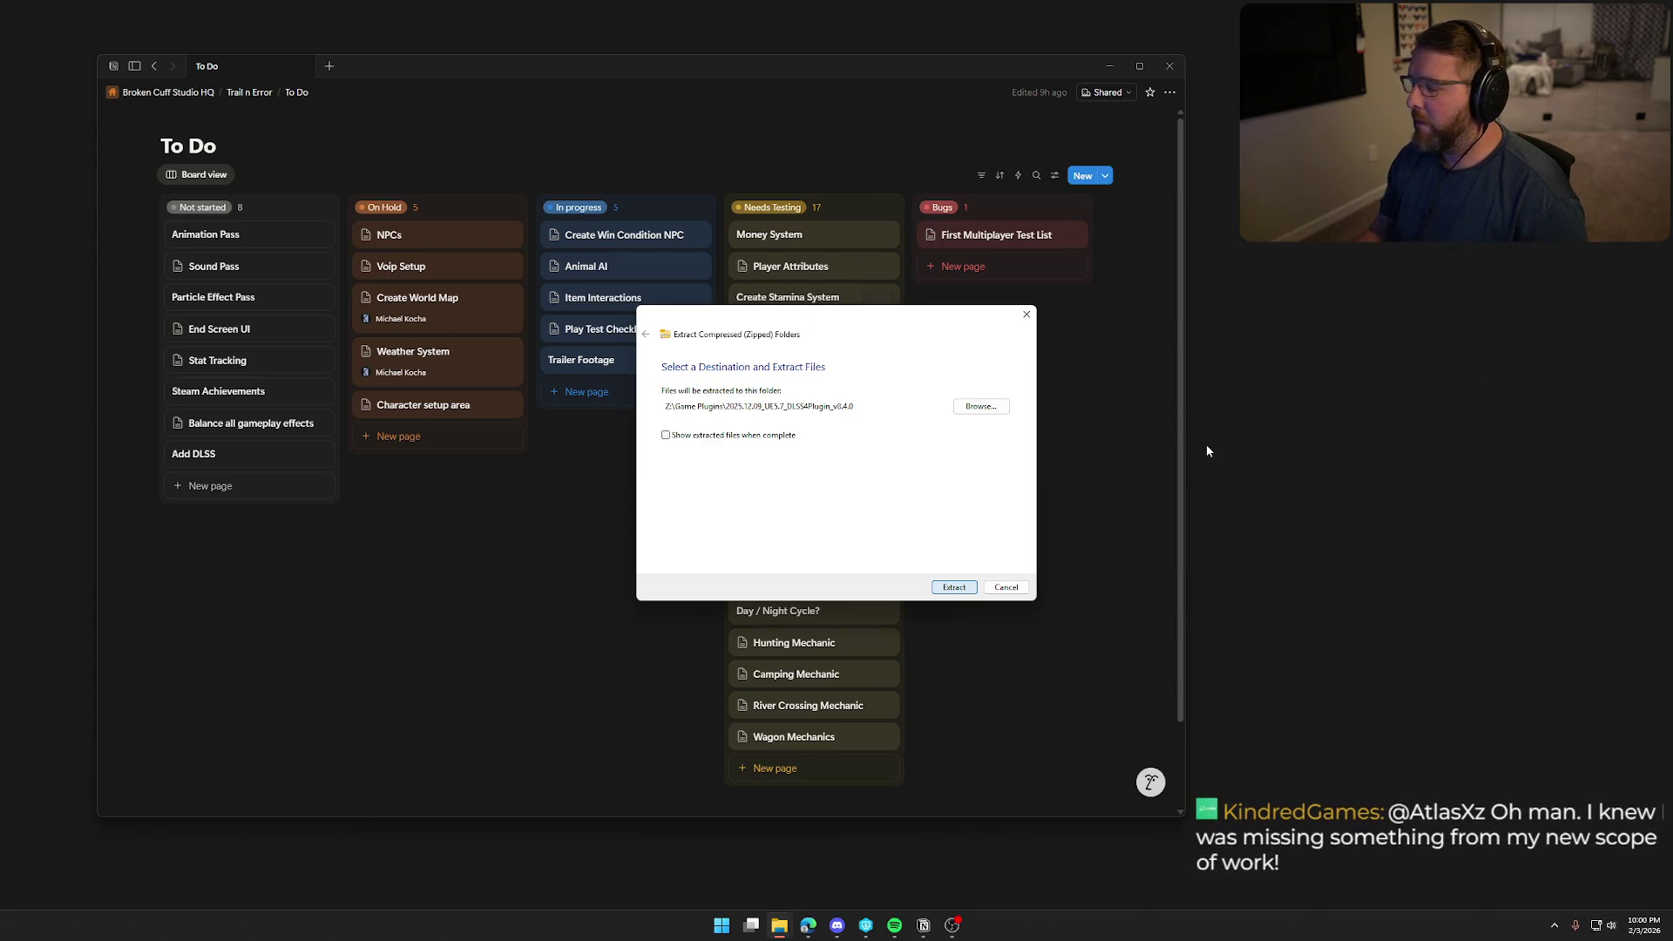
Extract the DLSS plugin archive into Z:\Game Plugins\2025.12.09_UE5.7_DLSSPlugin_v8.4.0
{"action": "key", "text": "Return"}
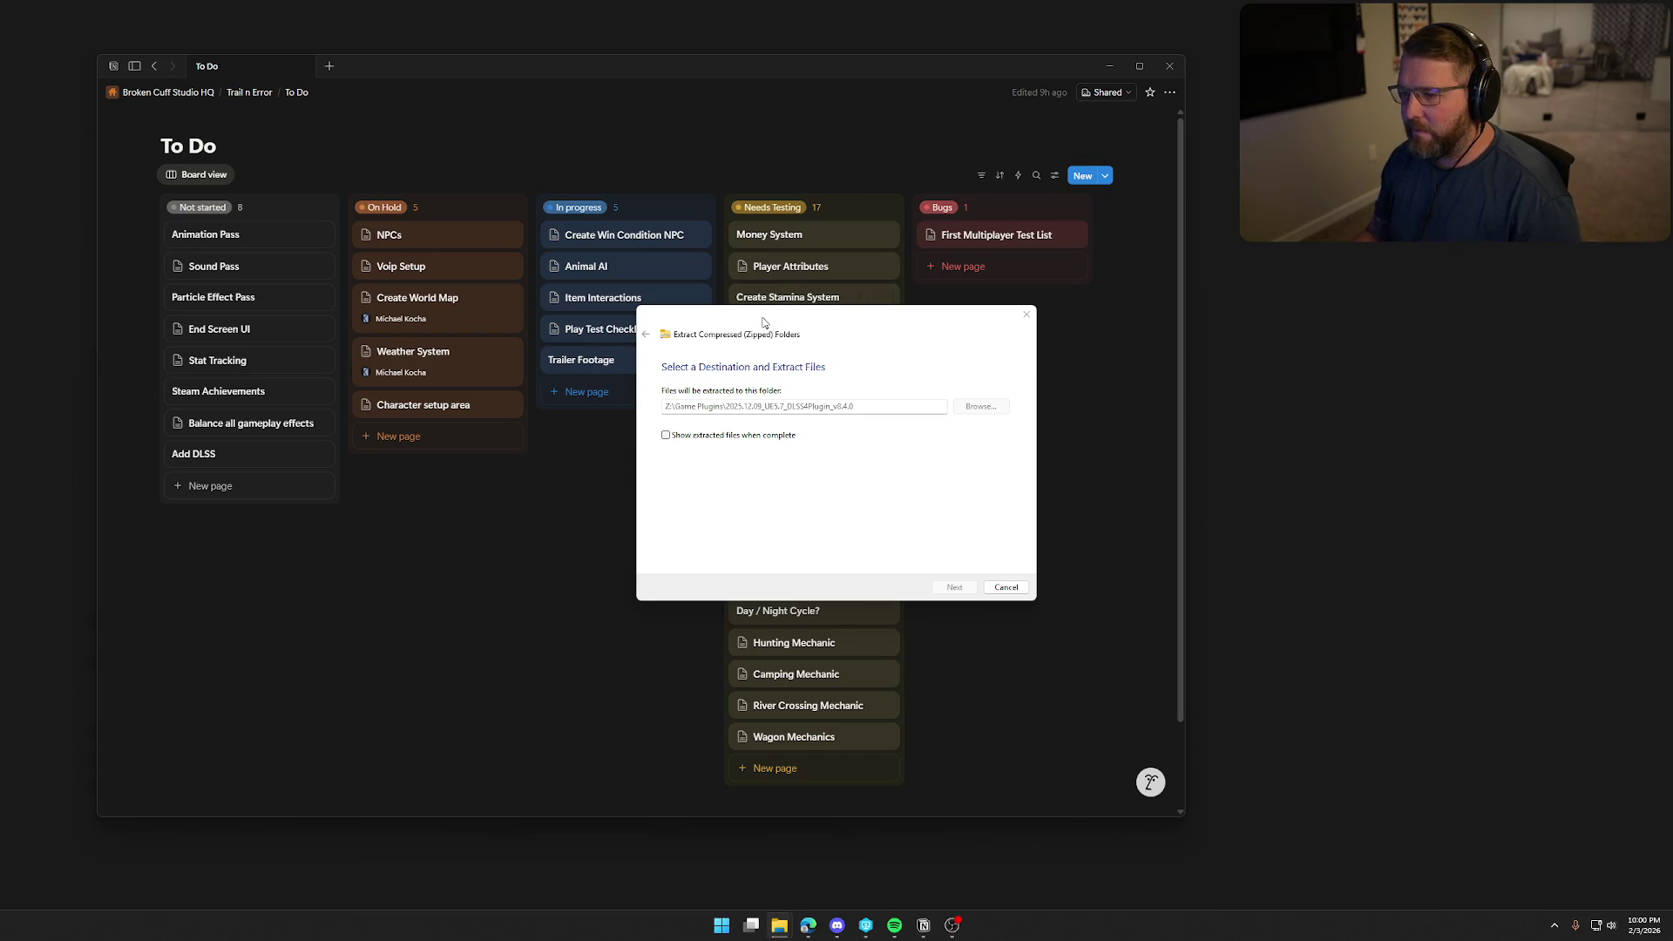
Push the extraction window to the right screen edge and nudge the To Do board slightly left
{"action": "left_click_drag", "start_coordinate": [763, 323], "coordinate": [1426, 379]}
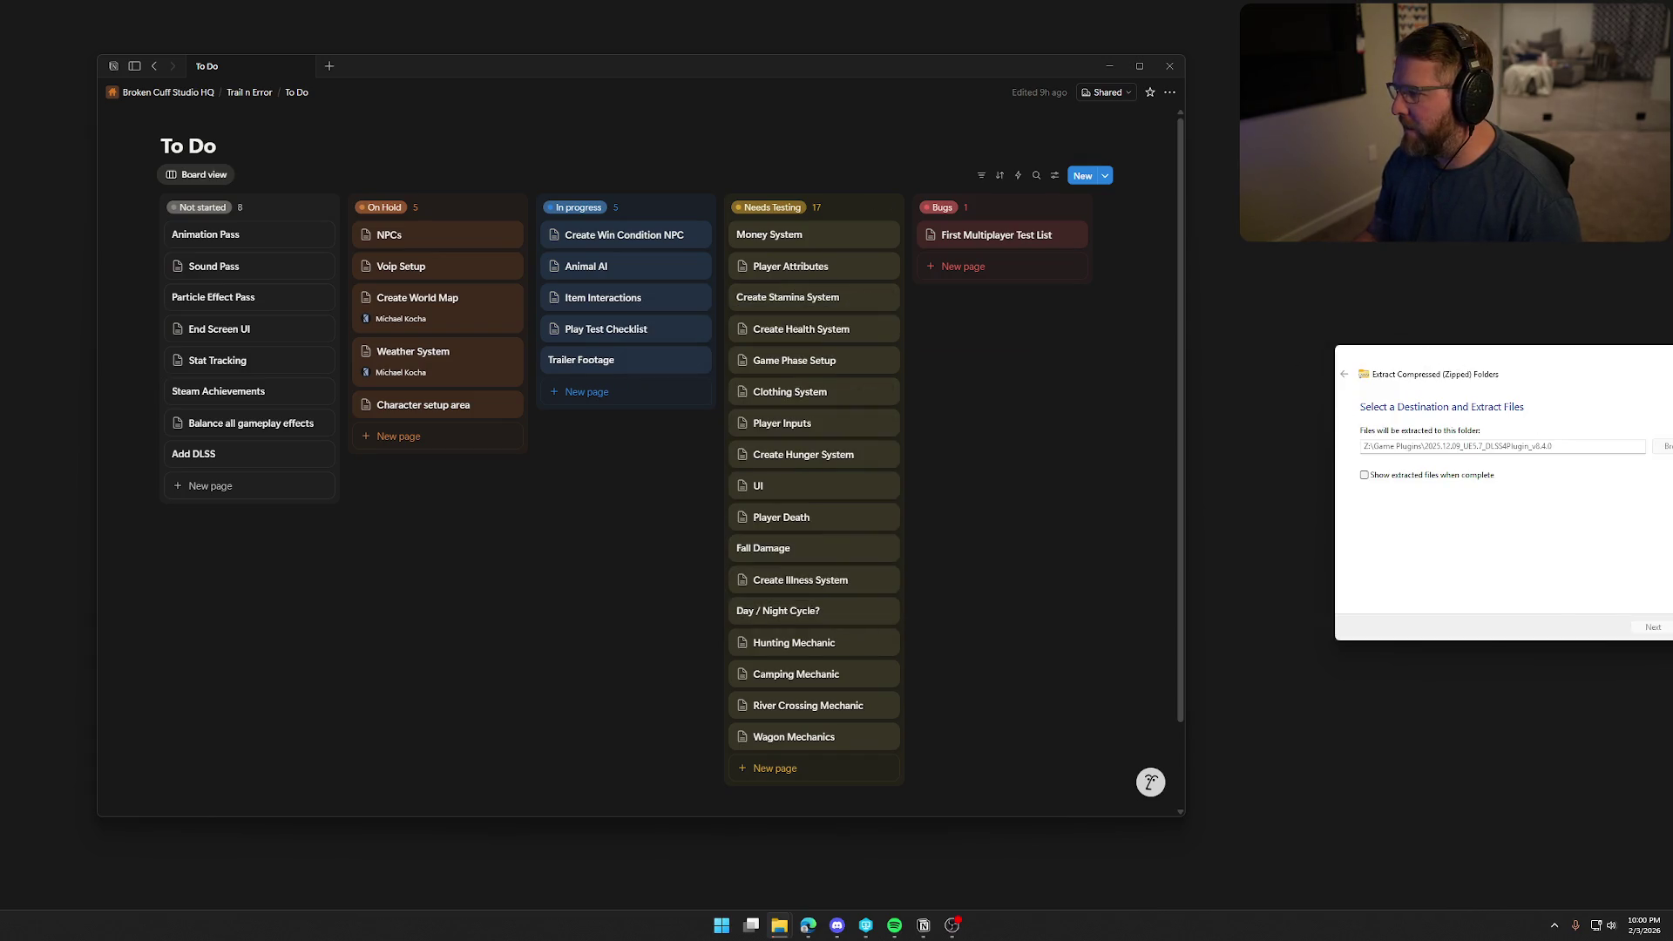
{"action": "left_click_drag", "start_coordinate": [1511, 359], "coordinate": [1672, 359]}
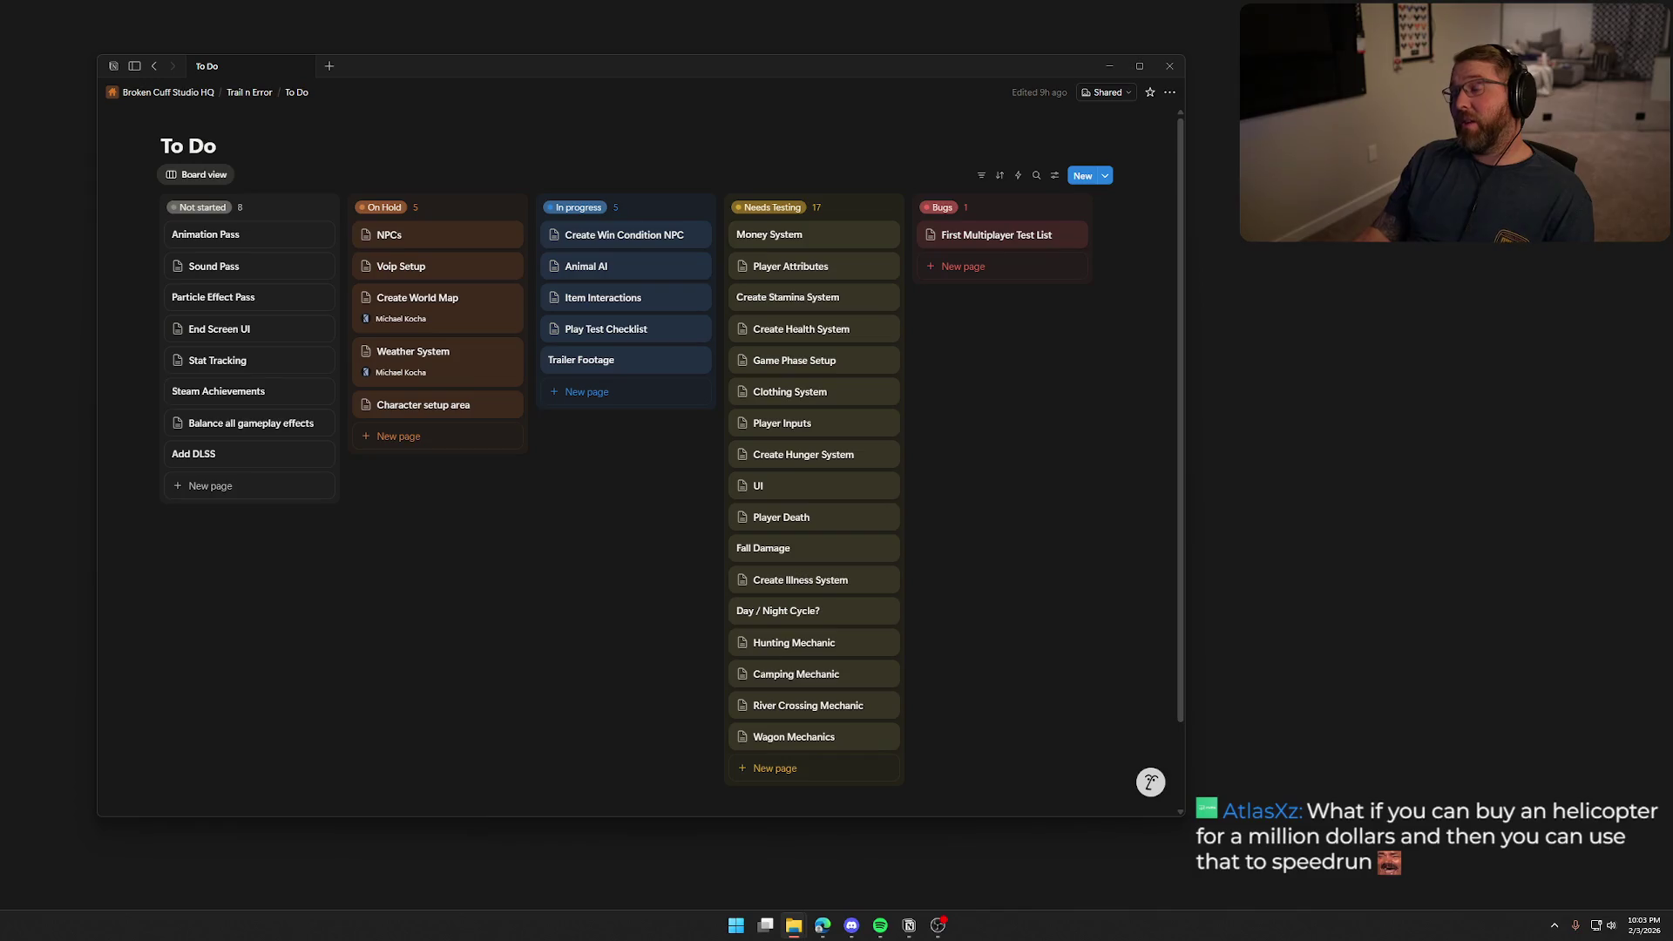
{"action": "left_click_drag", "start_coordinate": [598, 75], "coordinate": [540, 90]}
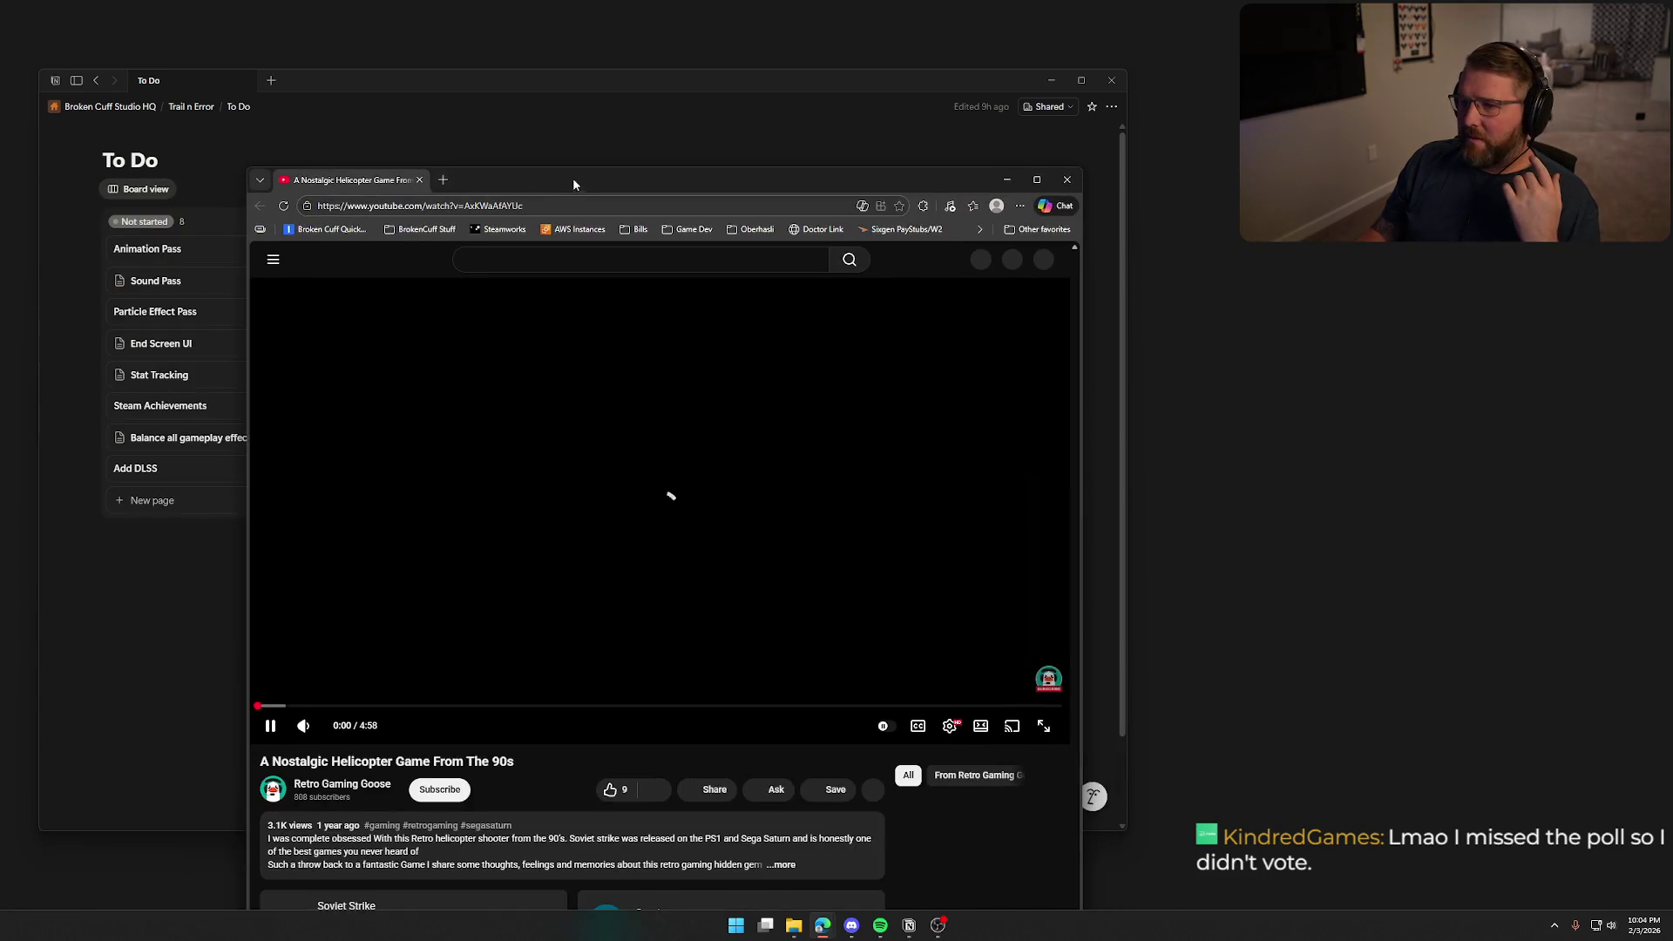
{"action": "double_click", "coordinate": [574, 180]}
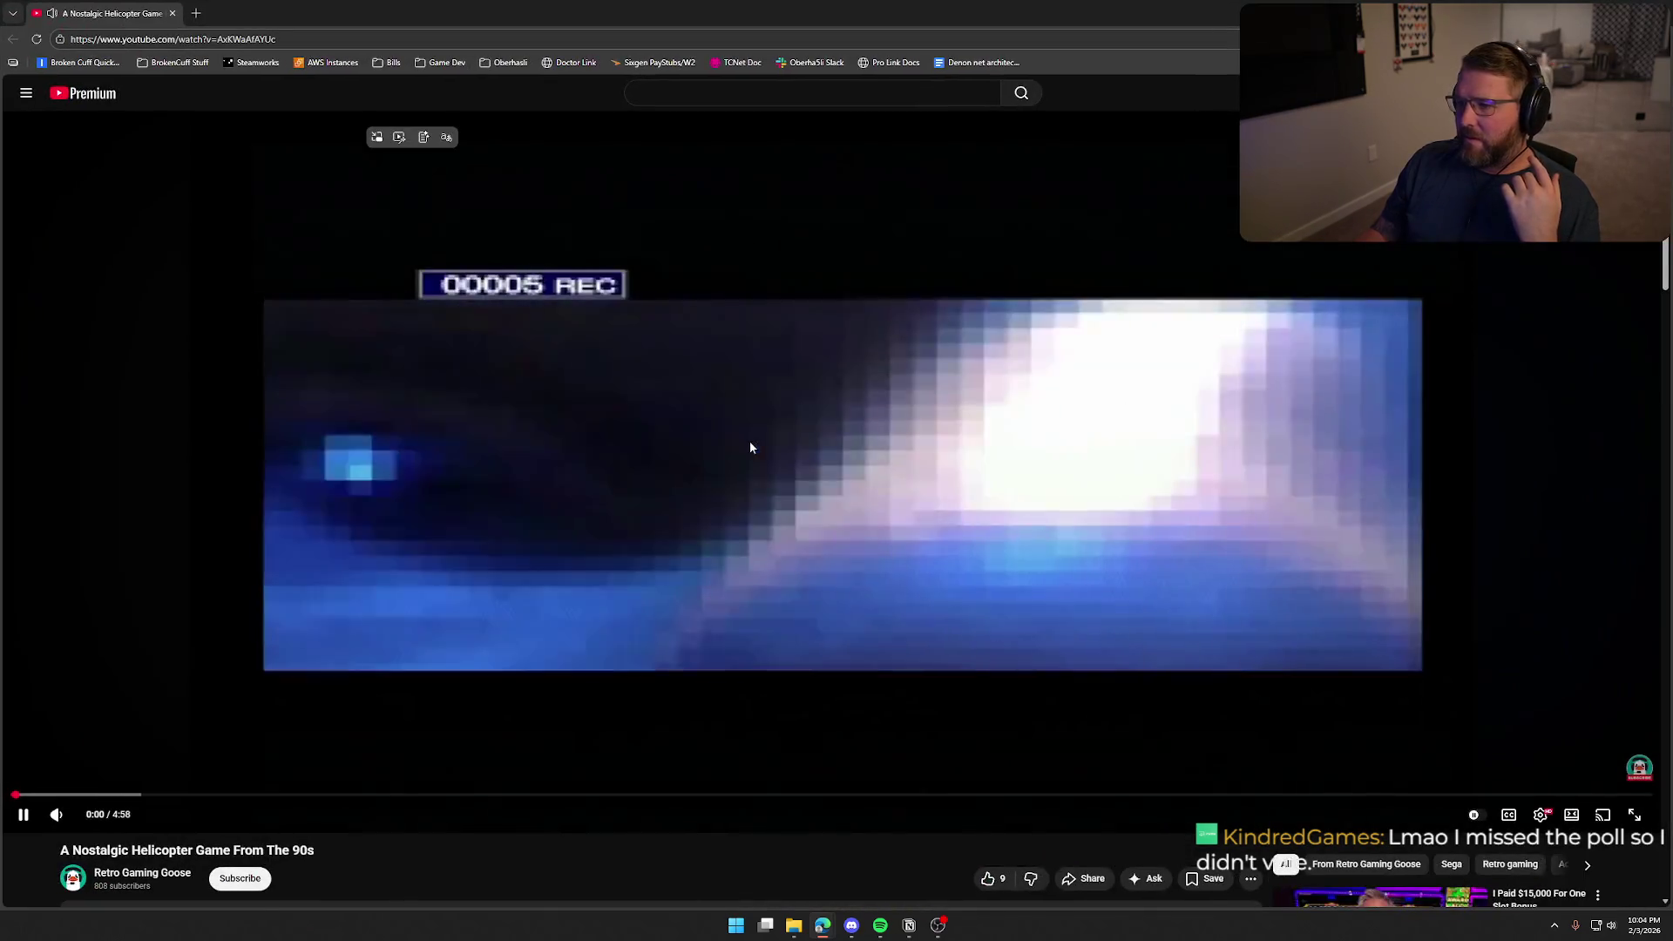
{"action": "key", "text": "Right"}
{"action": "key", "text": "Right"}
{"action": "key", "text": "Right"}
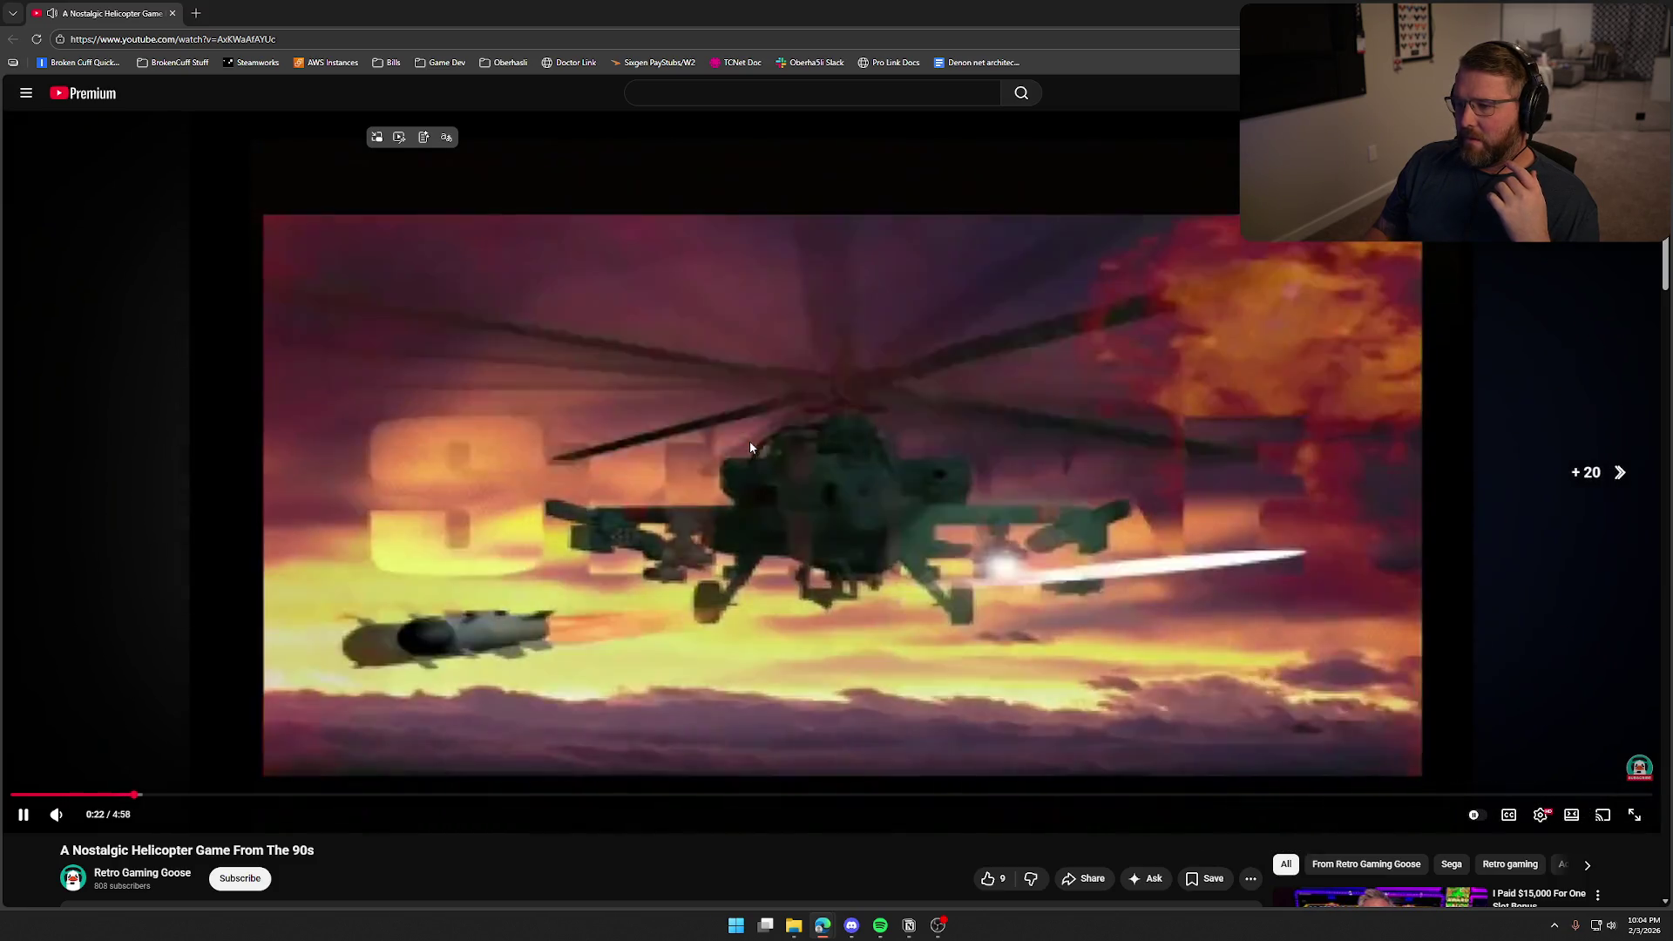
{"action": "key", "text": "Right"}
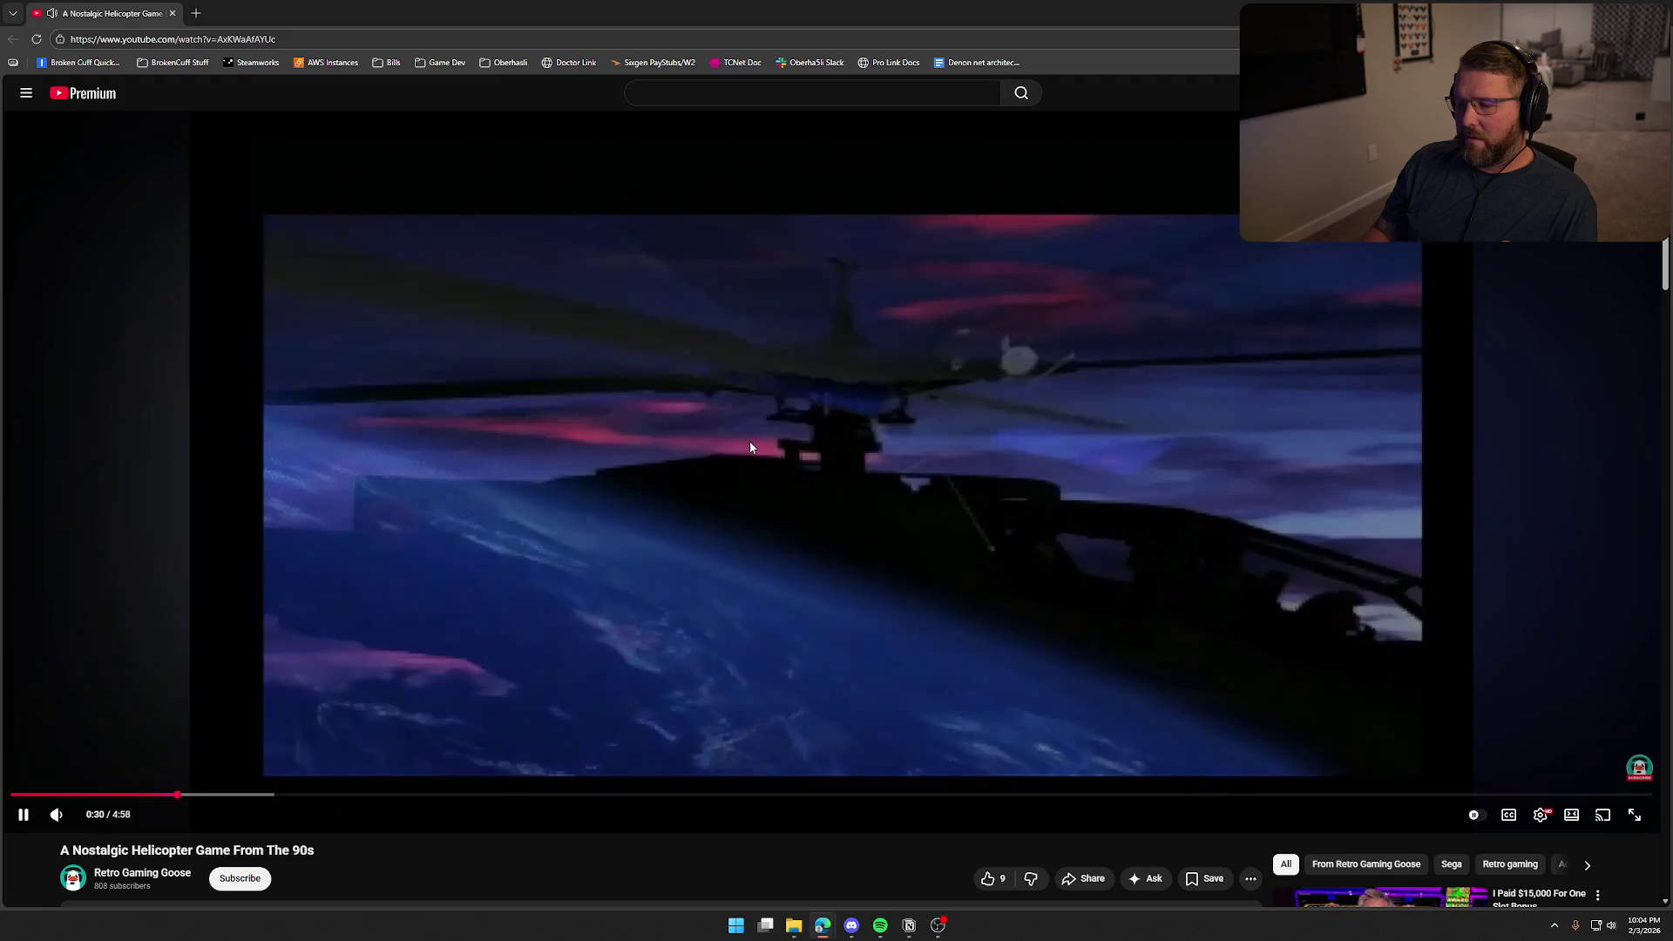
{"action": "key", "text": "Right"}
{"action": "key", "text": "Right"}
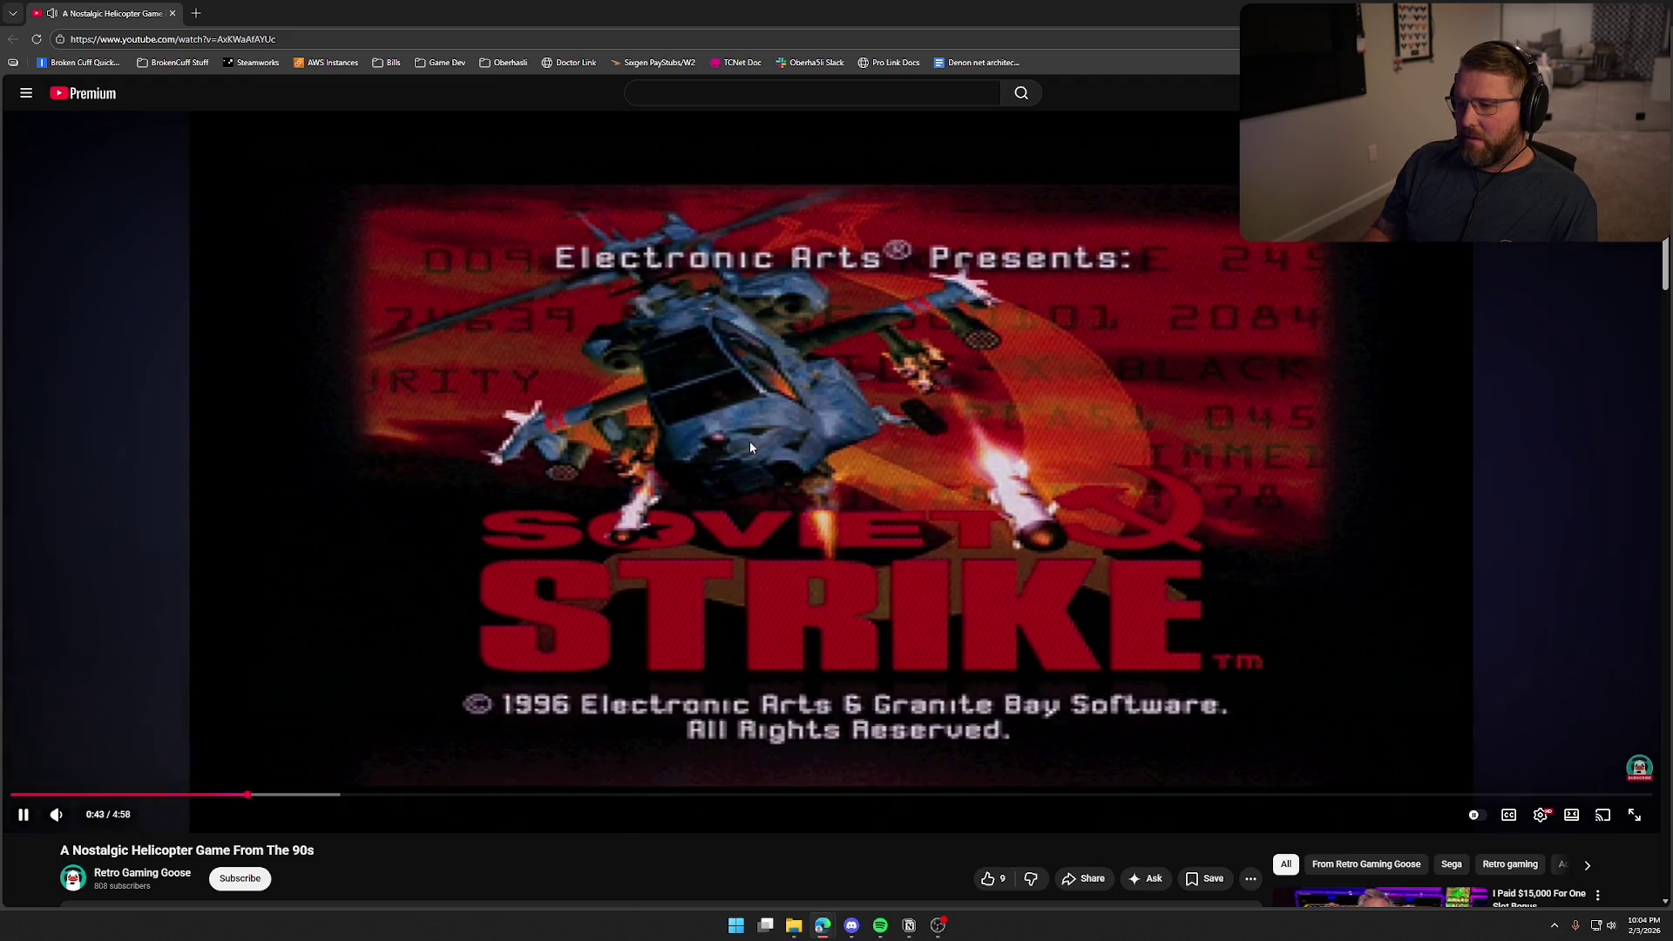
{"action": "key", "text": "Right"}
{"action": "key", "text": "Right"}
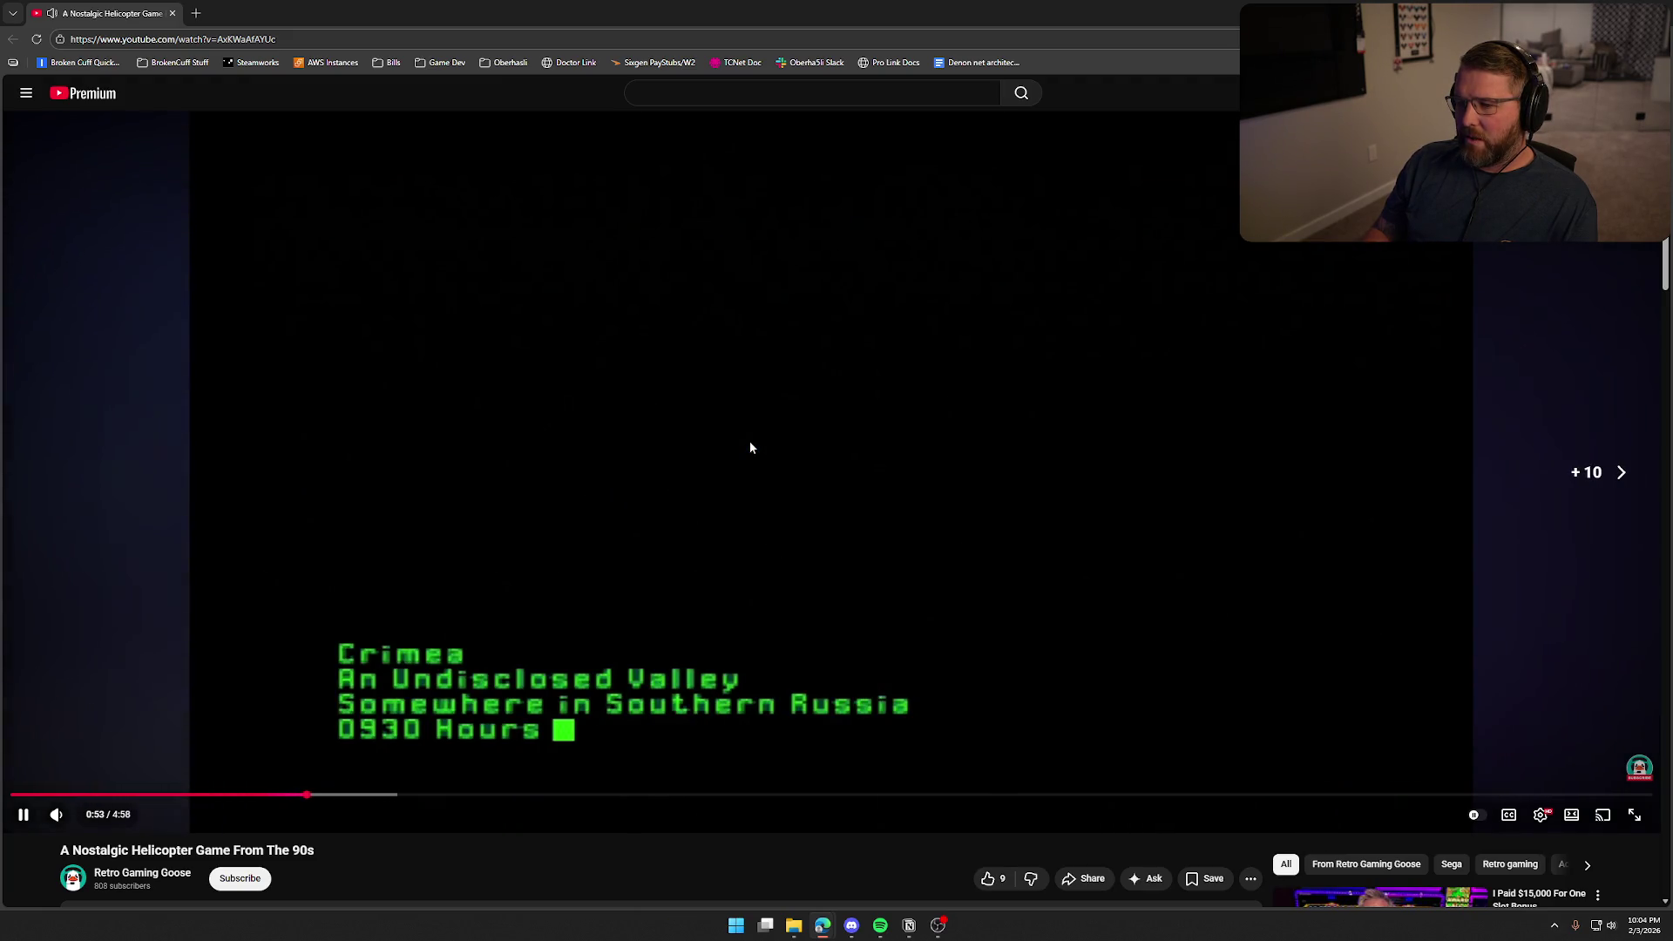
{"action": "key", "text": "Right"}
{"action": "key", "text": "Right"}
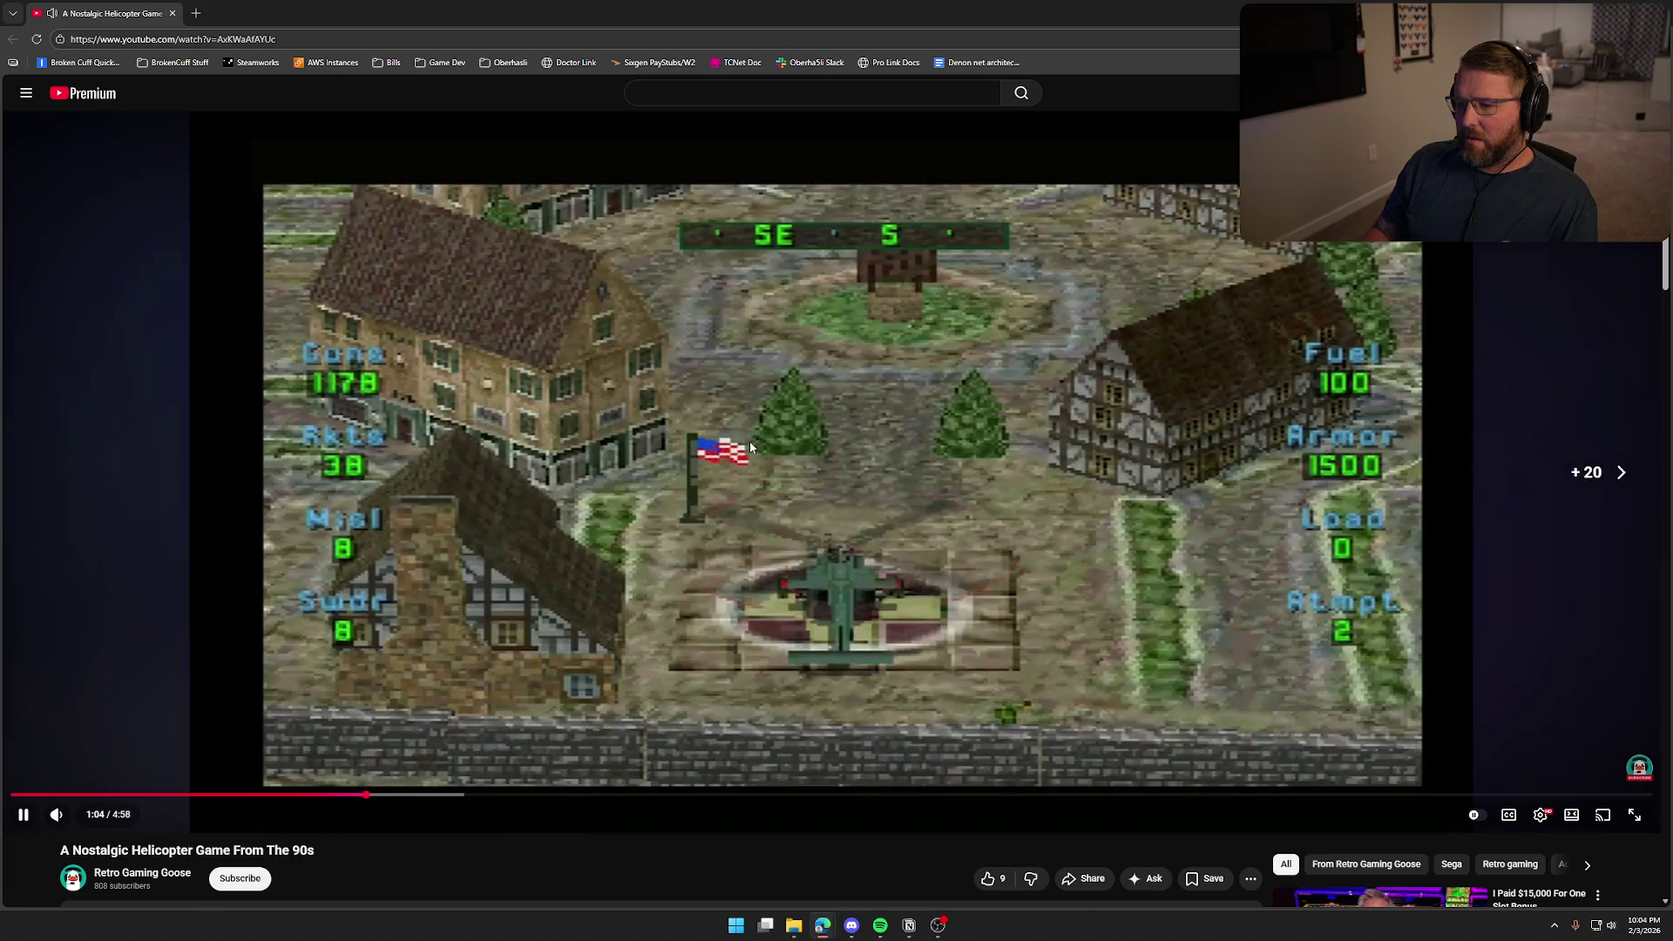
{"action": "key", "text": "Right"}
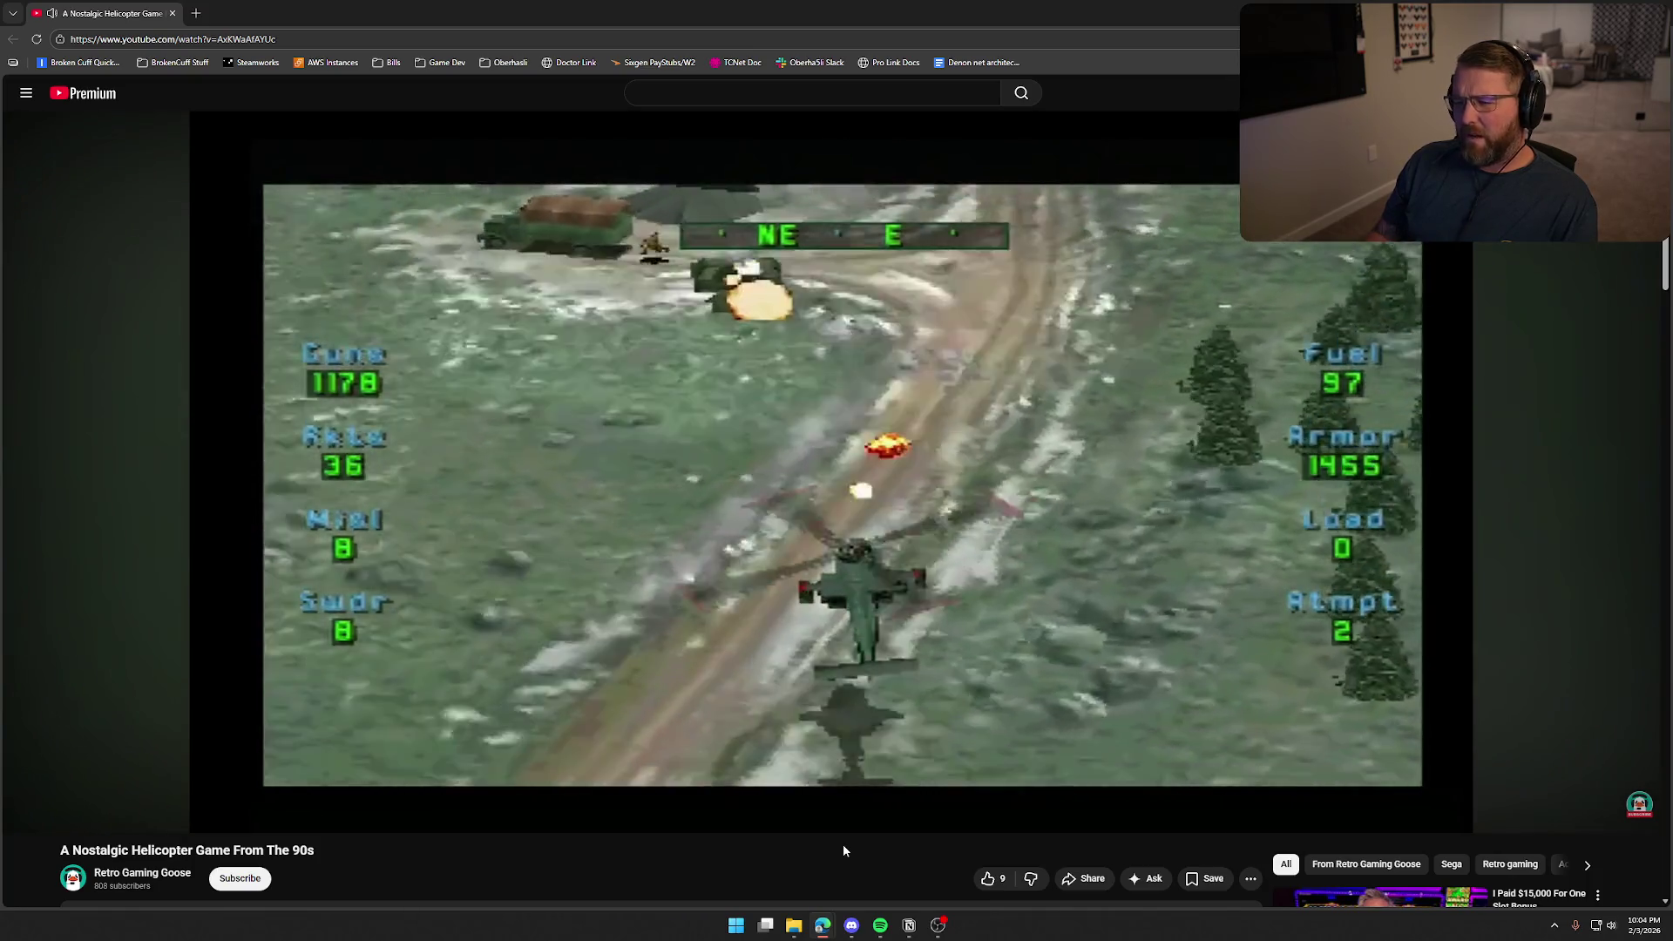
{"action": "key", "text": "Right"}
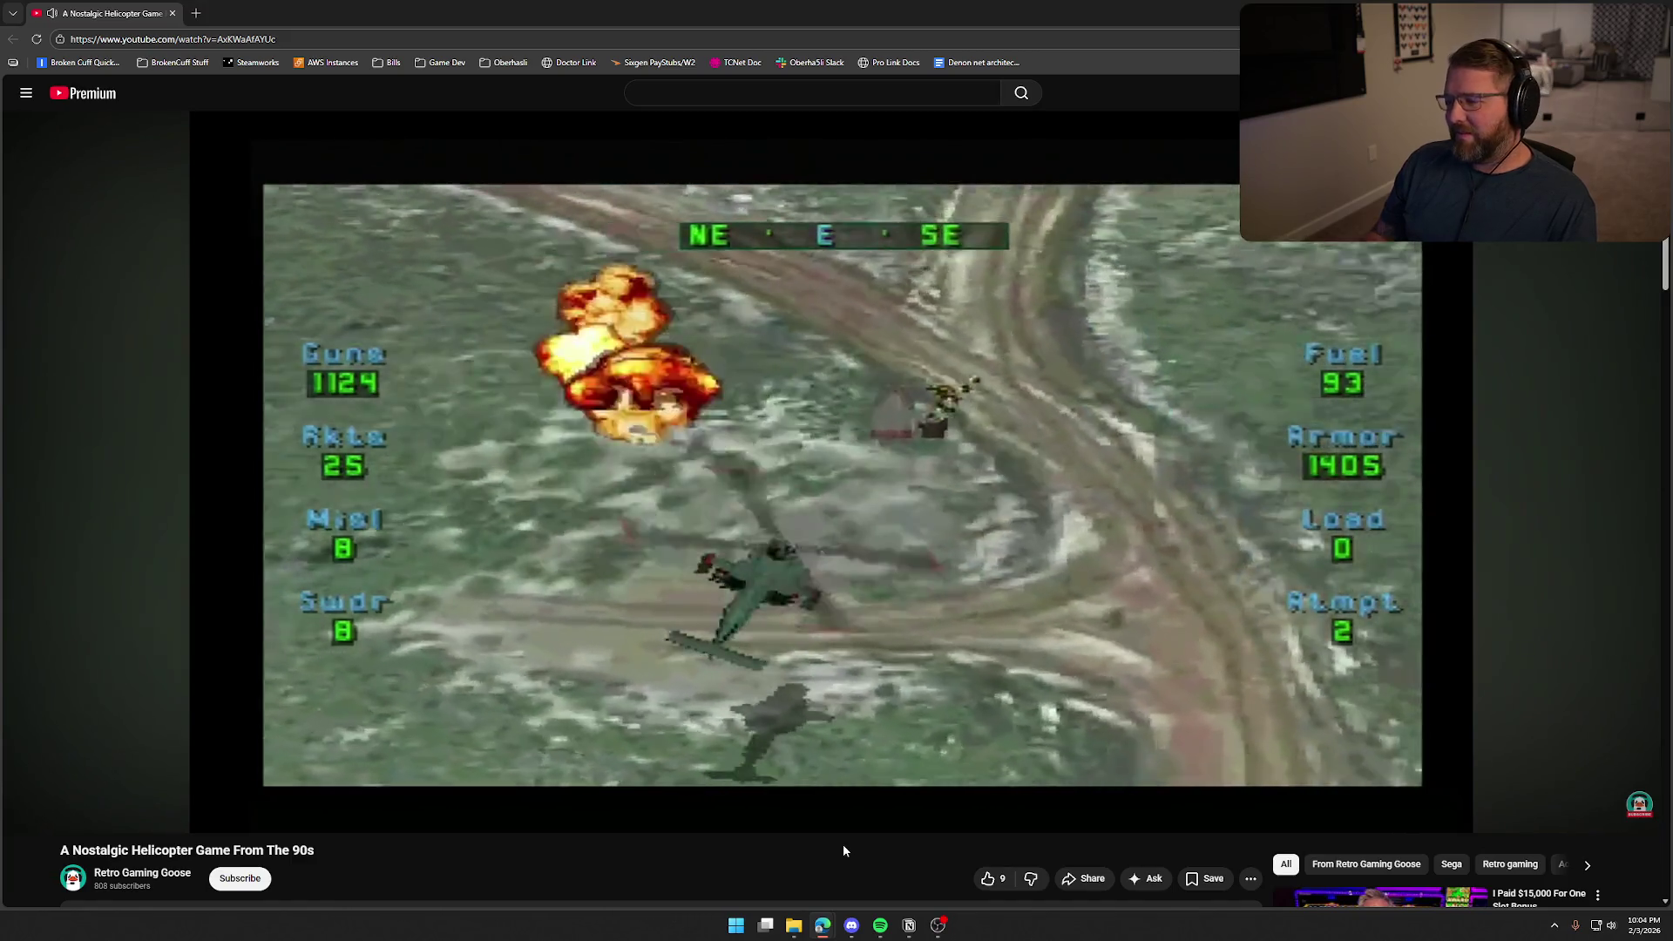
{"action": "key", "text": "Right"}
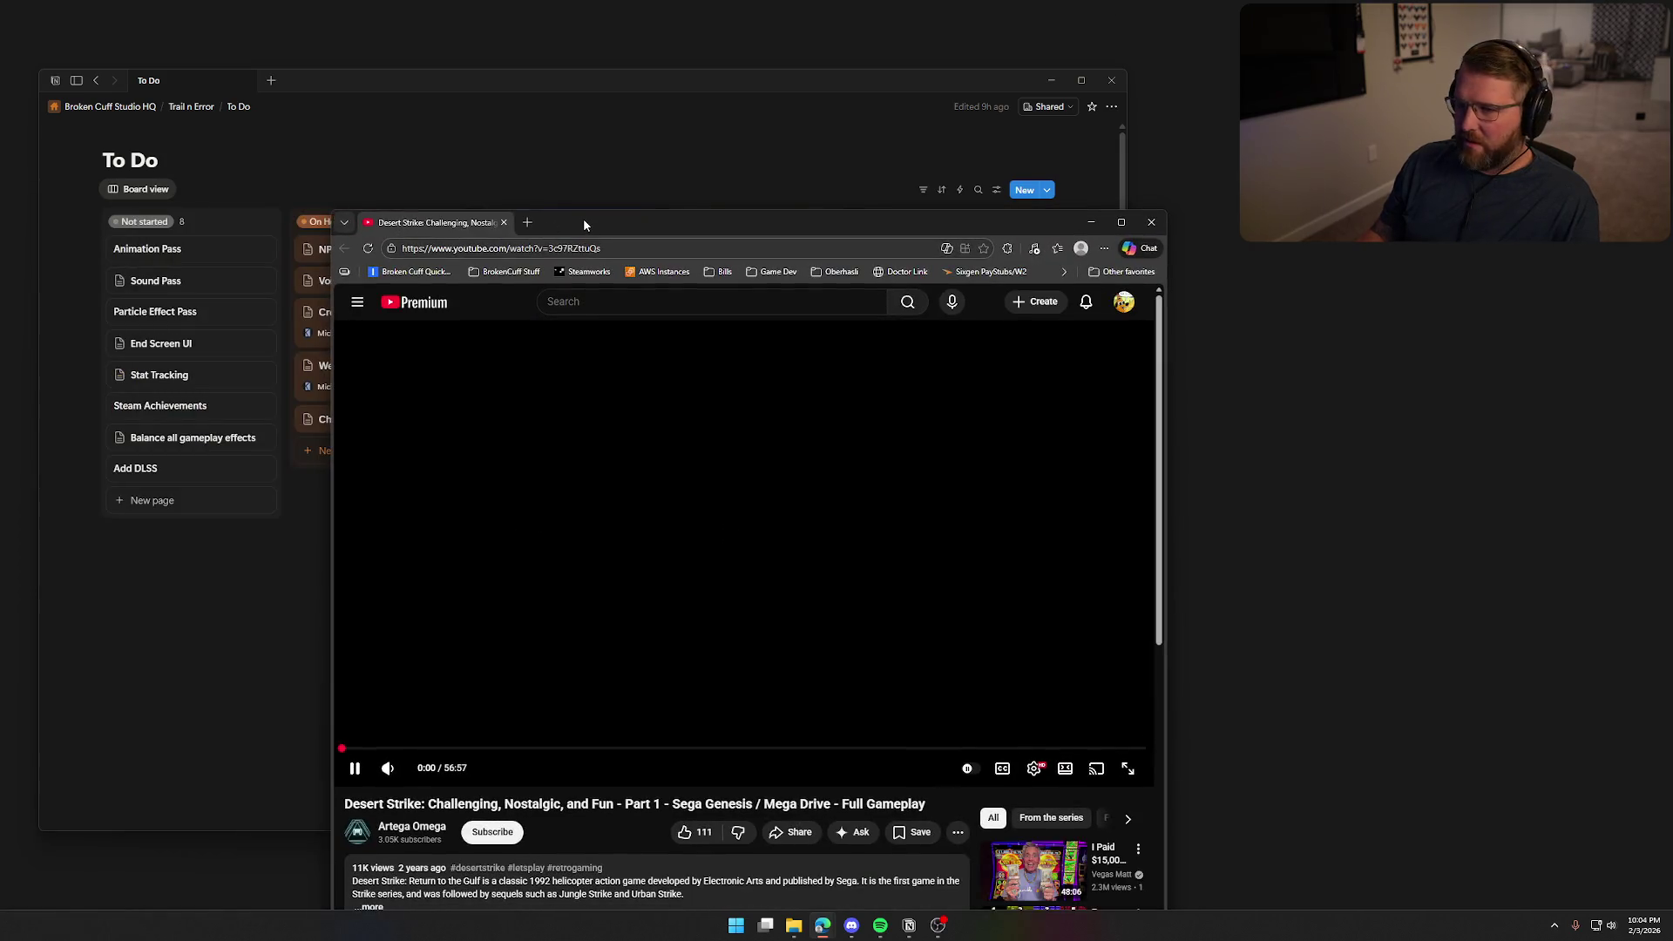
Maximize the Desert Strike video and seek past 1:56 into the desert helicopter gameplay
{"action": "double_click", "coordinate": [583, 218]}
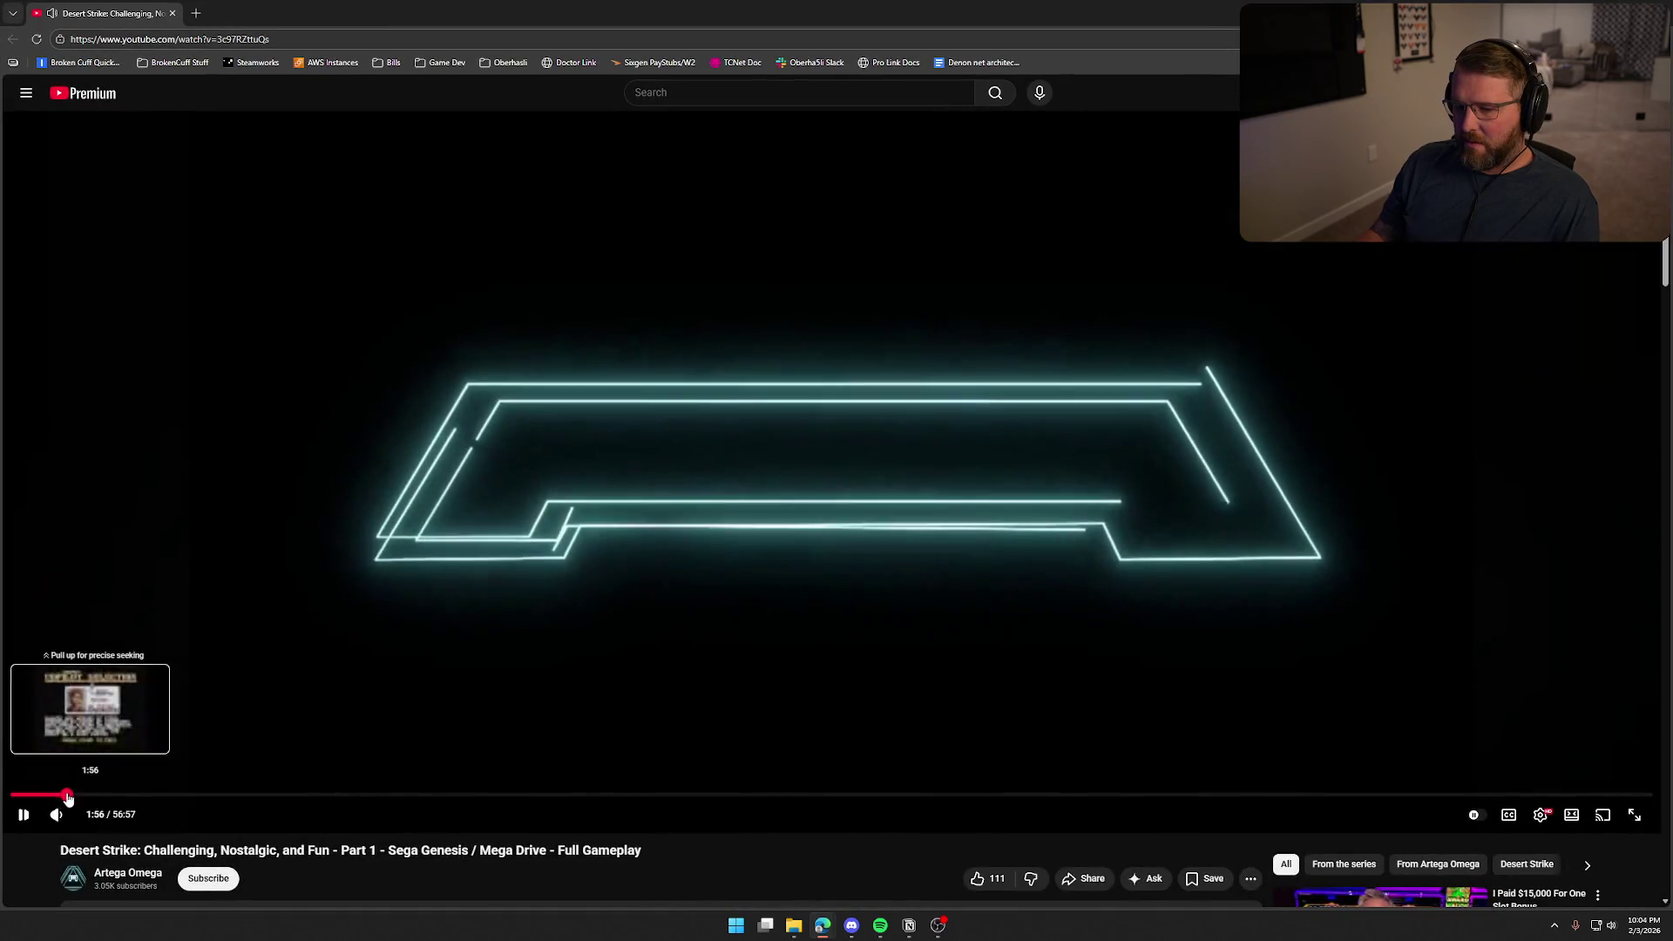
{"action": "left_click", "coordinate": [66, 794]}
{"action": "left_click", "coordinate": [142, 794]}
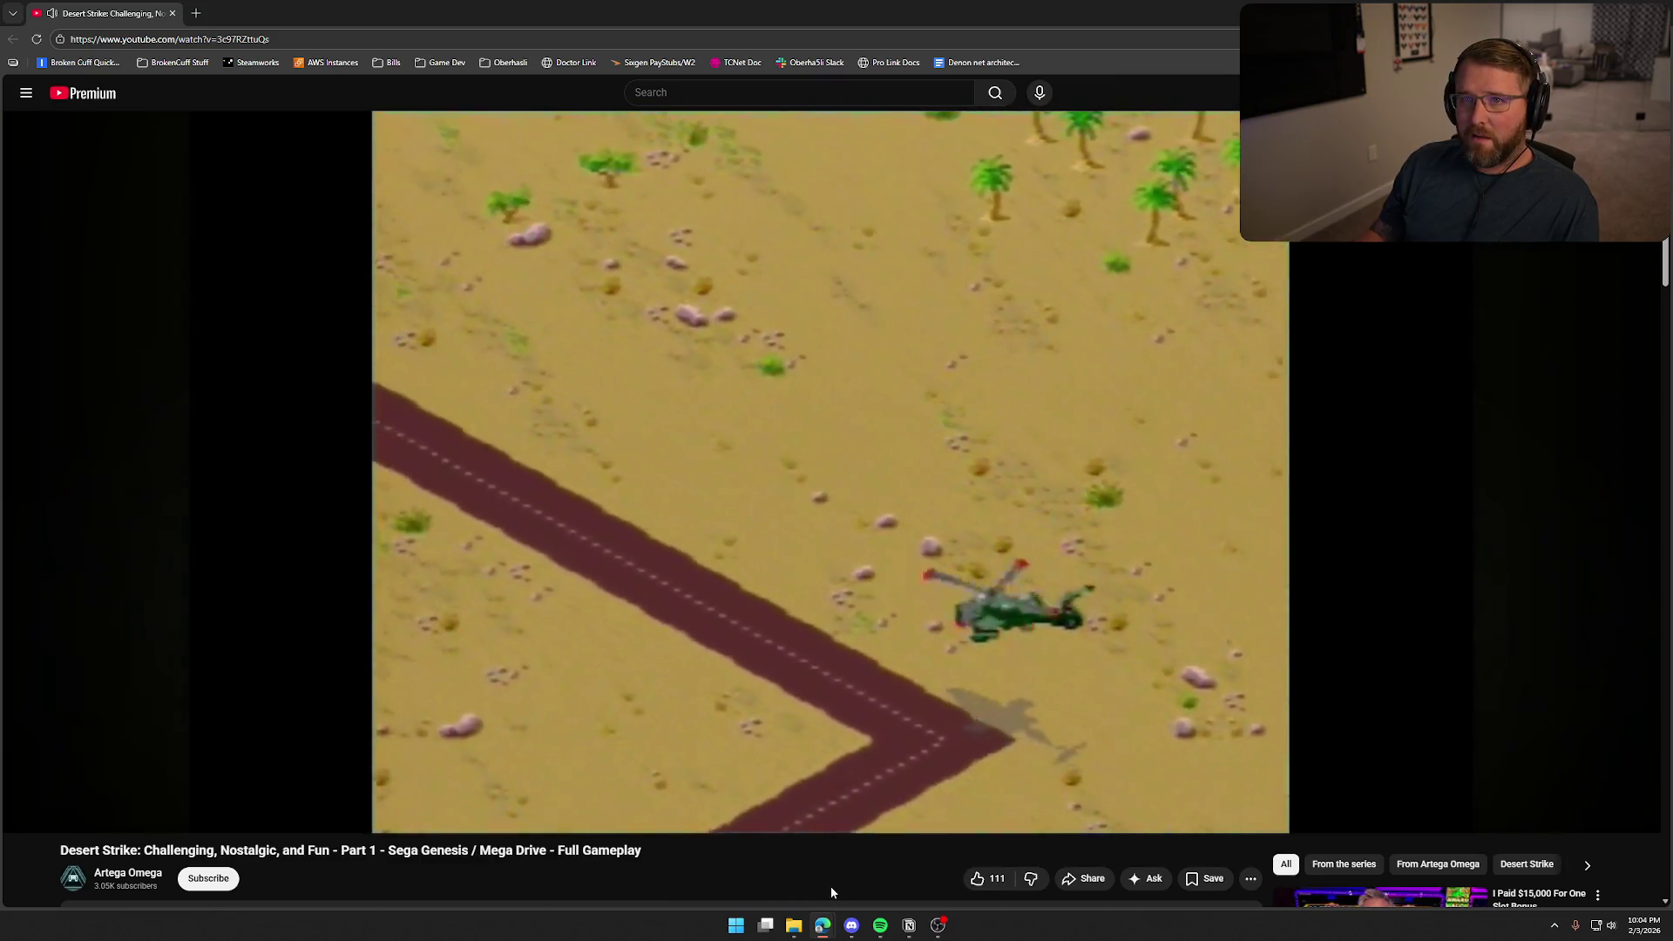
{"action": "key", "text": "Right"}
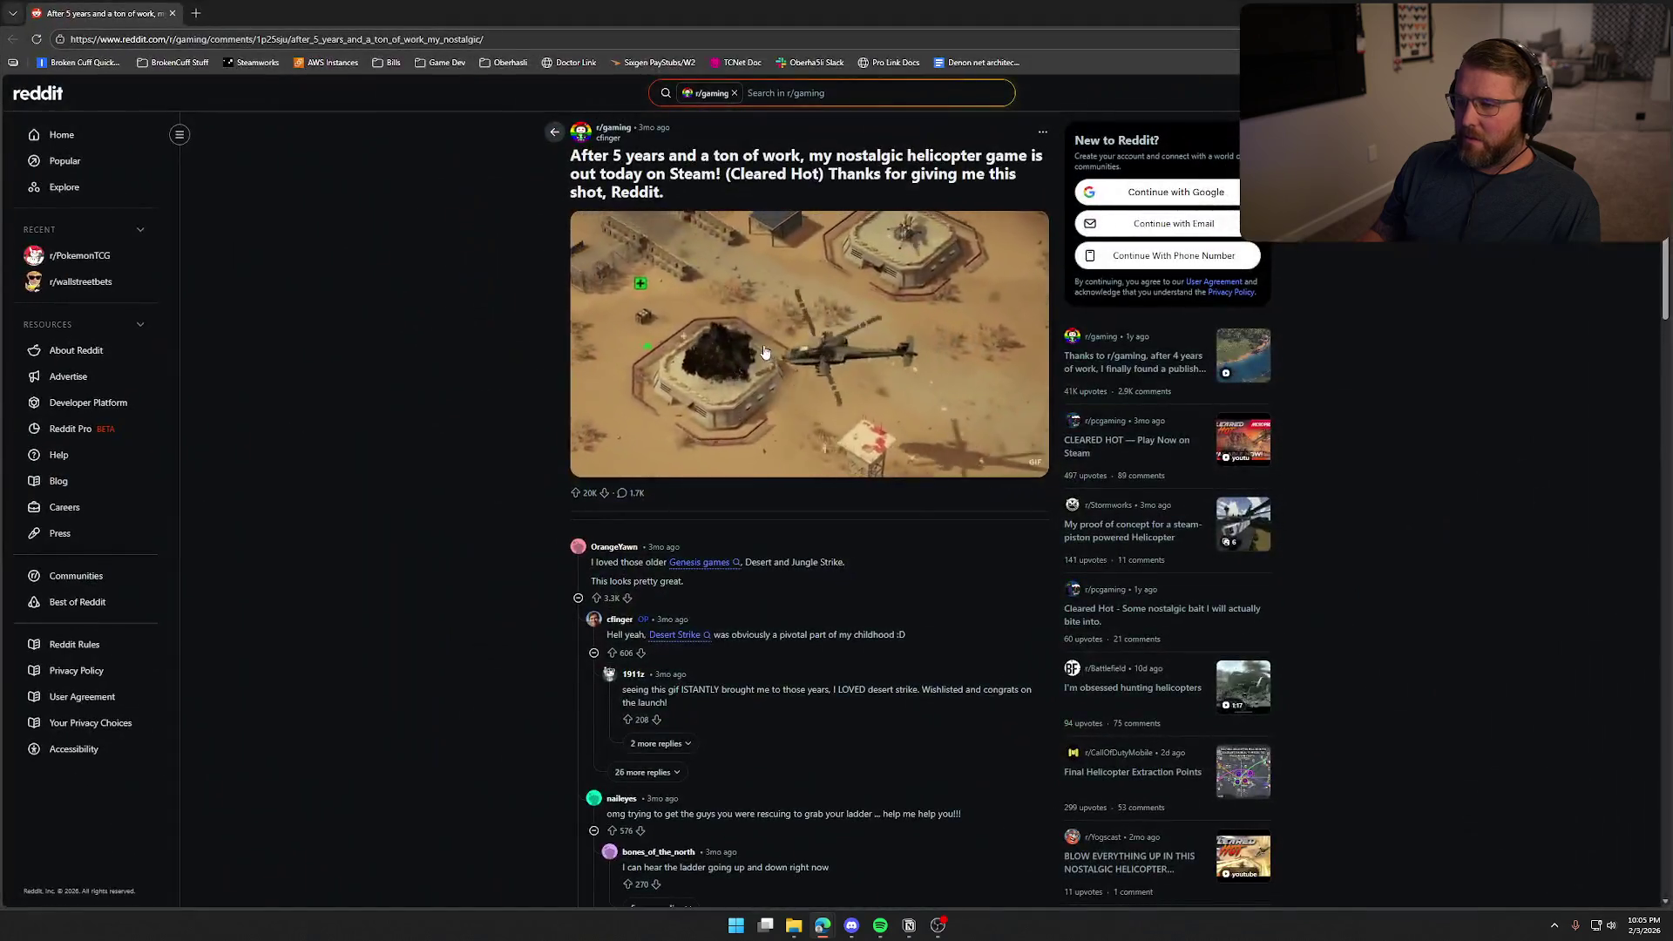
Open the r/gaming post's helicopter gameplay GIF full-size
{"action": "left_click", "coordinate": [765, 352]}
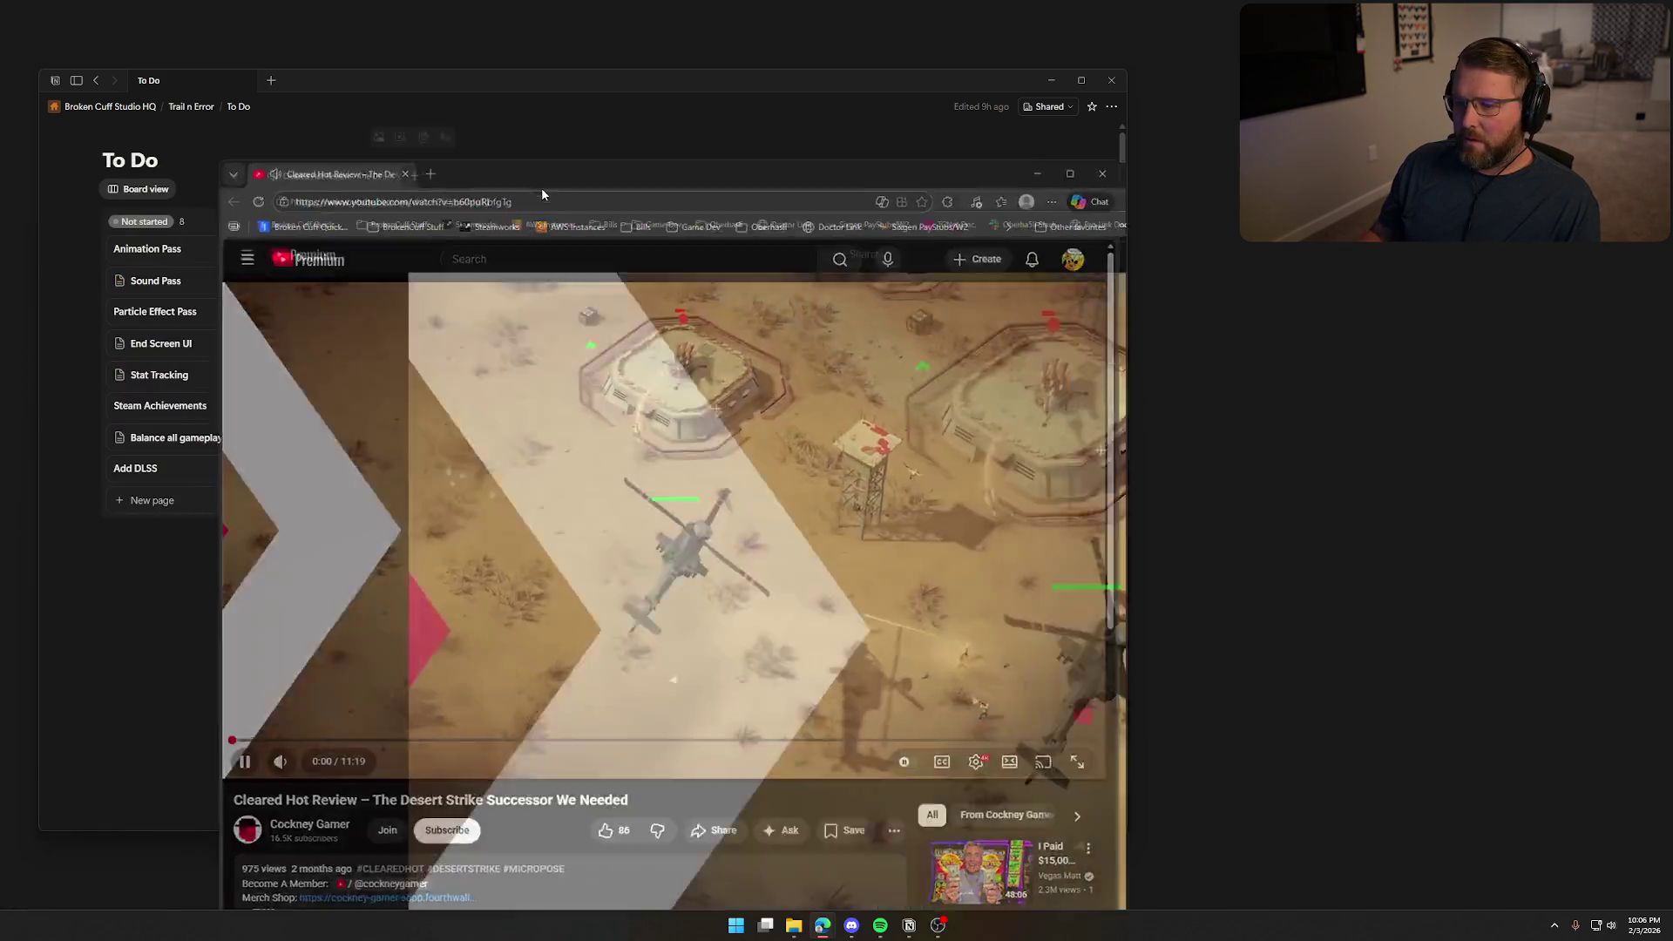
Maximize the Cleared Hot review video and skip ahead through 2:41 and 3:40 to about 4:48
{"action": "double_click", "coordinate": [541, 186]}
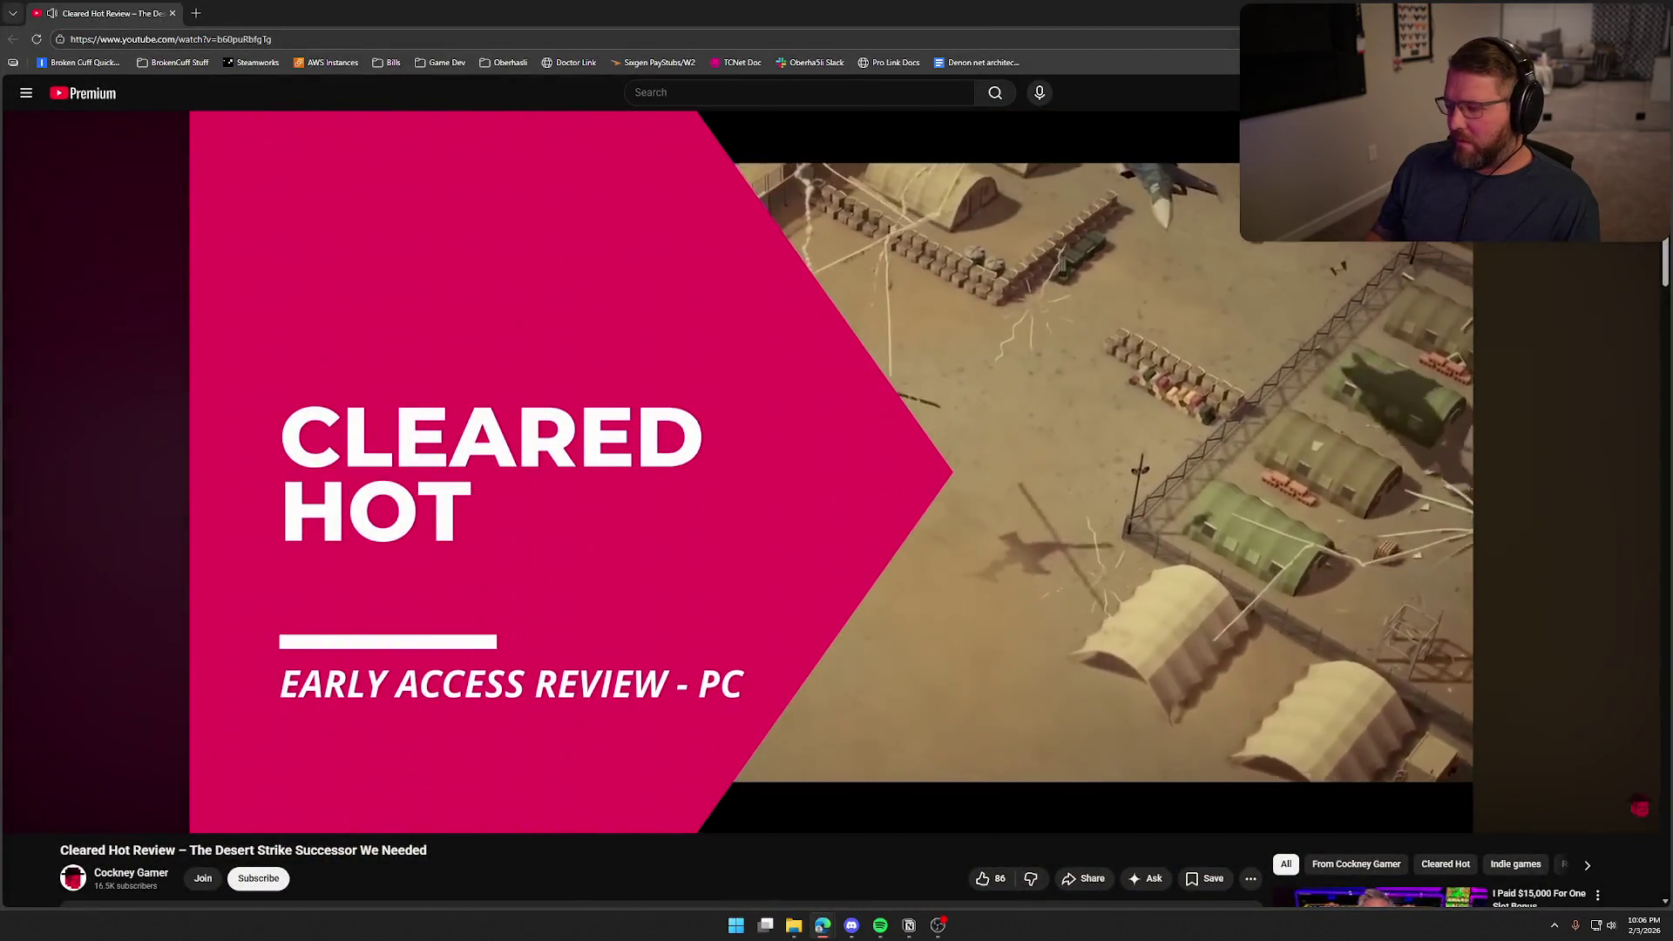
{"action": "key", "text": "Right"}
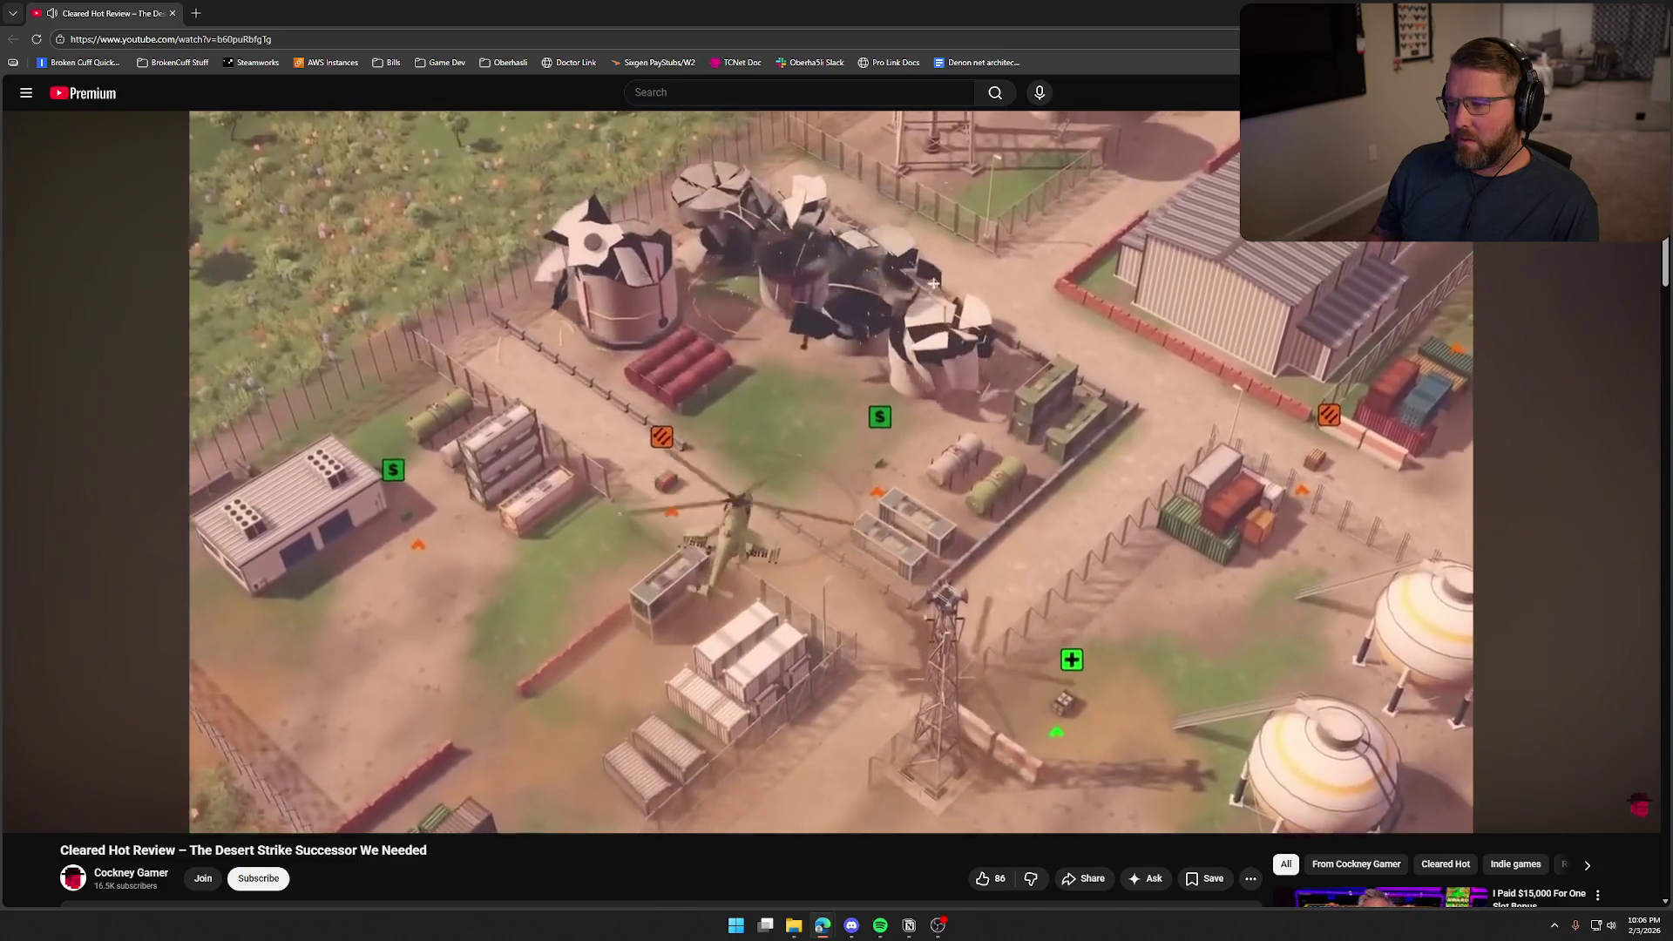
{"action": "key", "text": "Right"}
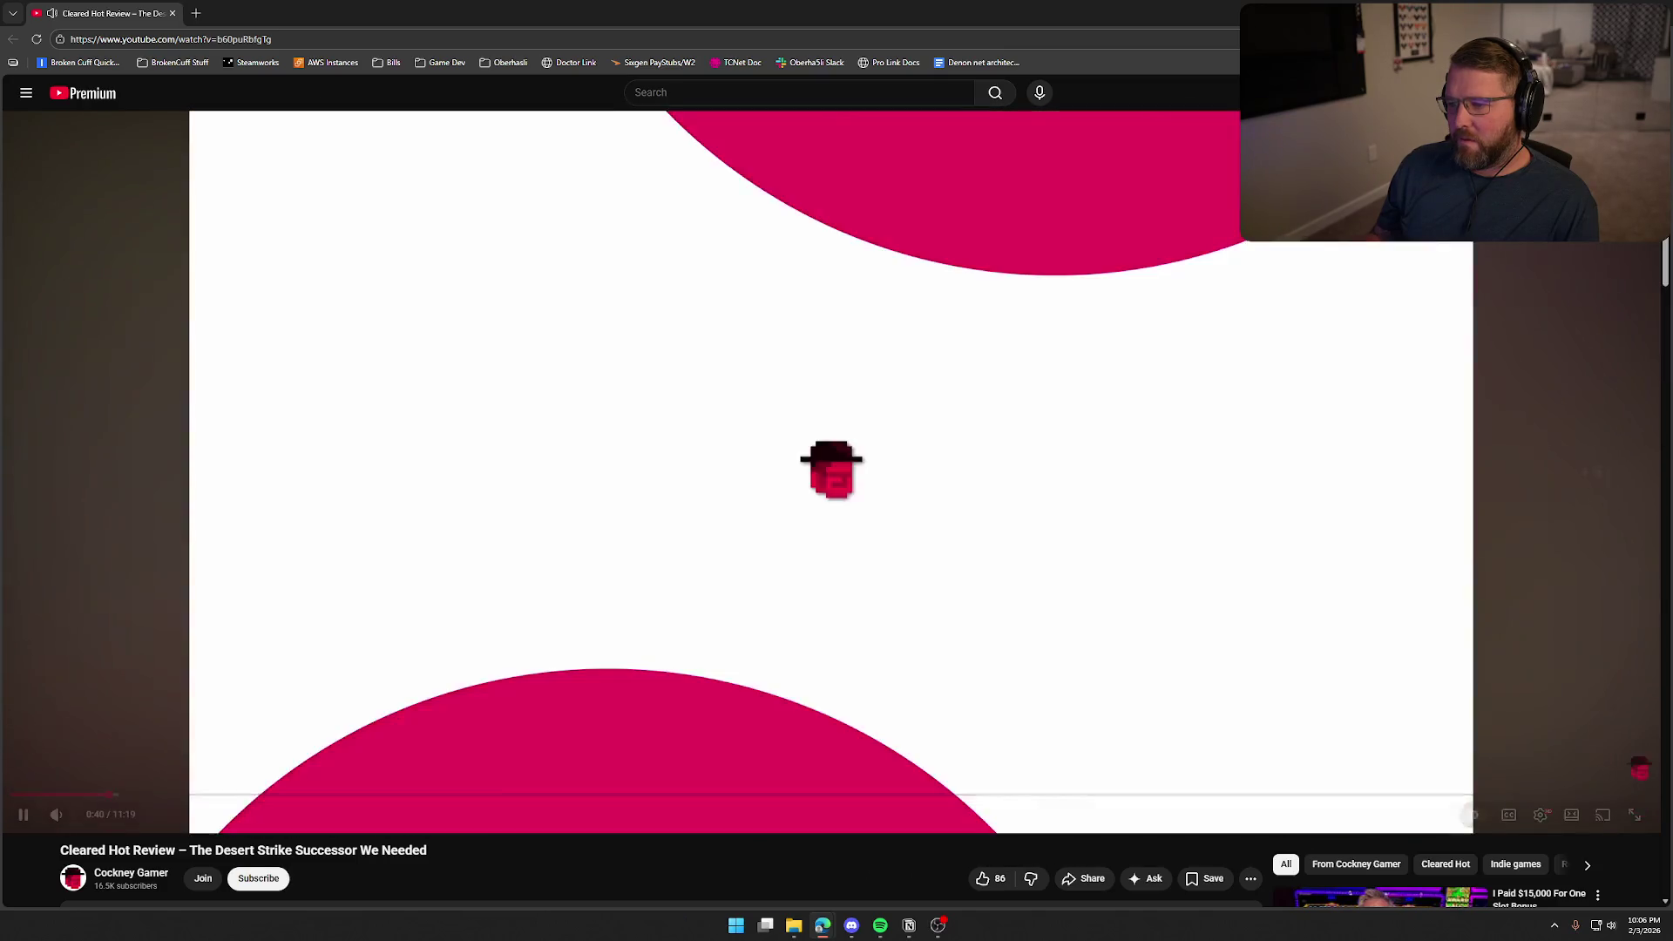
{"action": "key", "text": "Right"}
{"action": "key", "text": "Right"}
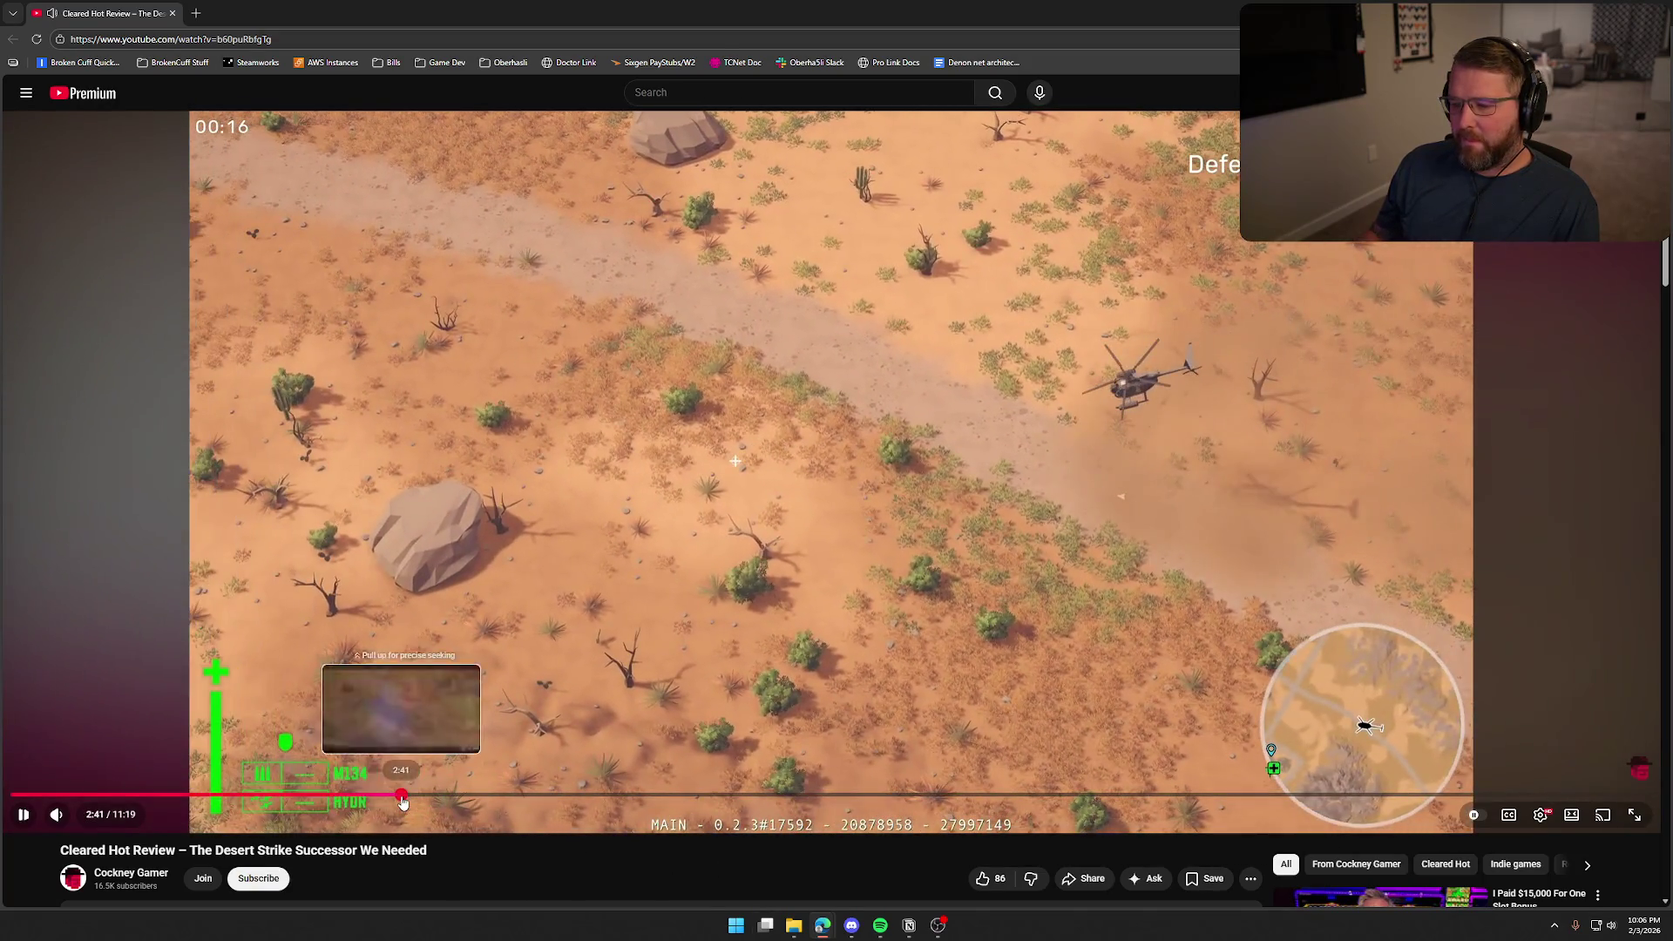
{"action": "left_click", "coordinate": [402, 803]}
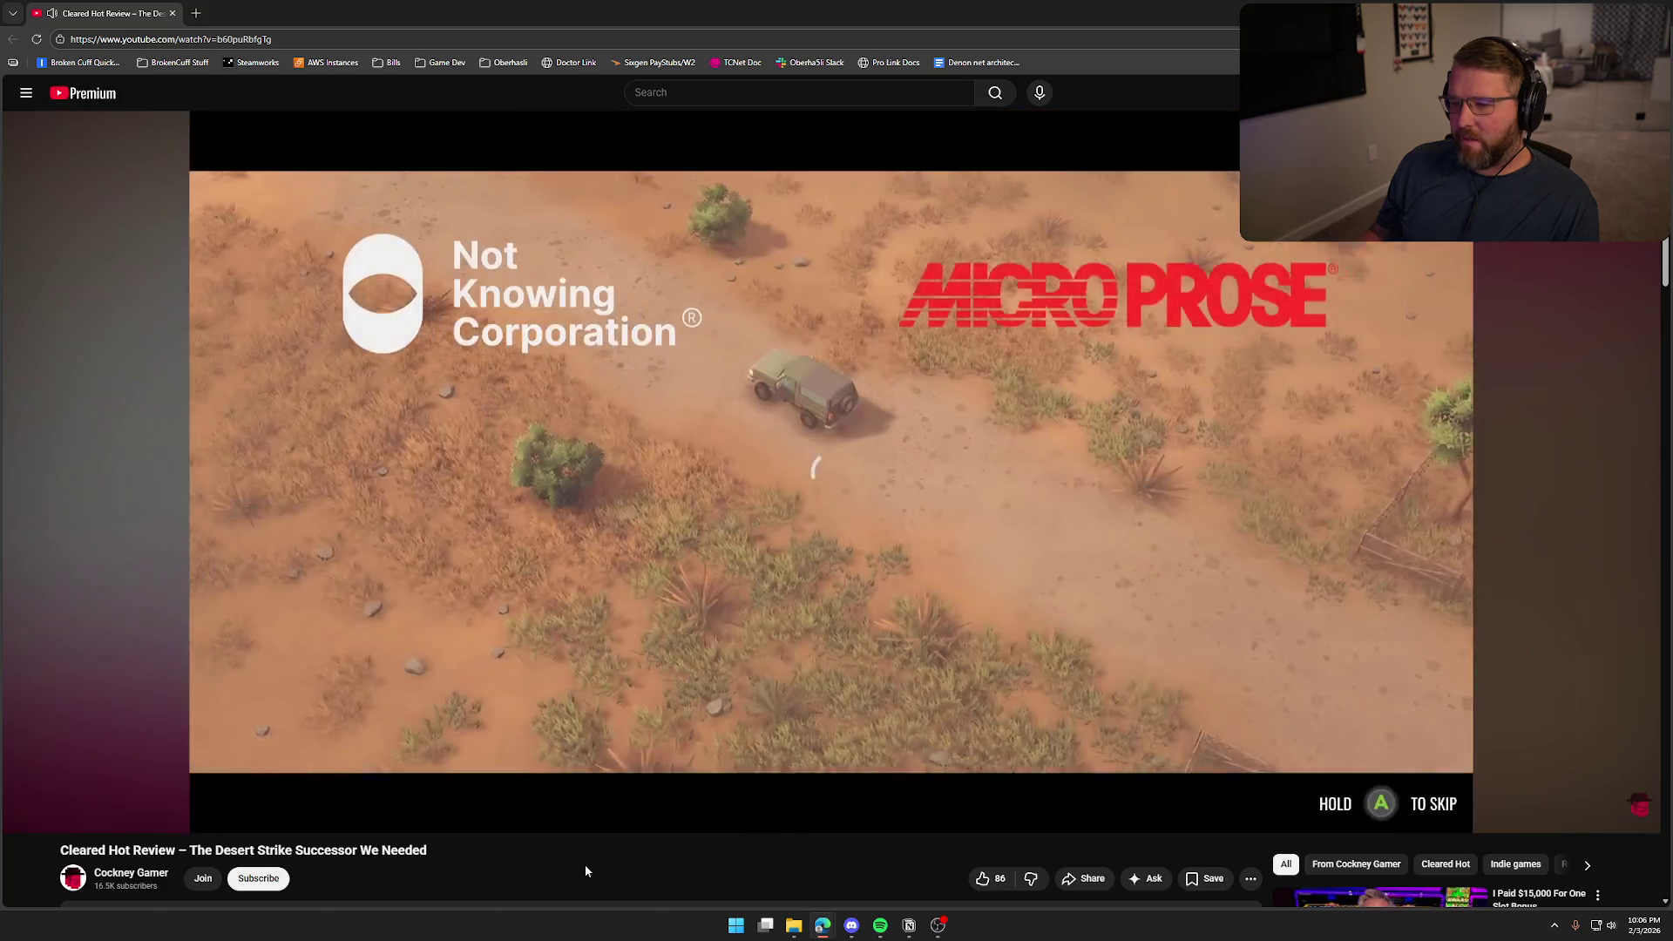
{"action": "left_click", "coordinate": [545, 800]}
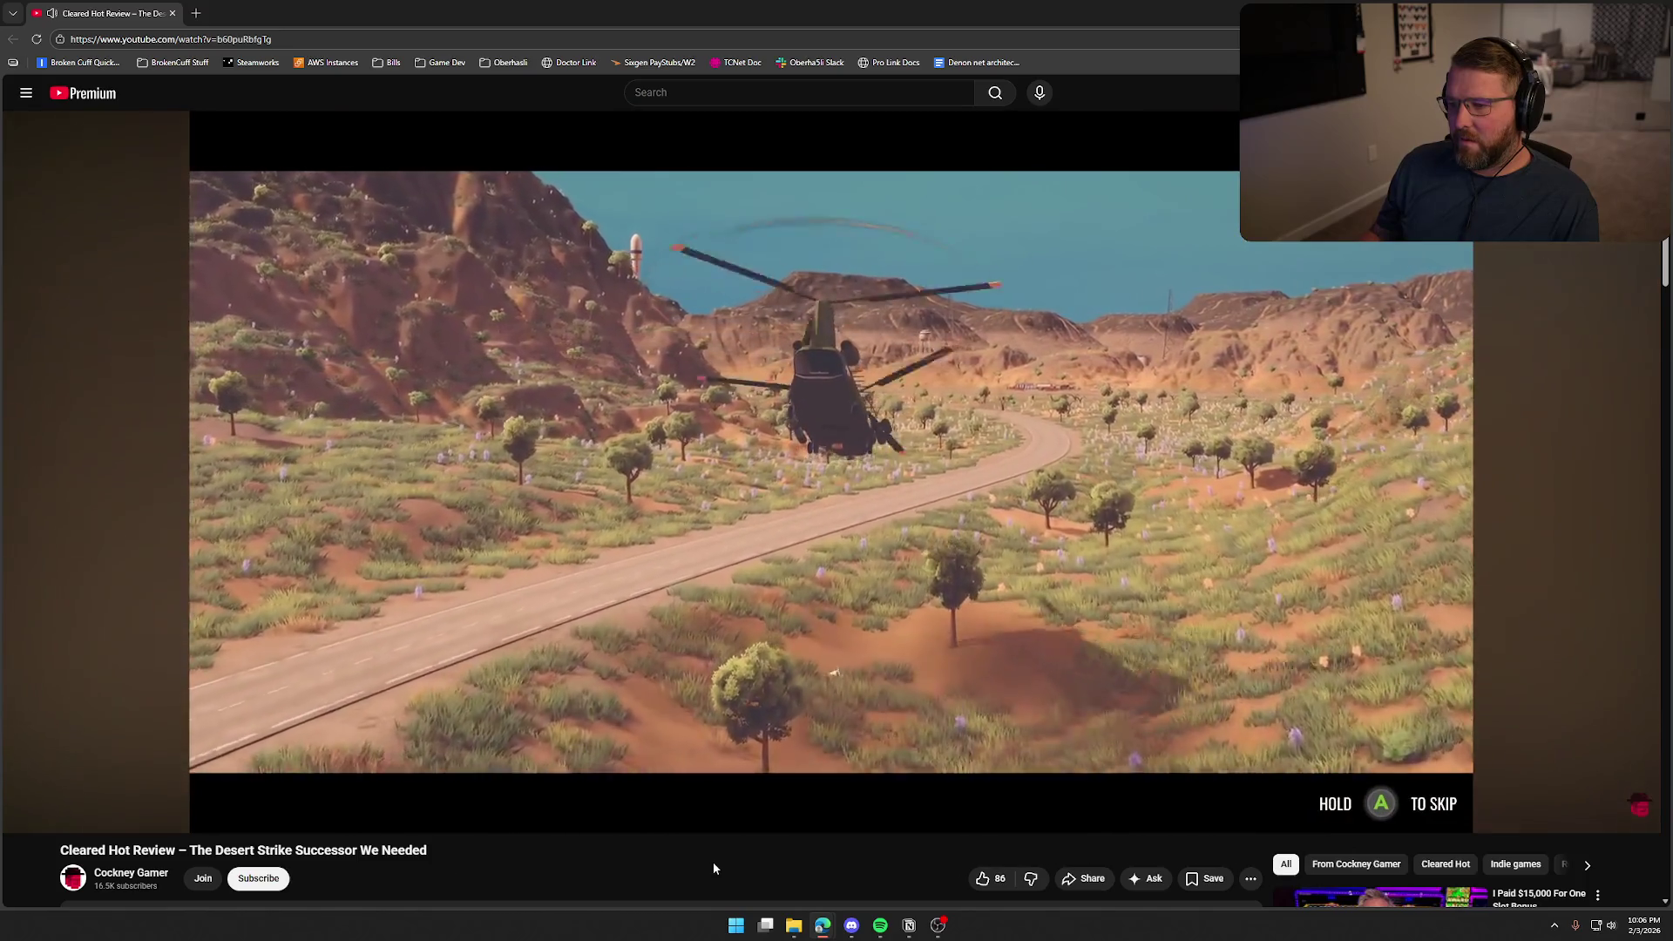
{"action": "mouse_move", "coordinate": [808, 809]}
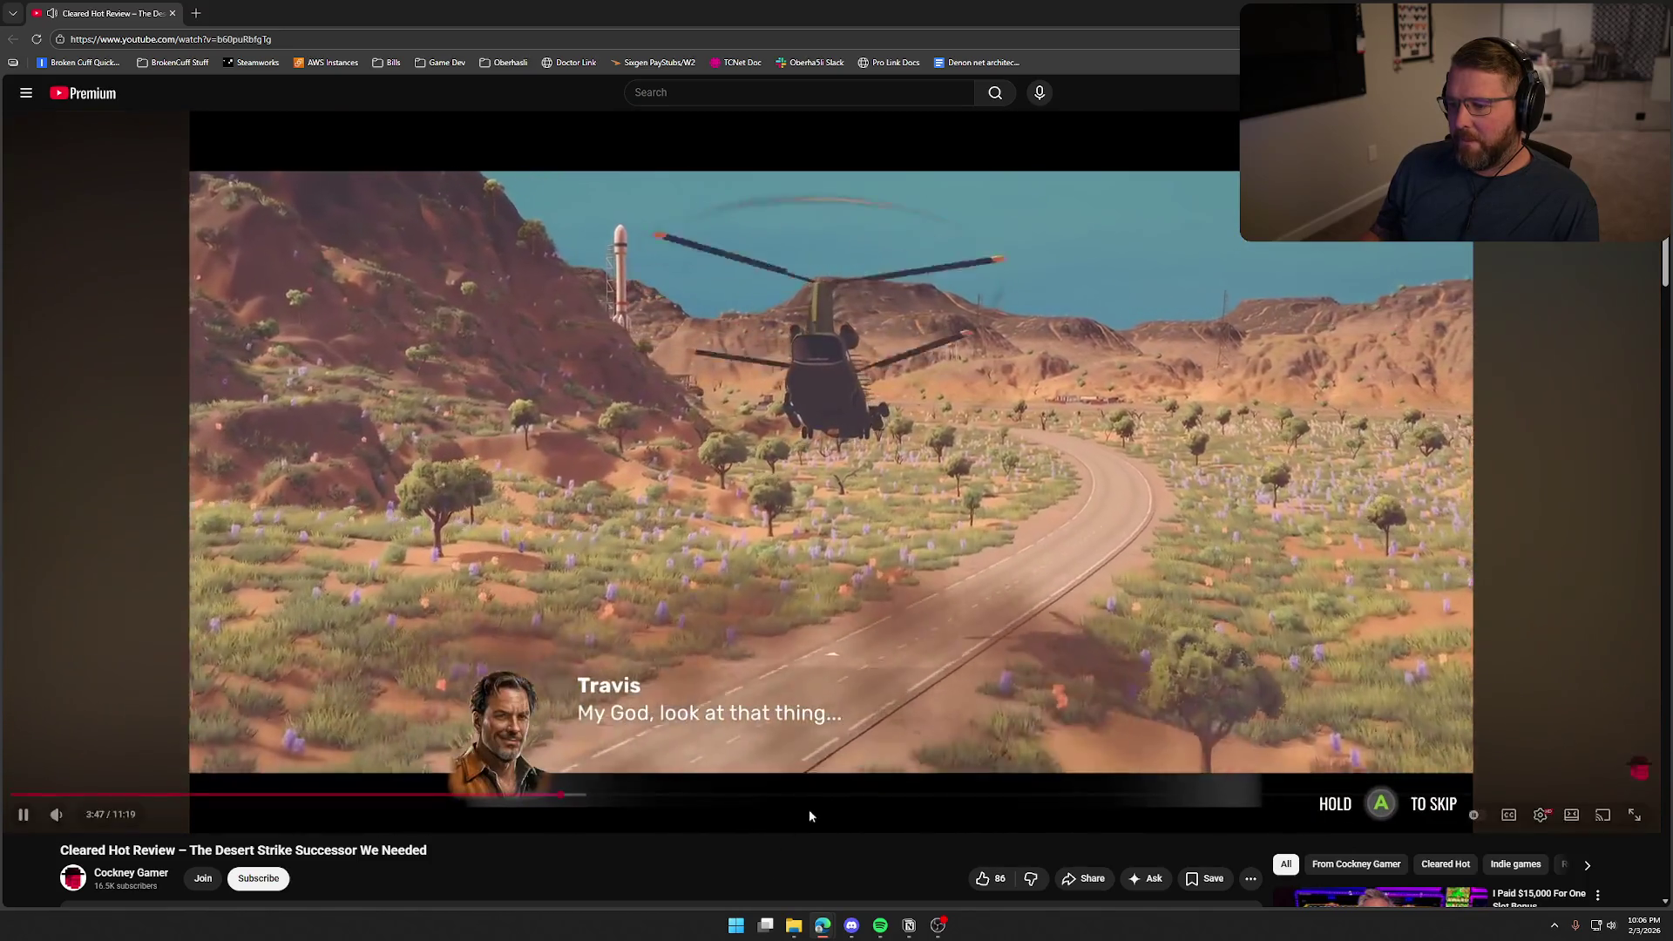
{"action": "mouse_move", "coordinate": [735, 795]}
{"action": "left_mouse_down"}
{"action": "mouse_move", "coordinate": [627, 794]}
{"action": "mouse_move", "coordinate": [708, 795]}
{"action": "left_mouse_up"}
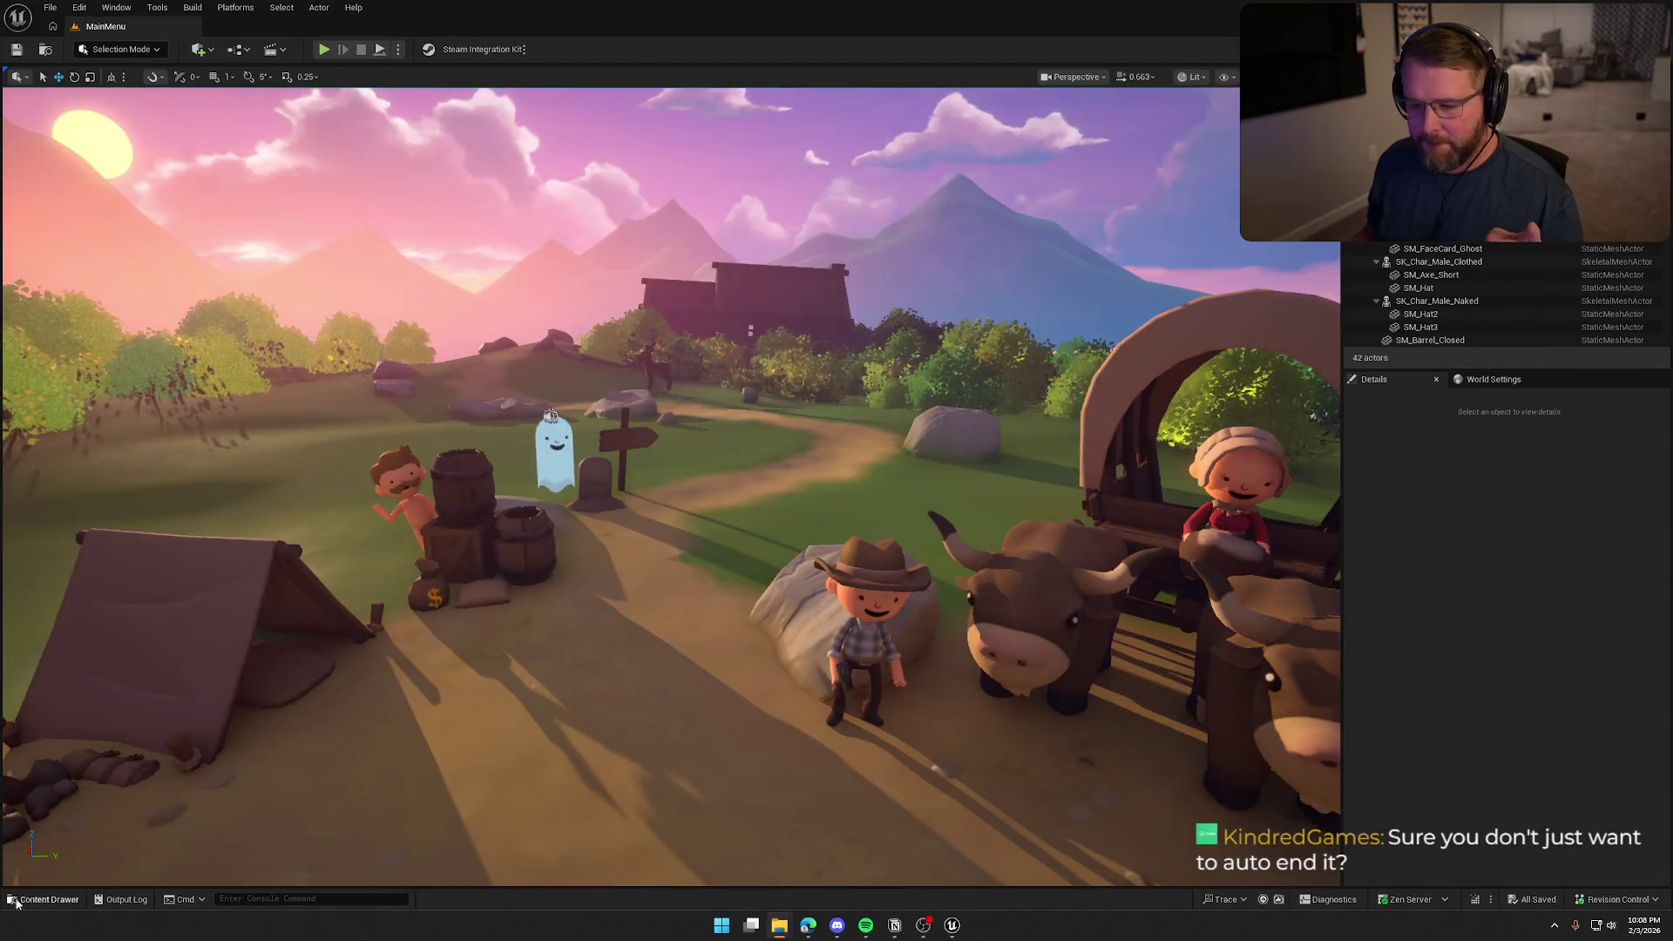
Load the TrailMap level from Content > Maps and close the Content Drawer
{"action": "key", "text": "ctrl+space"}
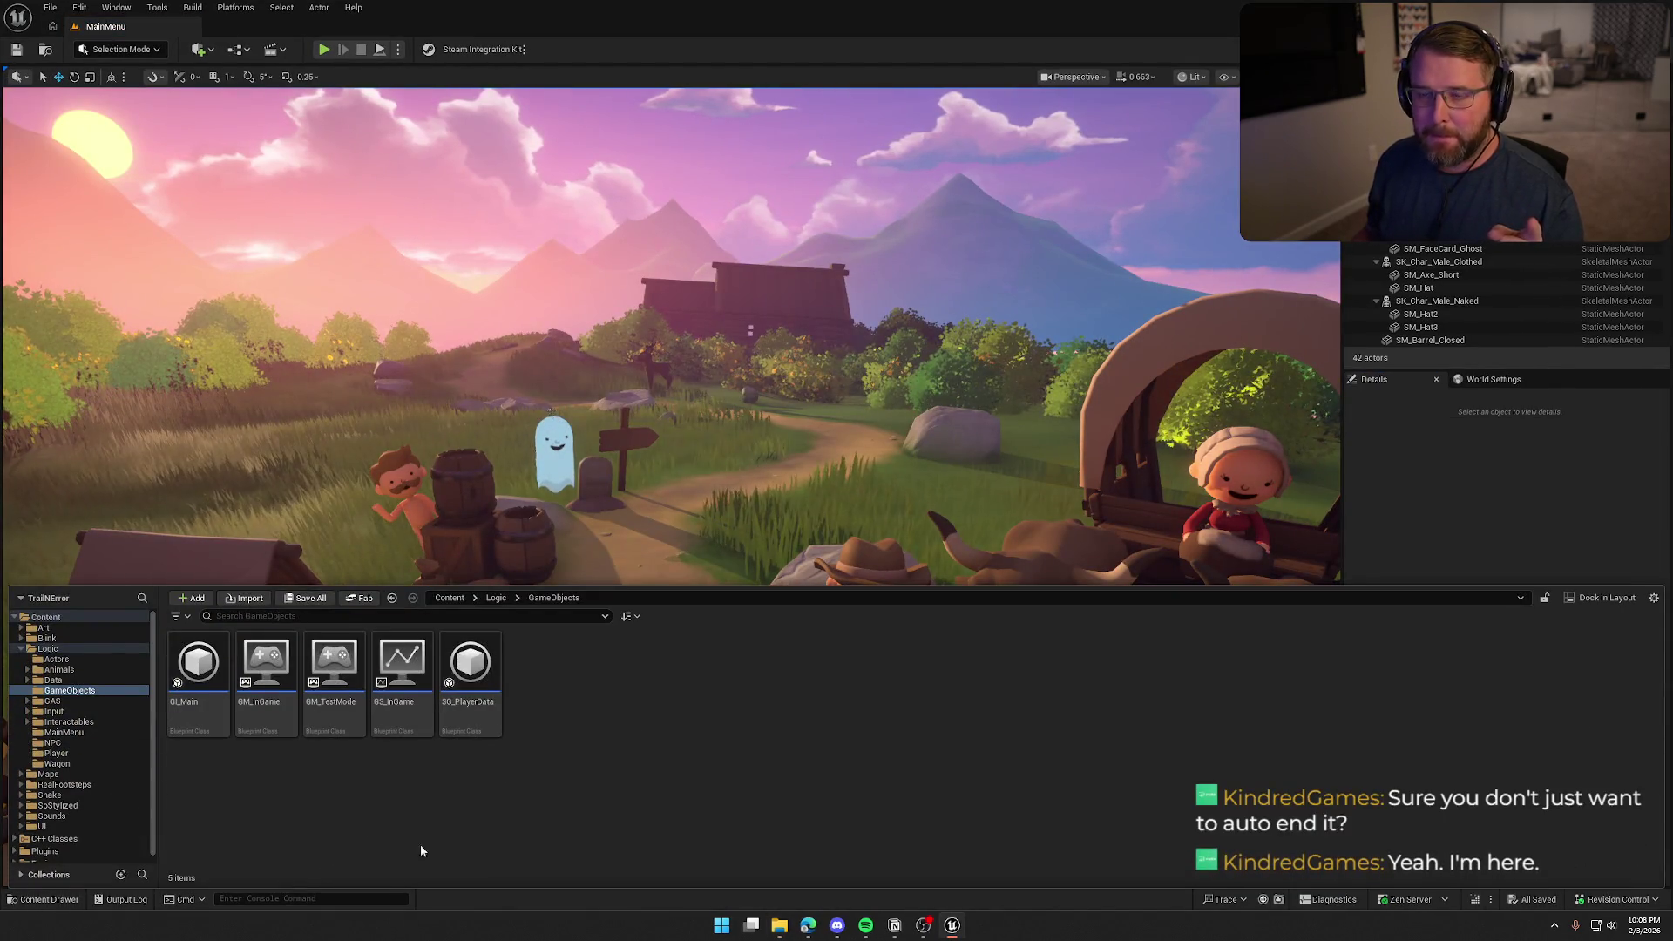
{"action": "left_click", "coordinate": [48, 773]}
{"action": "double_click", "coordinate": [470, 671]}
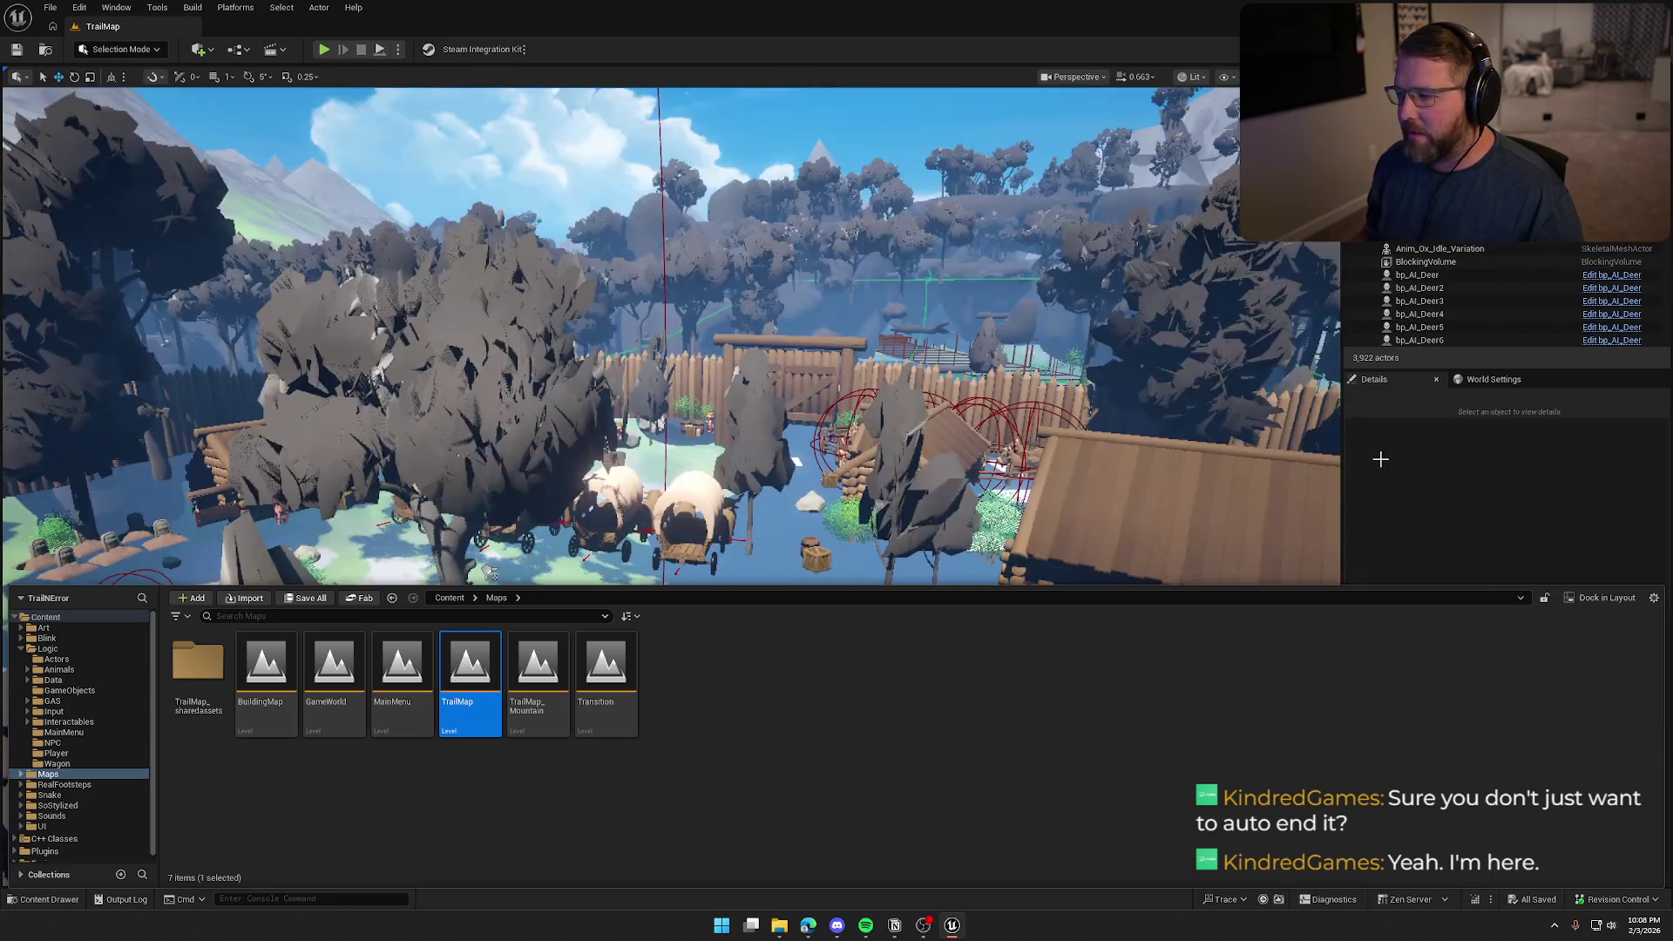
{"action": "left_click", "coordinate": [1469, 531]}
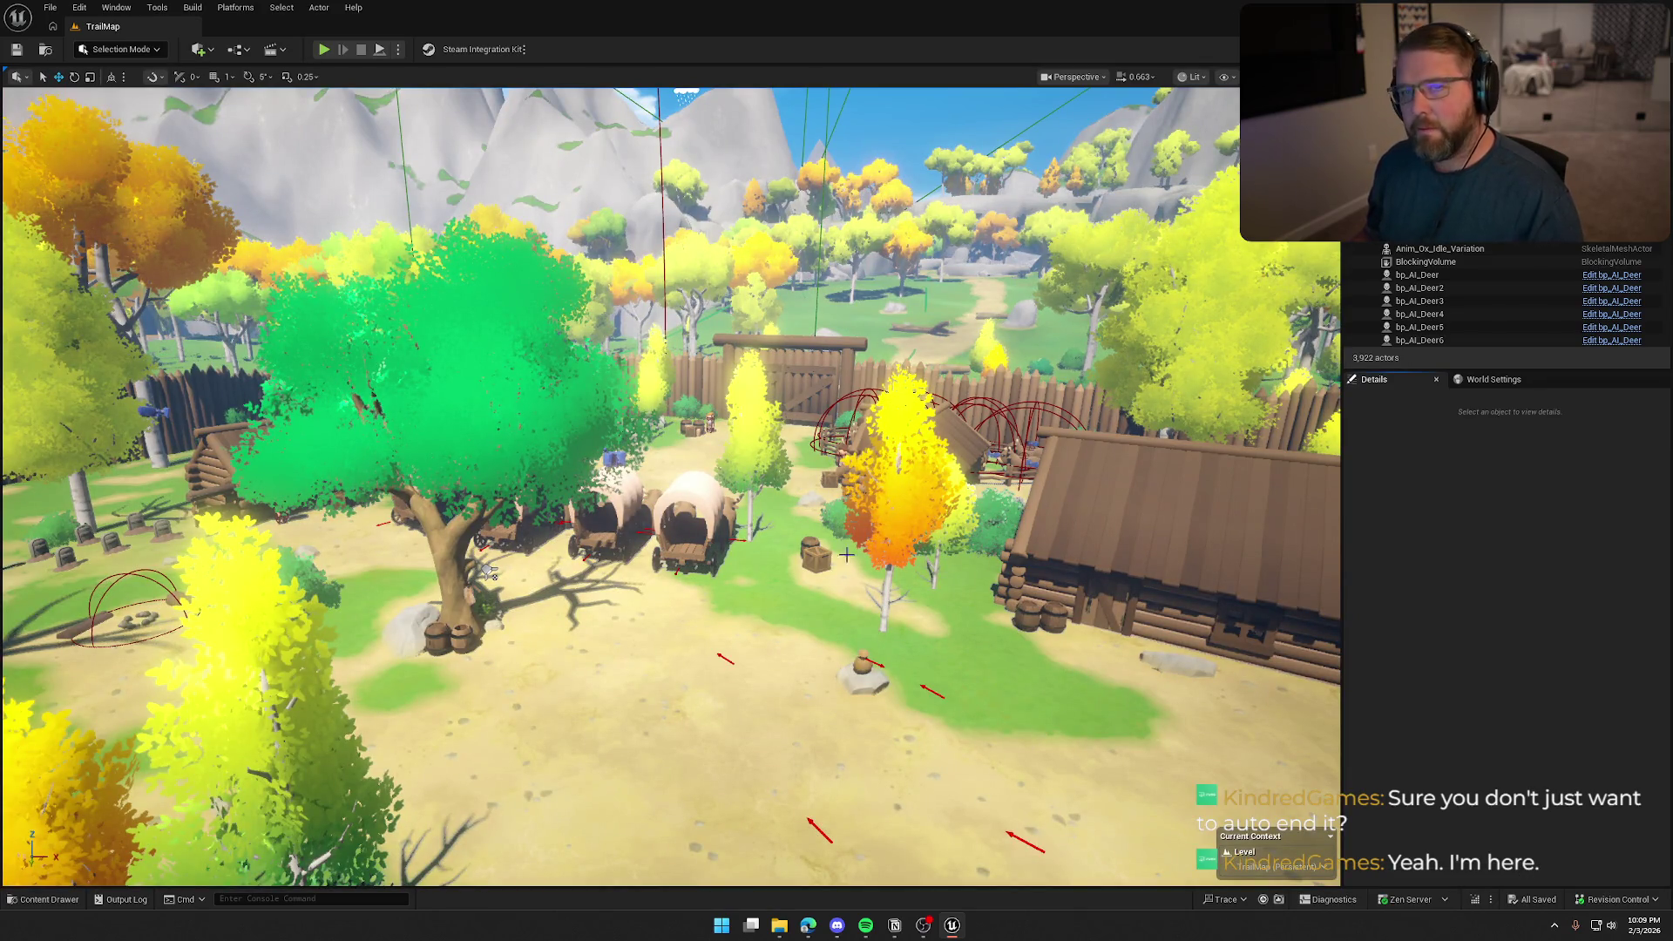
Clear the landscape selection and toggle Game View with G to hide editor helpers
{"action": "left_click", "coordinate": [809, 623]}
{"action": "key", "text": "Escape"}
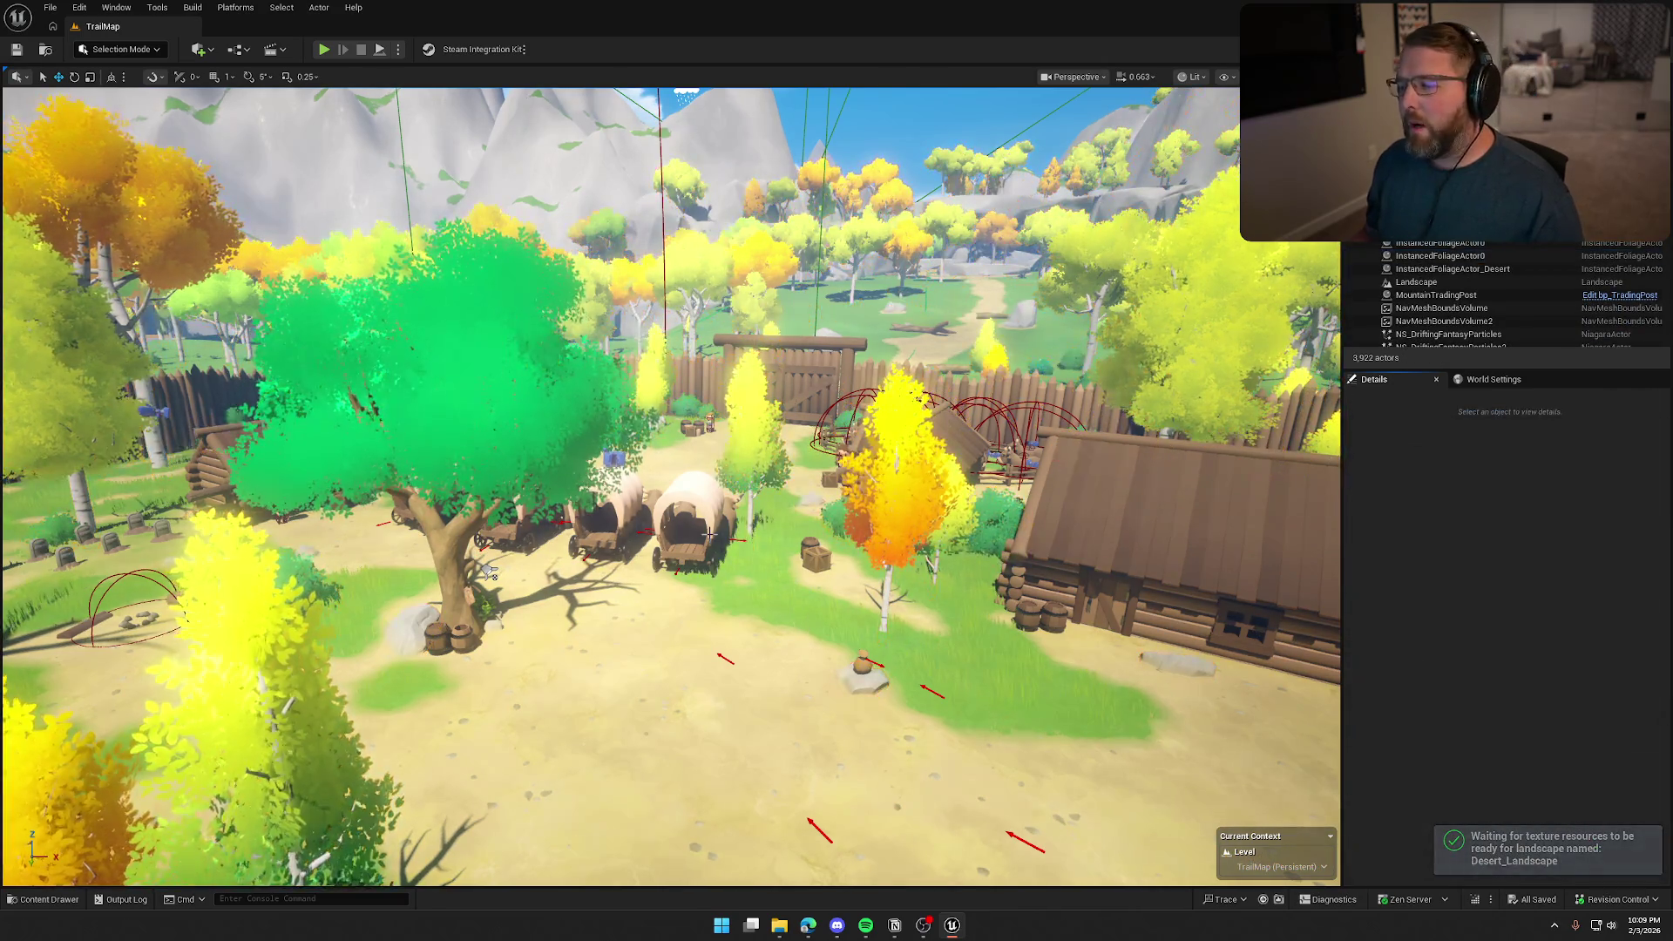
{"action": "scroll", "coordinate": [711, 533], "scroll_direction": "down", "scroll_amount": 3}
{"action": "key", "text": "g"}
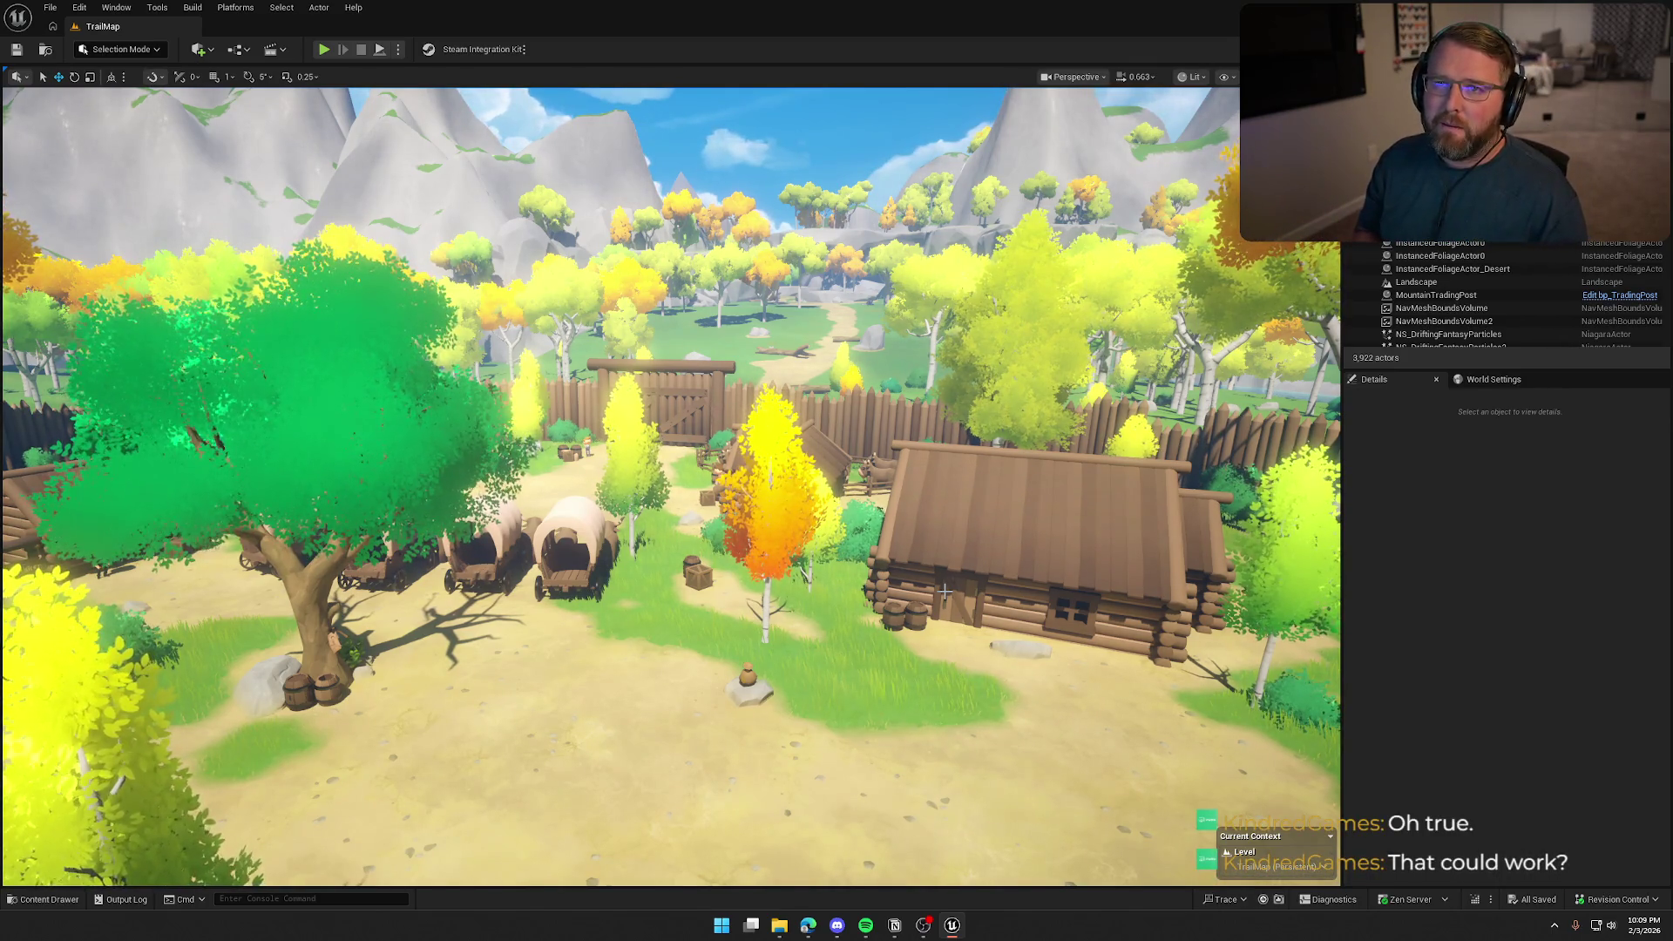
Tour the village, desert town, General Store fort wall and aerial view using camera bookmarks 2–4
{"action": "mouse_move", "coordinate": [945, 591]}
{"action": "left_mouse_down"}
{"action": "mouse_move", "coordinate": [923, 540]}
{"action": "mouse_move", "coordinate": [871, 506]}
{"action": "left_mouse_up"}
{"action": "mouse_move", "coordinate": [477, 622]}
{"action": "left_mouse_down"}
{"action": "mouse_move", "coordinate": [488, 601]}
{"action": "mouse_move", "coordinate": [476, 622]}
{"action": "left_mouse_up"}
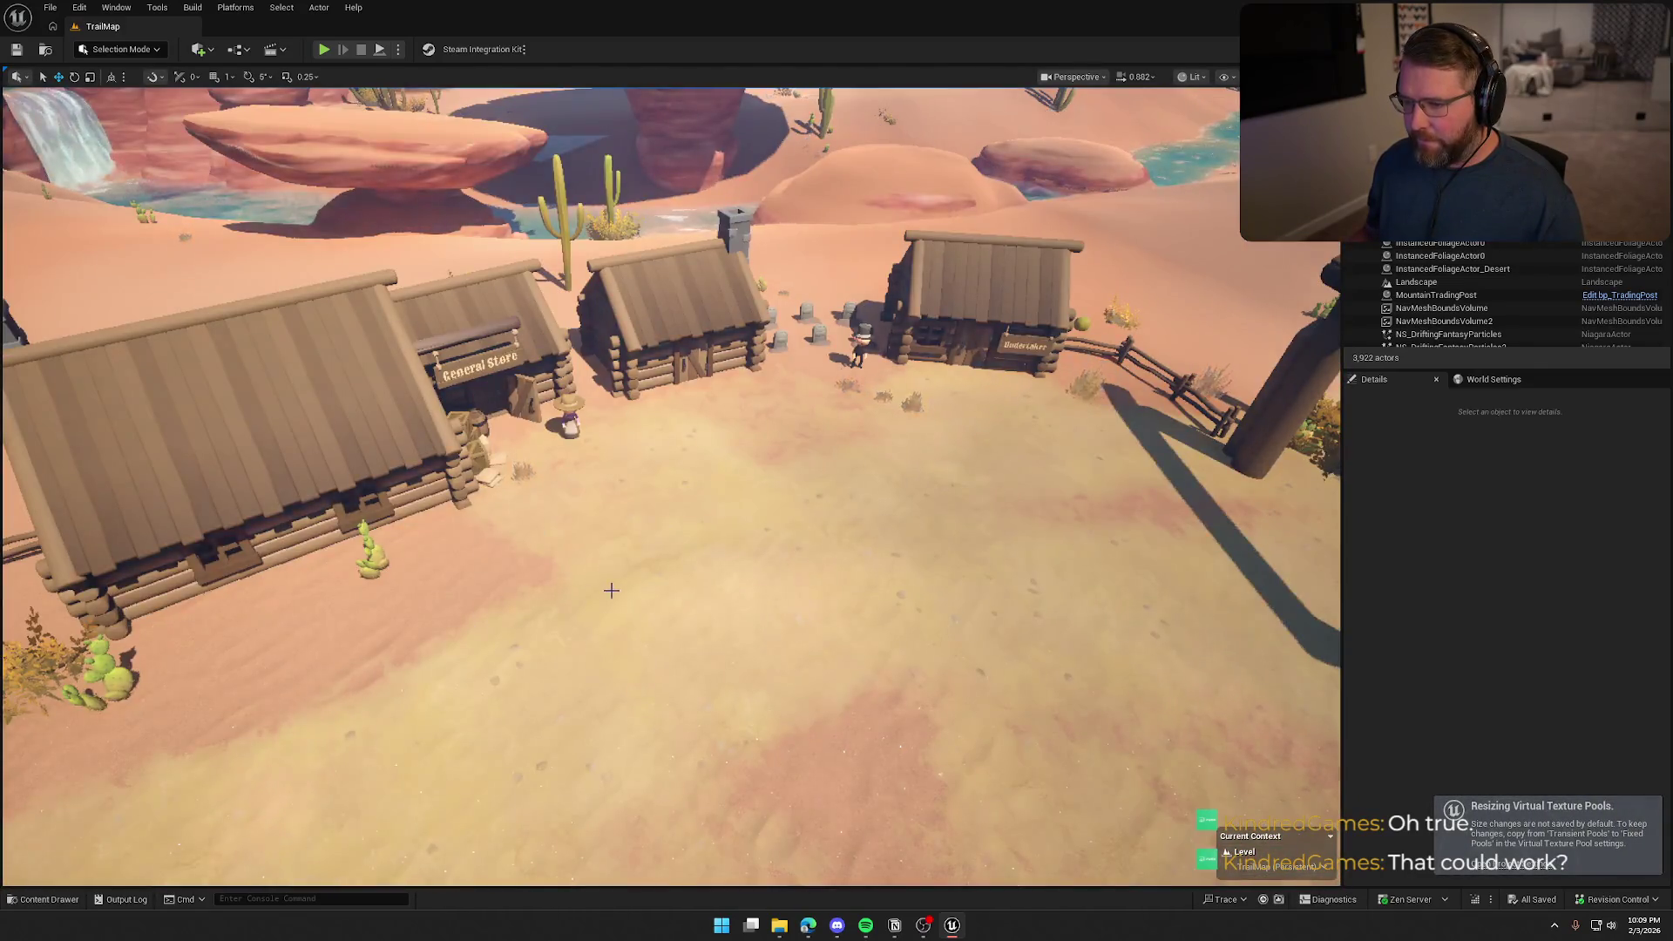
{"action": "key", "text": "2"}
{"action": "key", "text": "3"}
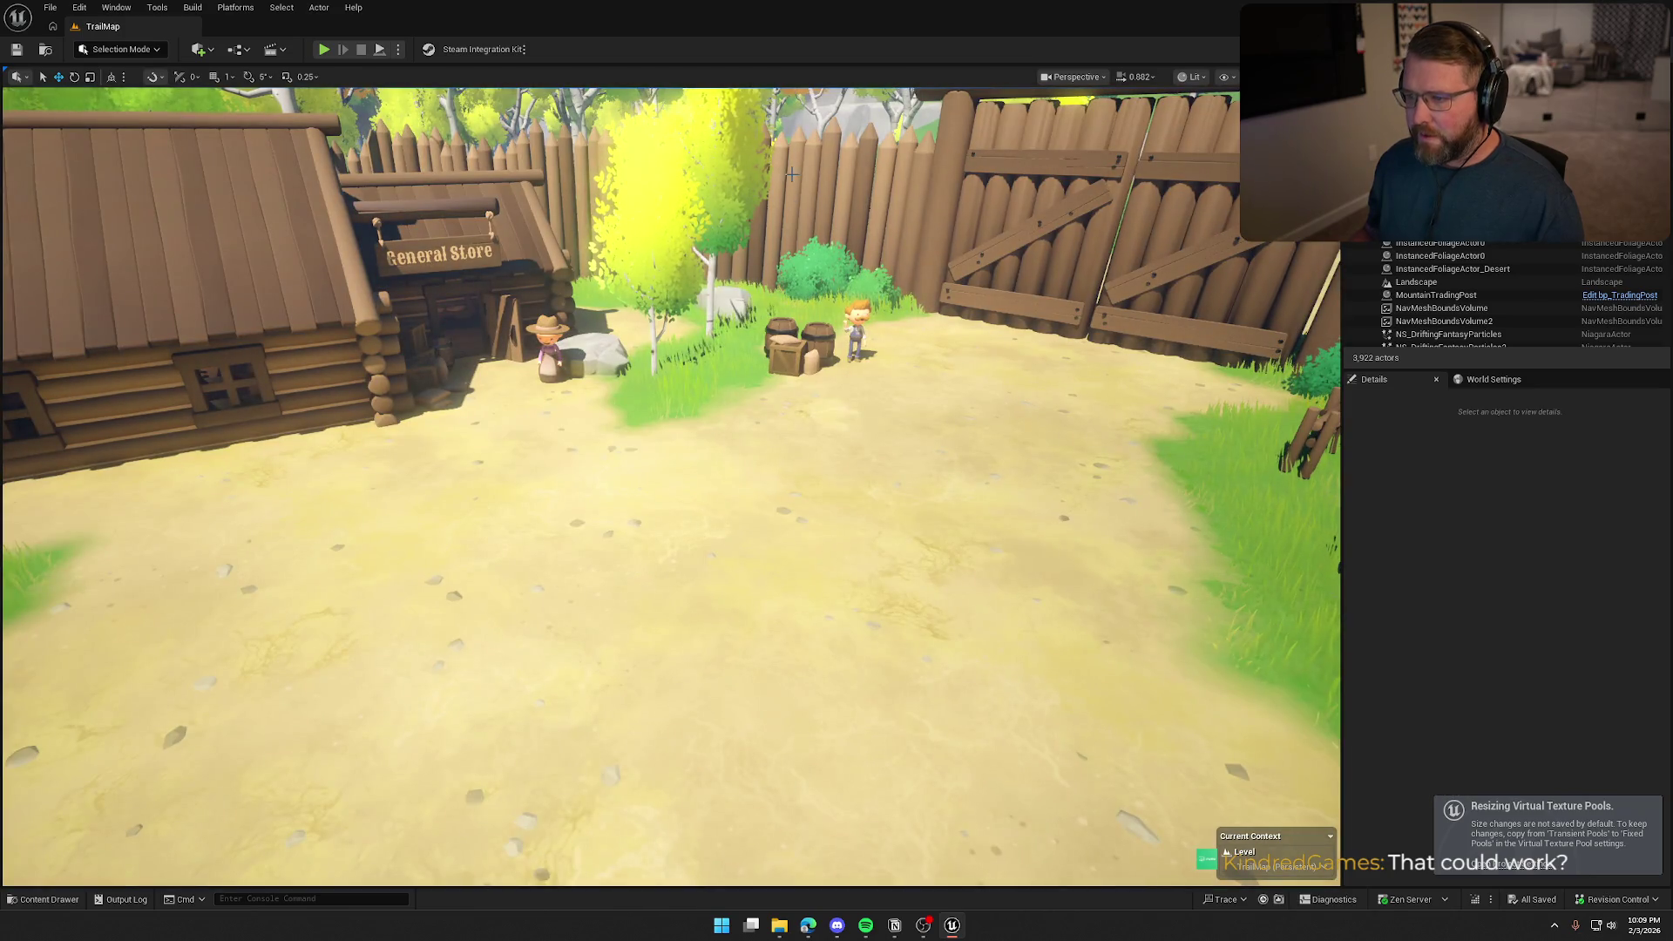
{"action": "left_click", "coordinate": [610, 201]}
{"action": "key", "text": "f"}
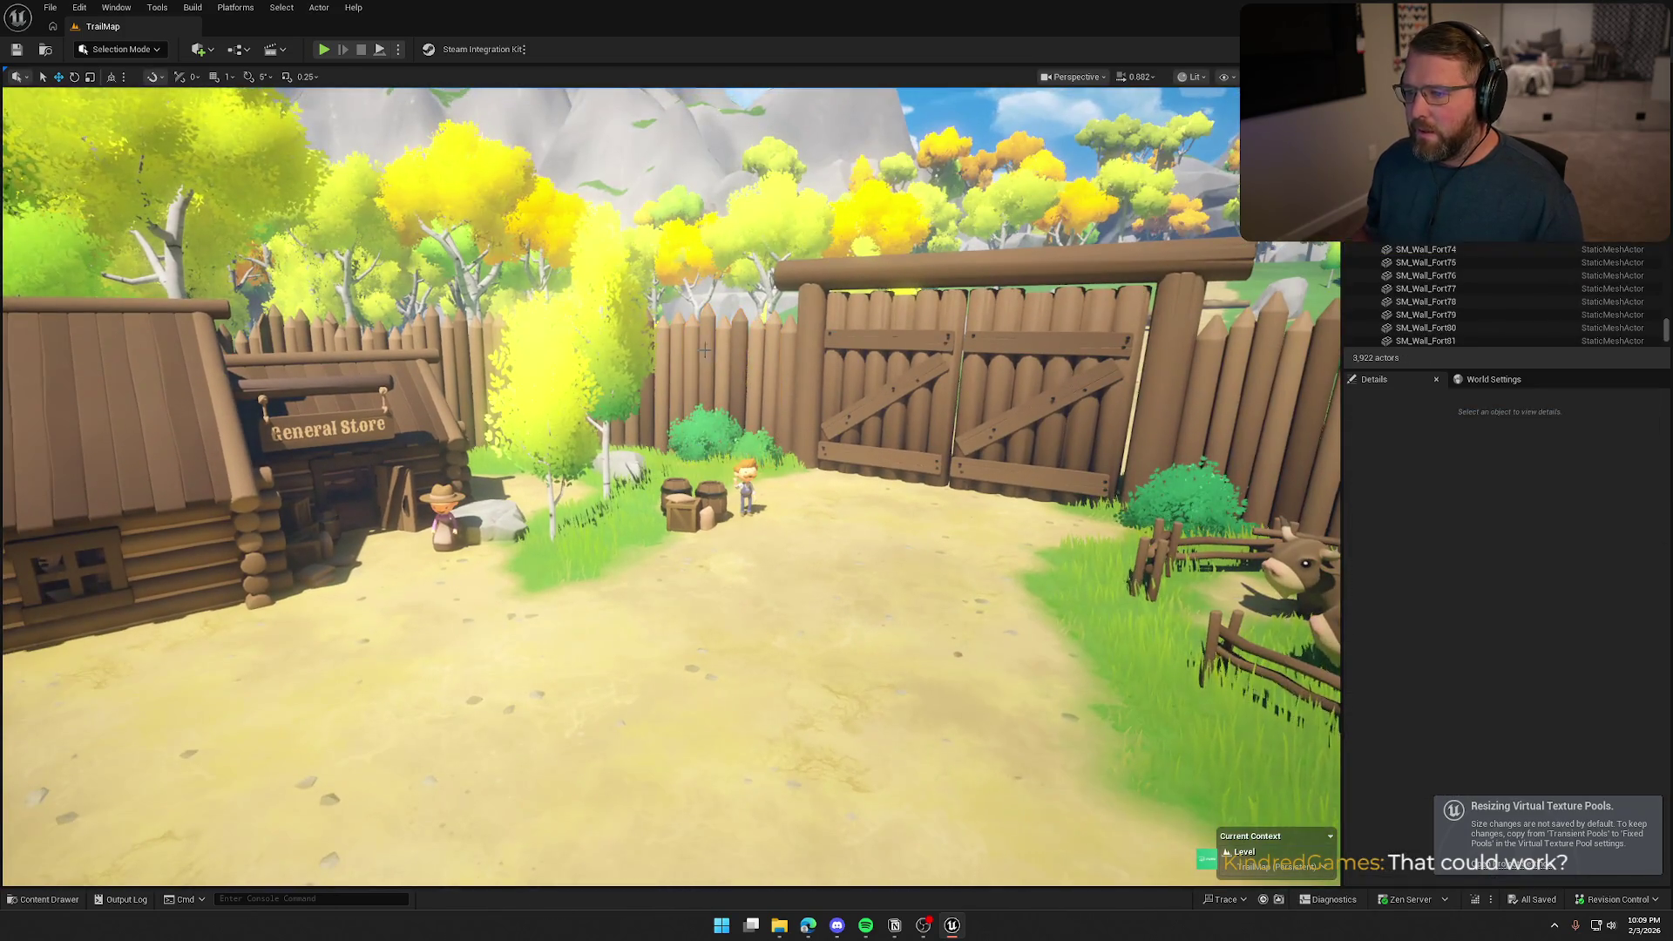
{"action": "key", "text": "Escape"}
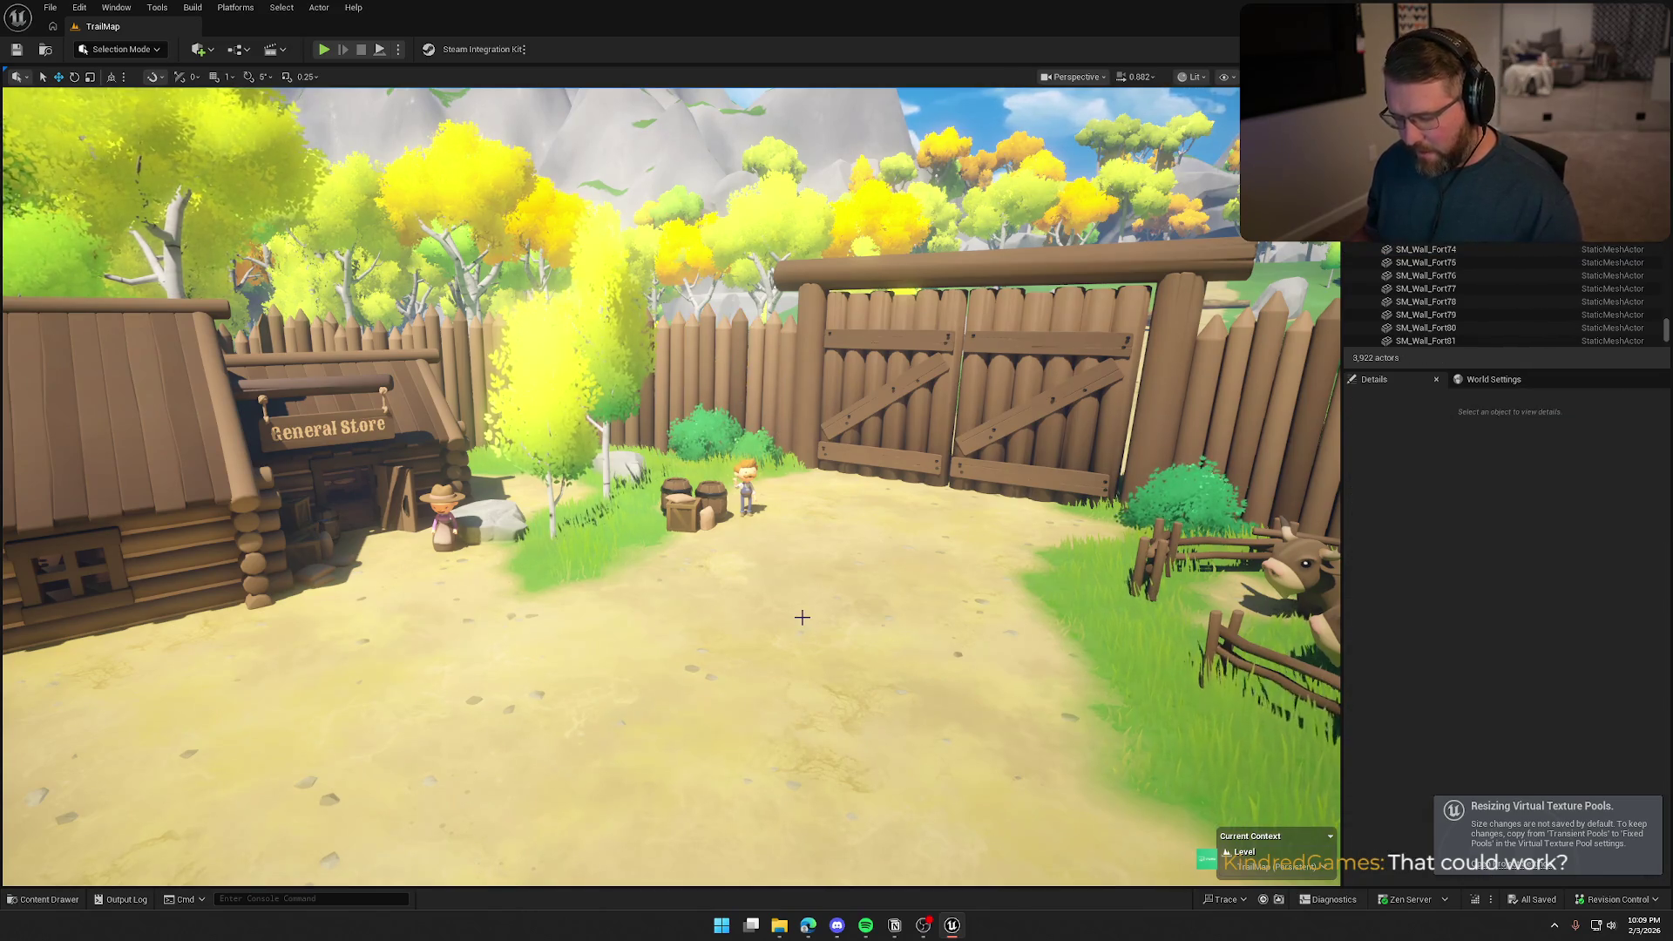
{"action": "key", "text": "4"}
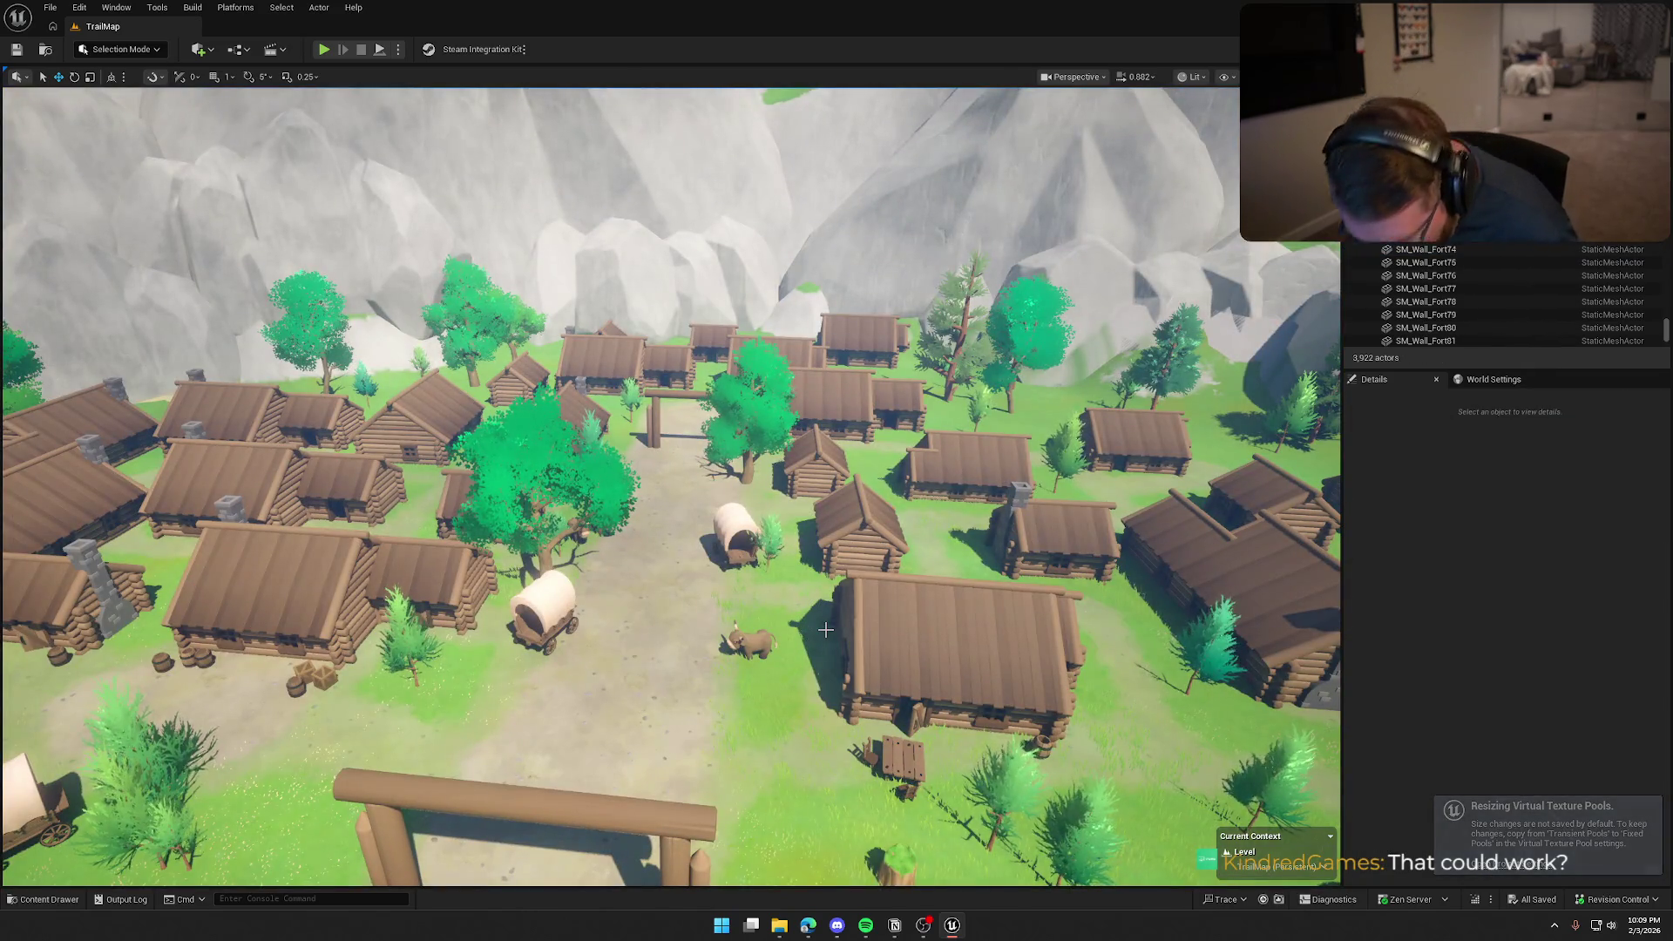
{"action": "mouse_move", "coordinate": [825, 629]}
{"action": "left_mouse_down"}
{"action": "mouse_move", "coordinate": [825, 558]}
{"action": "mouse_move", "coordinate": [886, 512]}
{"action": "left_mouse_up"}
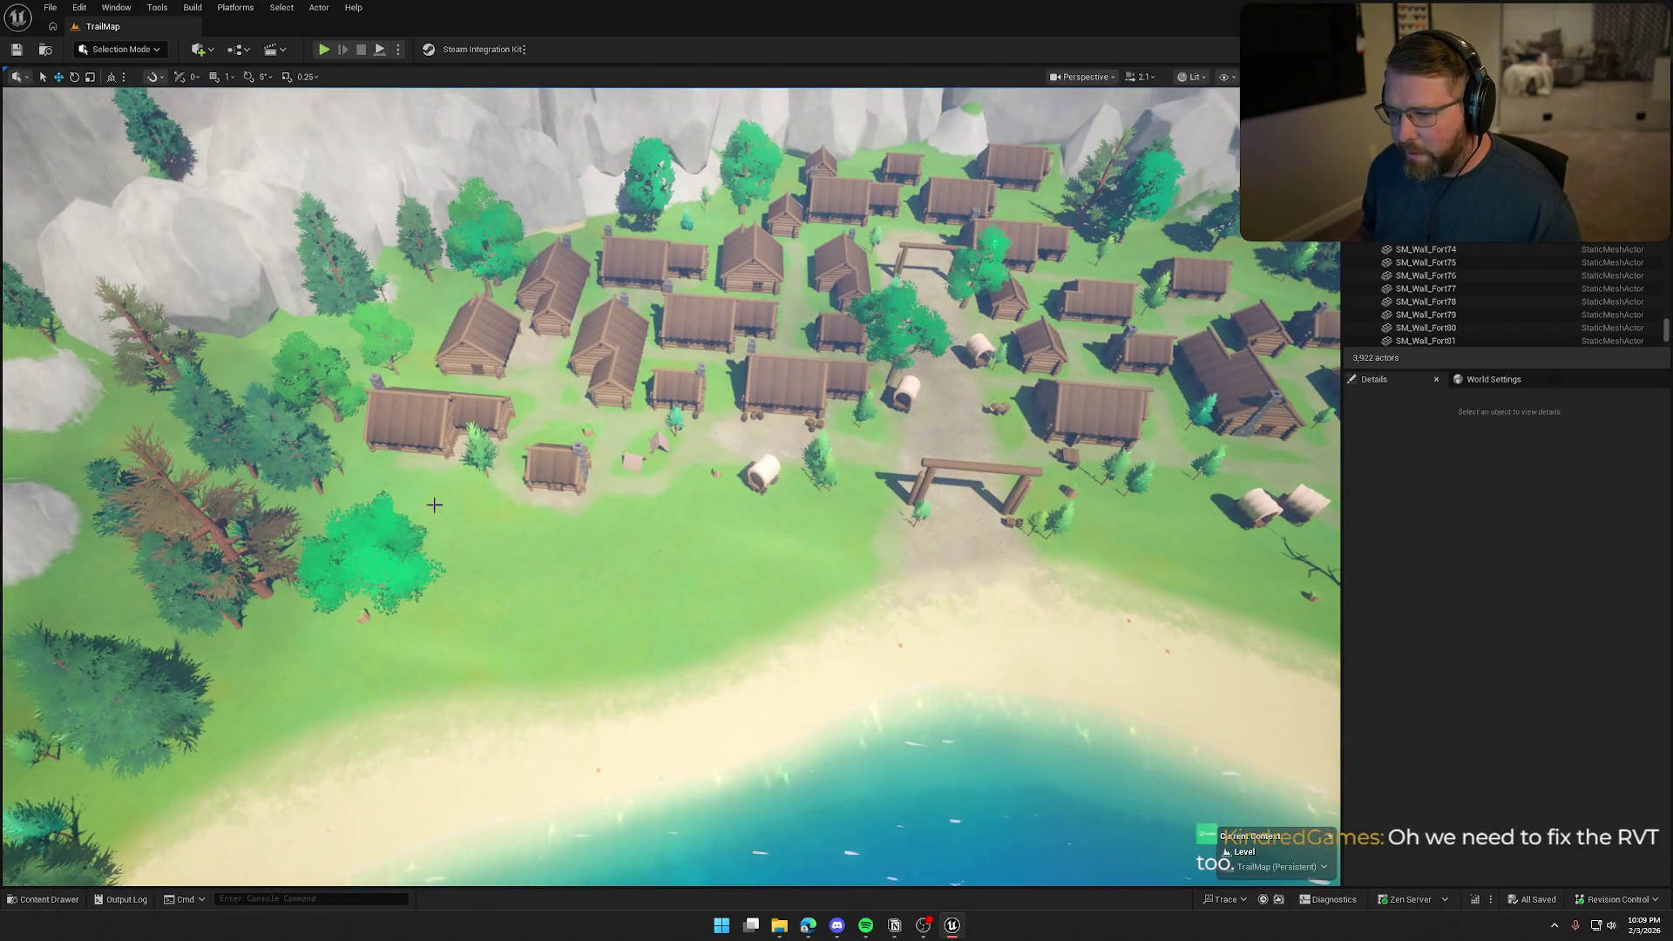
{"action": "mouse_move", "coordinate": [649, 547]}
{"action": "left_mouse_down"}
{"action": "mouse_move", "coordinate": [623, 536]}
{"action": "mouse_move", "coordinate": [670, 509]}
{"action": "mouse_move", "coordinate": [672, 400]}
{"action": "left_mouse_up"}
{"action": "left_click_drag", "start_coordinate": [475, 574], "coordinate": [466, 473]}
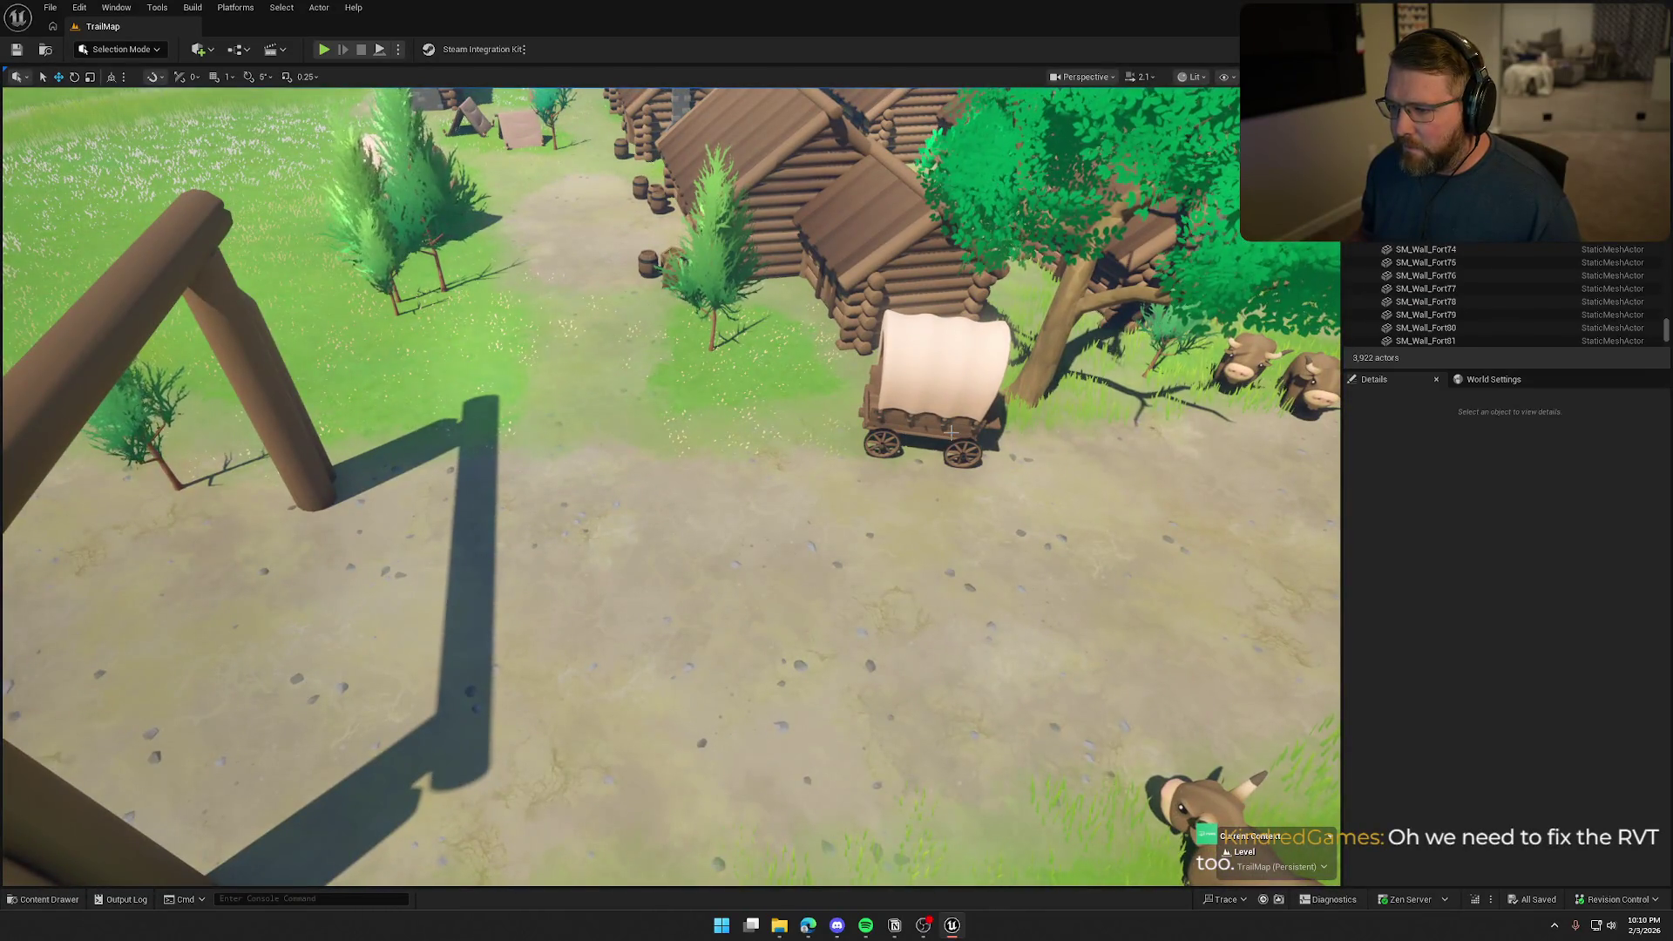
{"action": "left_click_drag", "start_coordinate": [827, 443], "coordinate": [826, 442]}
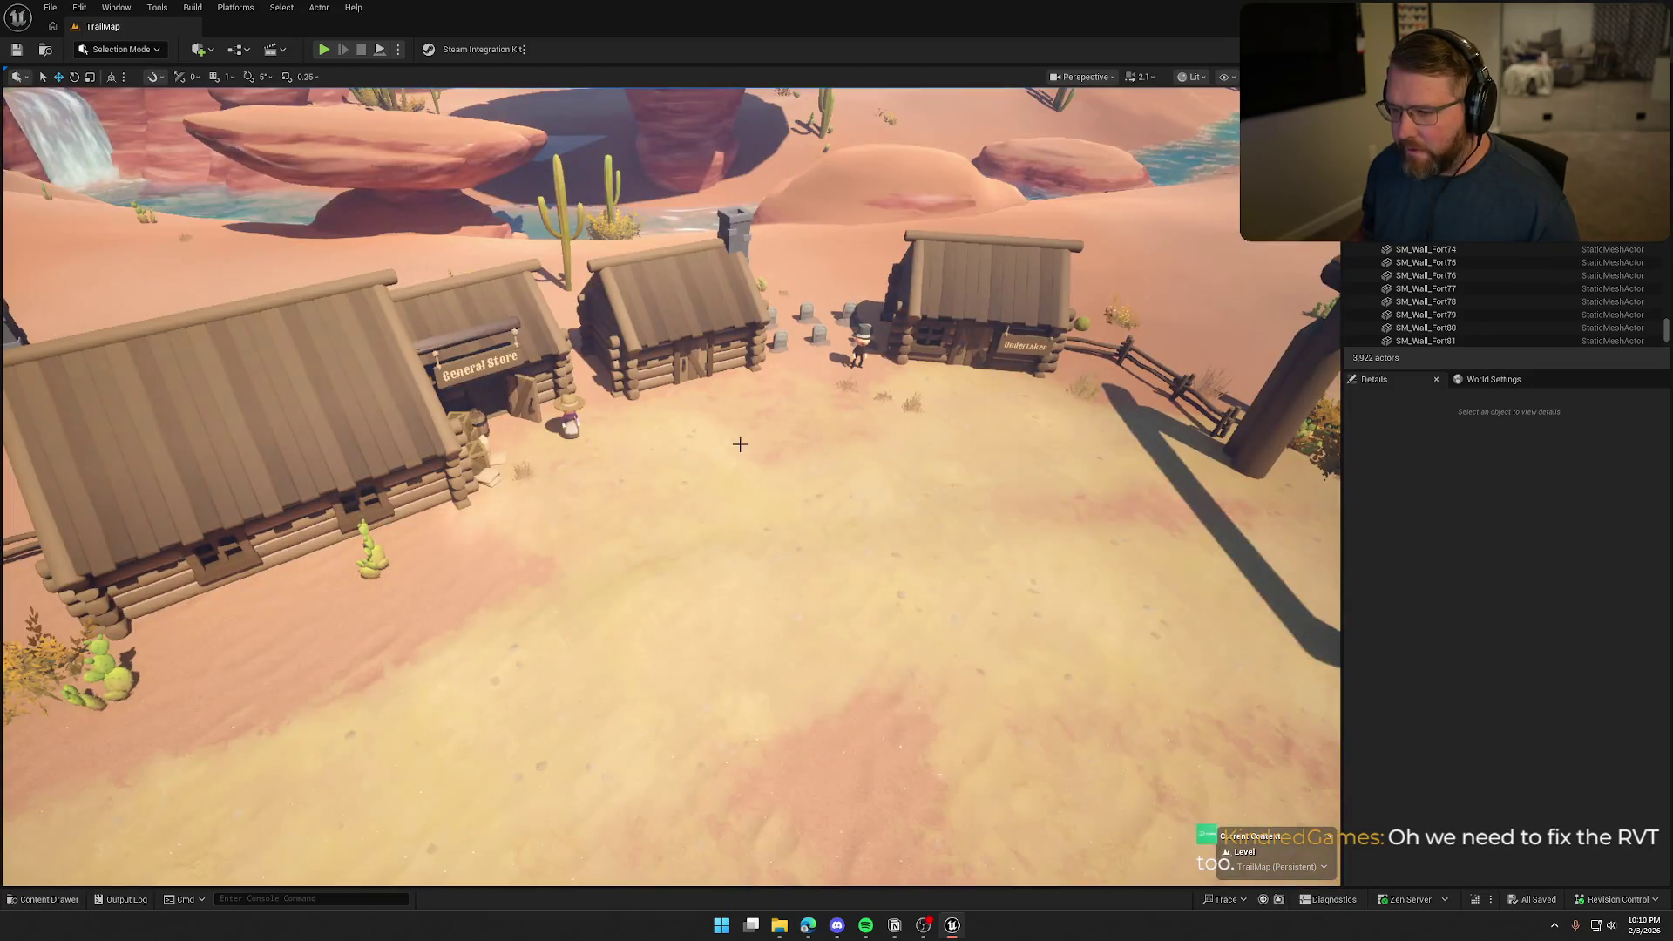
{"action": "left_click_drag", "start_coordinate": [391, 411], "coordinate": [391, 412]}
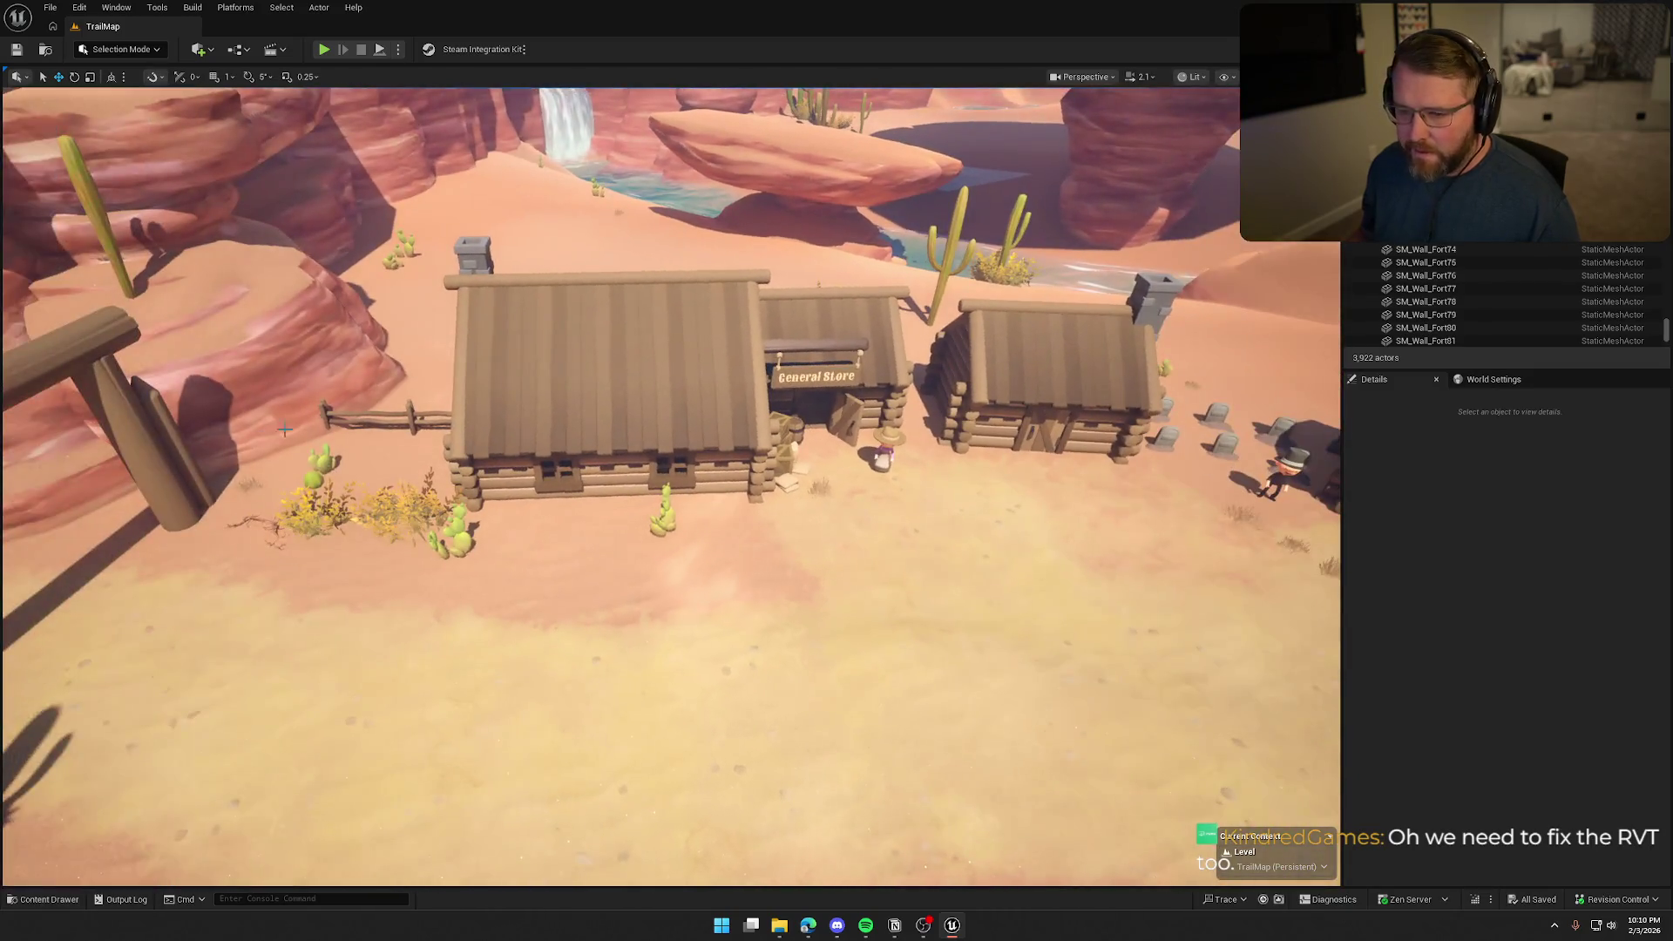
{"action": "left_click", "coordinate": [392, 411]}
{"action": "key", "text": "Escape"}
{"action": "left_click_drag", "start_coordinate": [669, 486], "coordinate": [669, 486]}
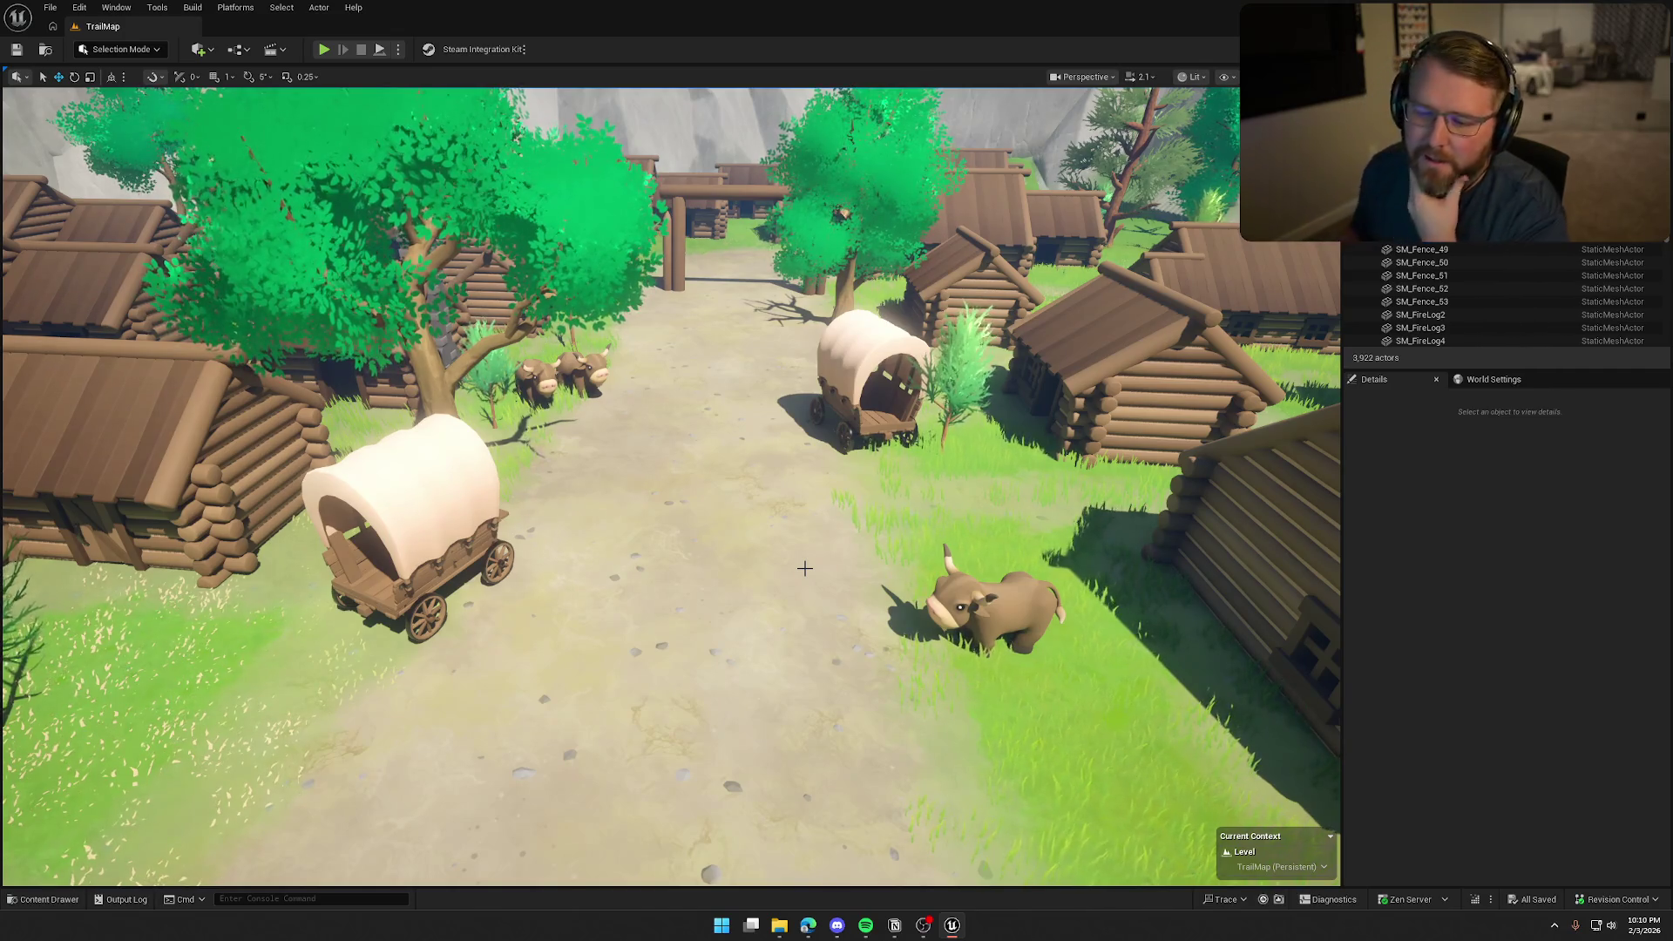
{"action": "left_click_drag", "start_coordinate": [530, 510], "coordinate": [1150, 288]}
Filter the Outliner with 'va' and select the Landscape ground
{"action": "type", "text": "r"}
{"action": "key", "text": "BackSpace"}
{"action": "type", "text": "v"}
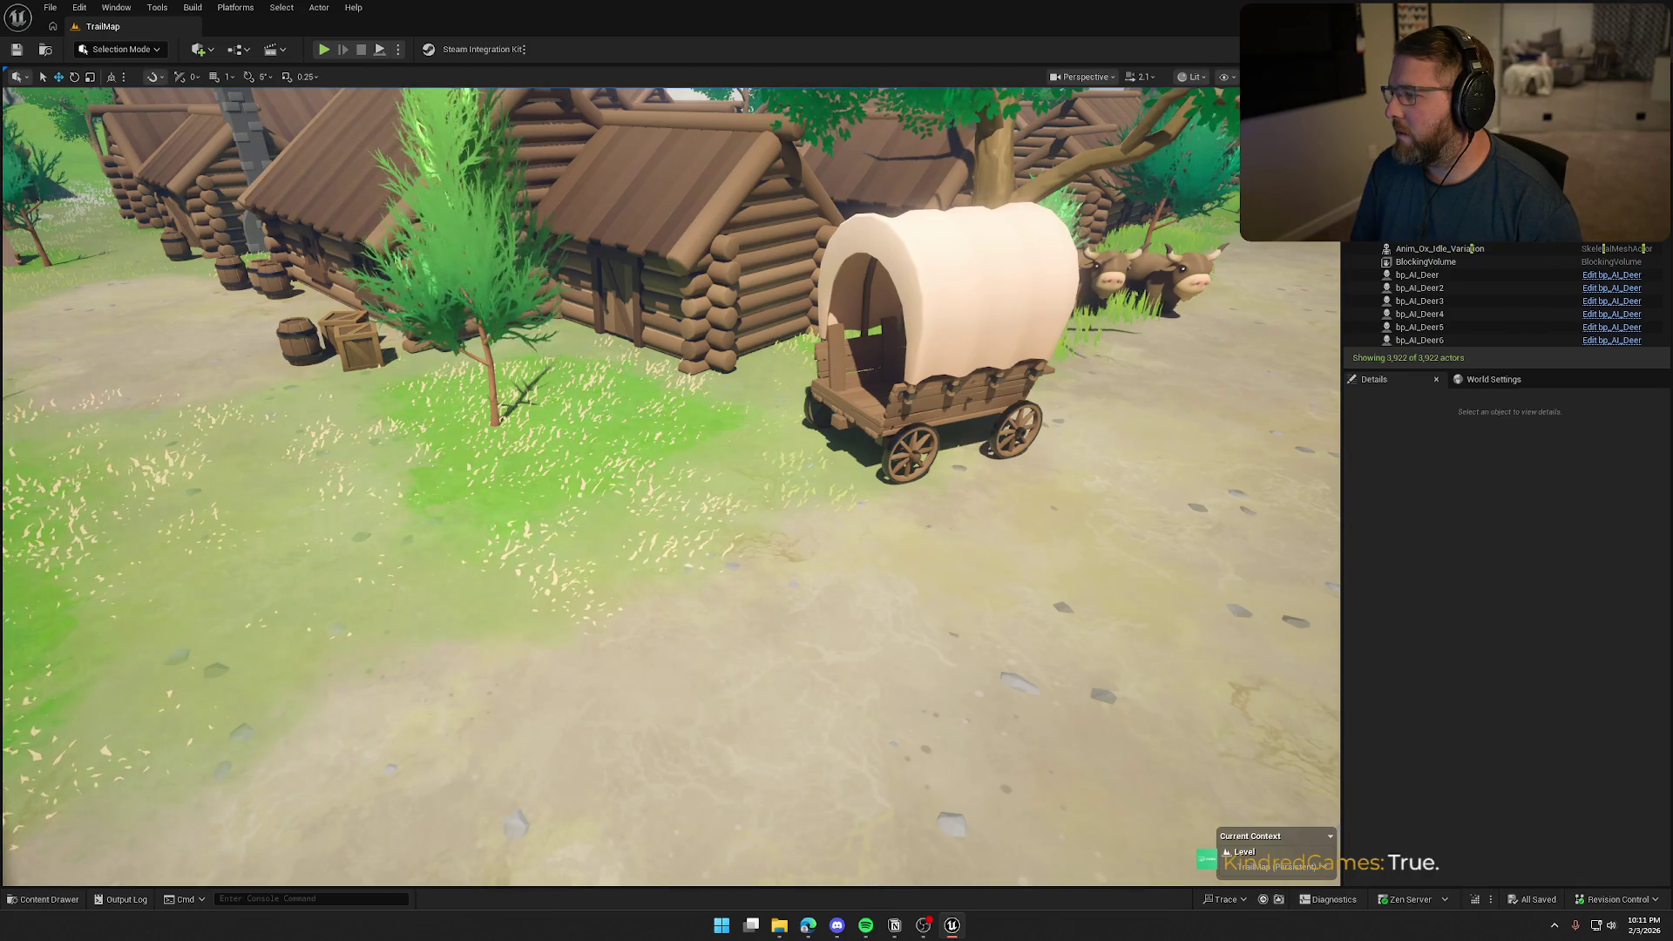
{"action": "type", "text": "a"}
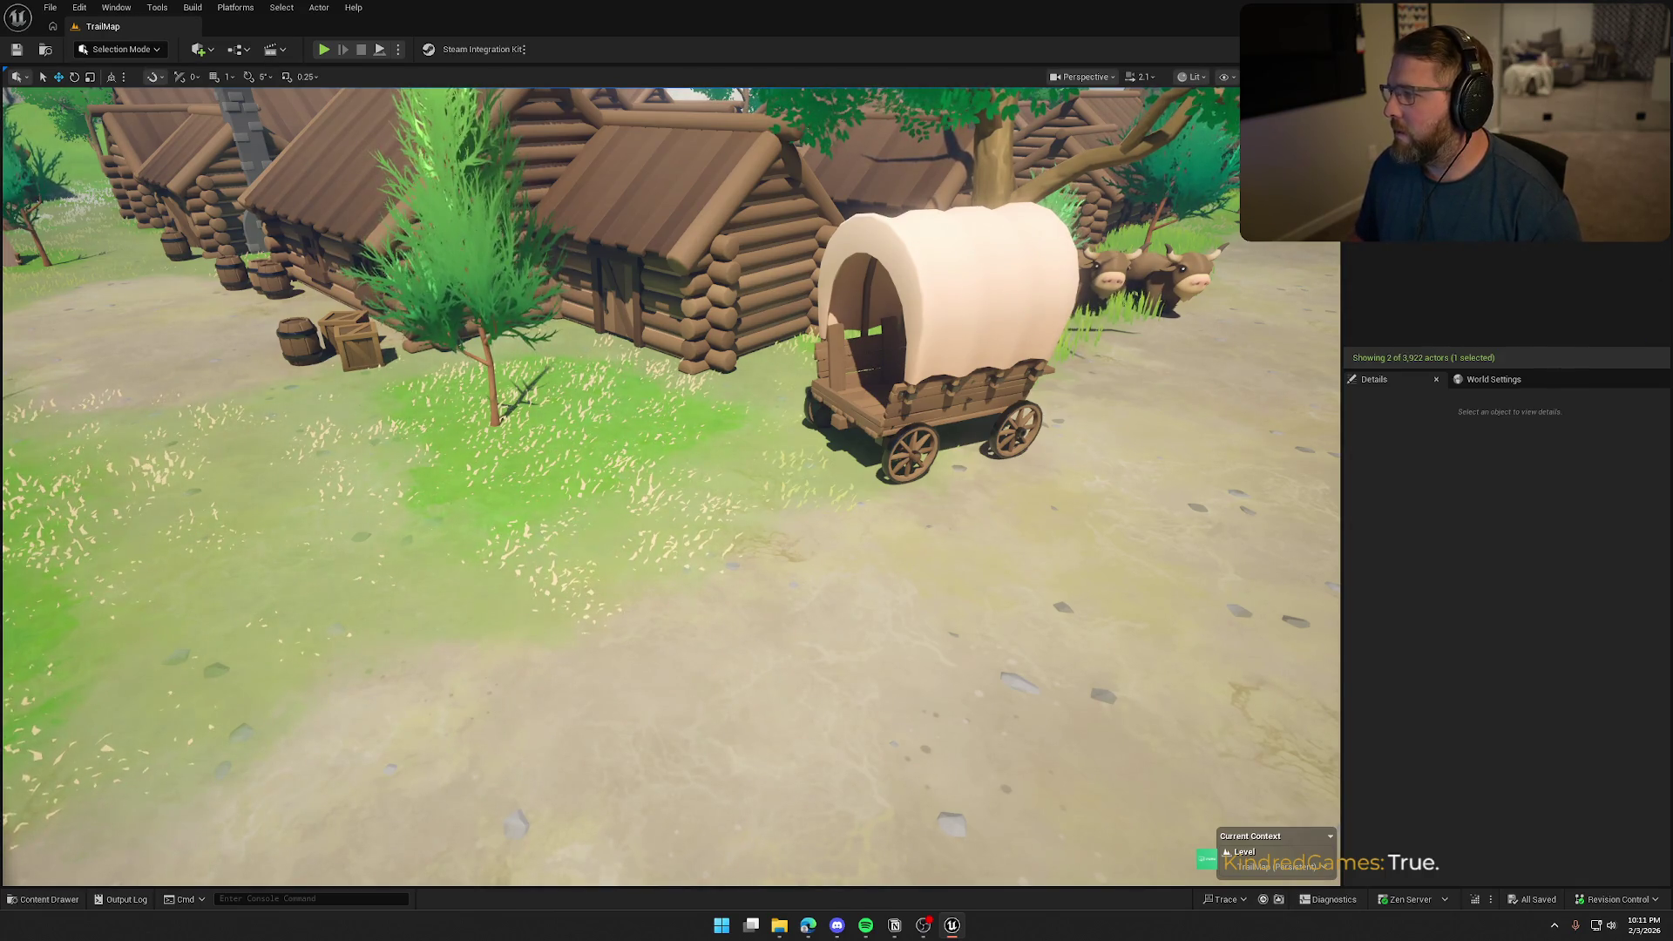
{"action": "key", "text": "ctrl+a"}
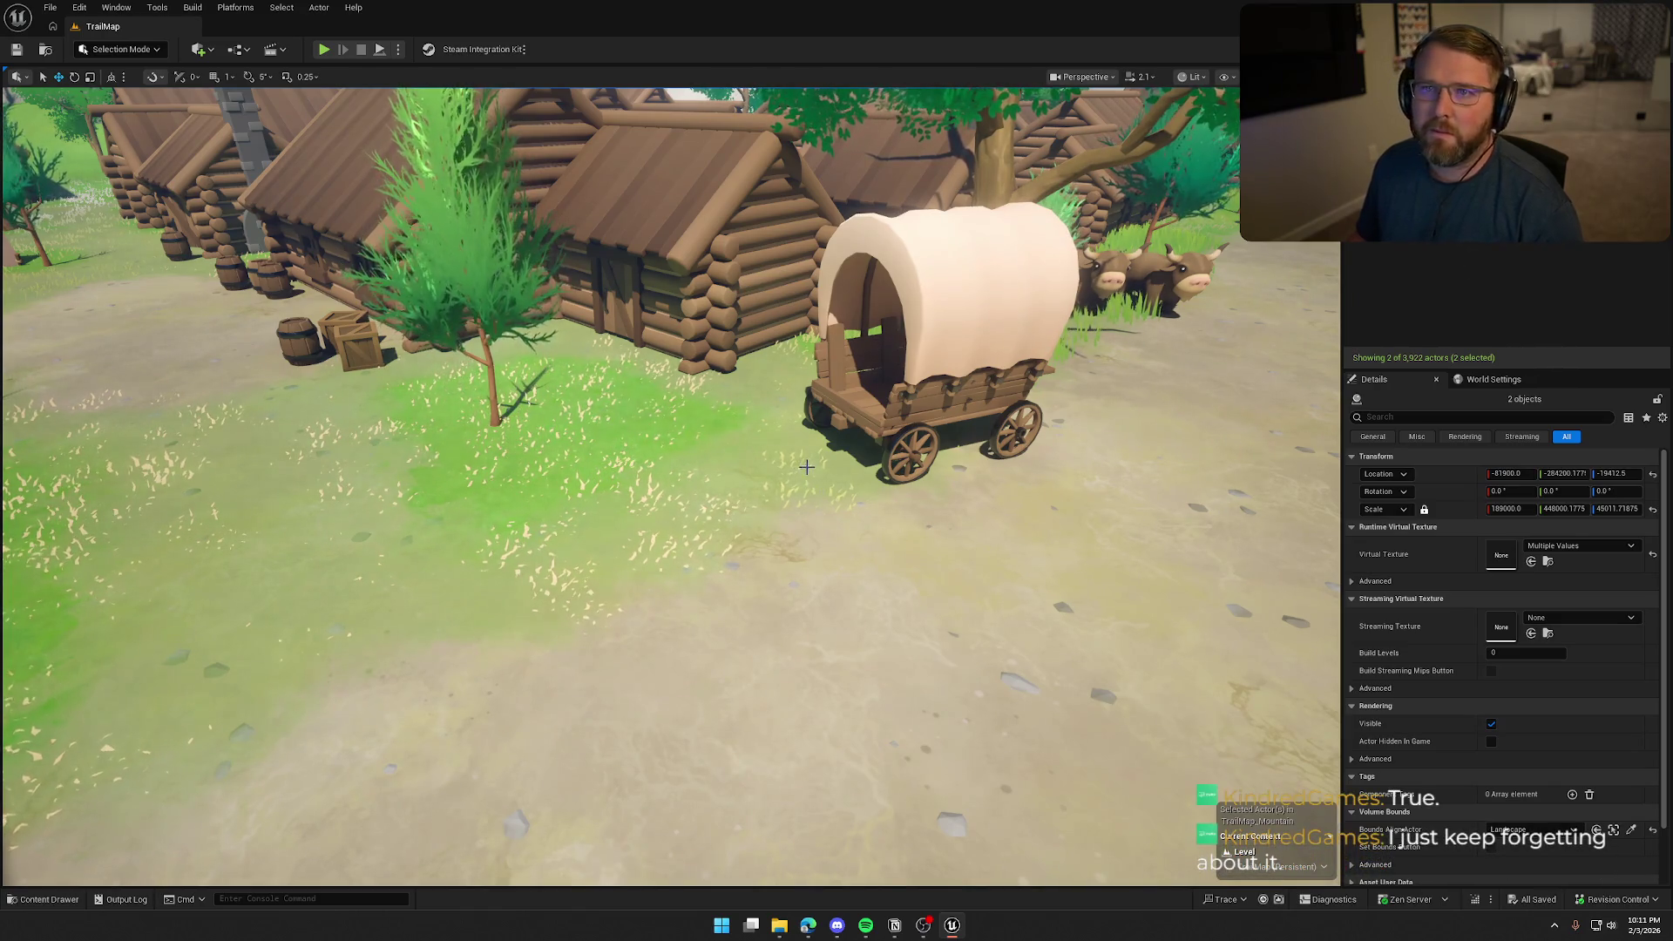
{"action": "left_click_drag", "start_coordinate": [959, 610], "coordinate": [915, 540]}
{"action": "left_click", "coordinate": [1133, 592]}
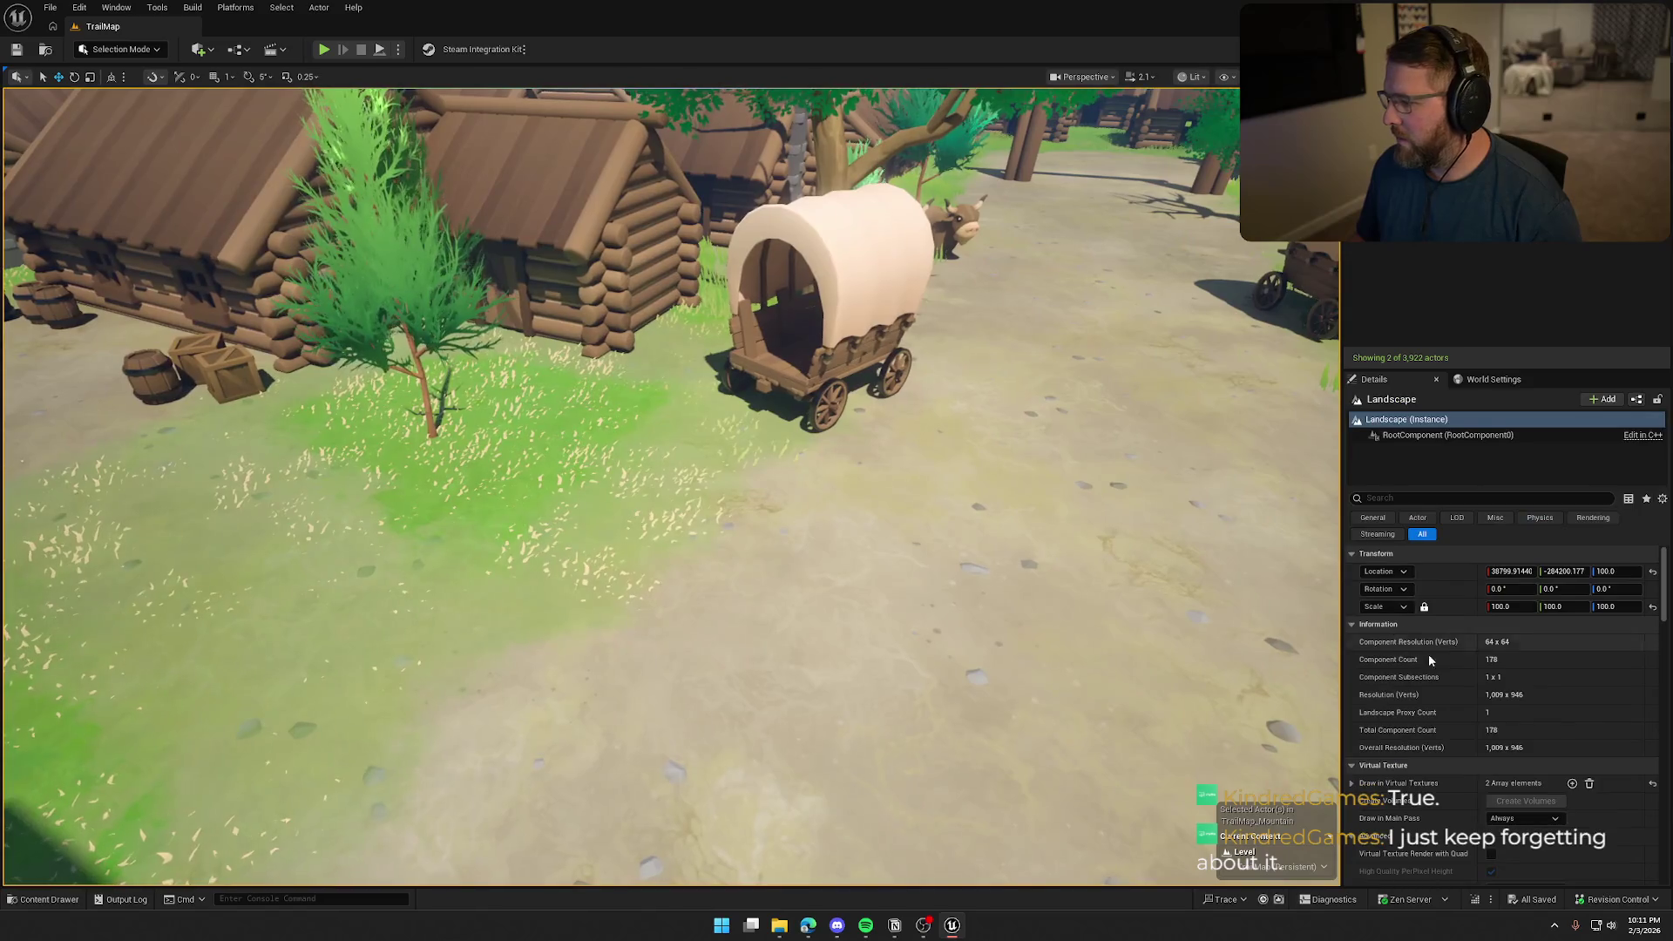
Create the Landscape's virtual texture volumes, delete them, then restore them with Ctrl+Z
{"action": "left_click", "coordinate": [1535, 800]}
{"action": "scroll", "coordinate": [671, 488], "scroll_direction": "down", "scroll_amount": 5}
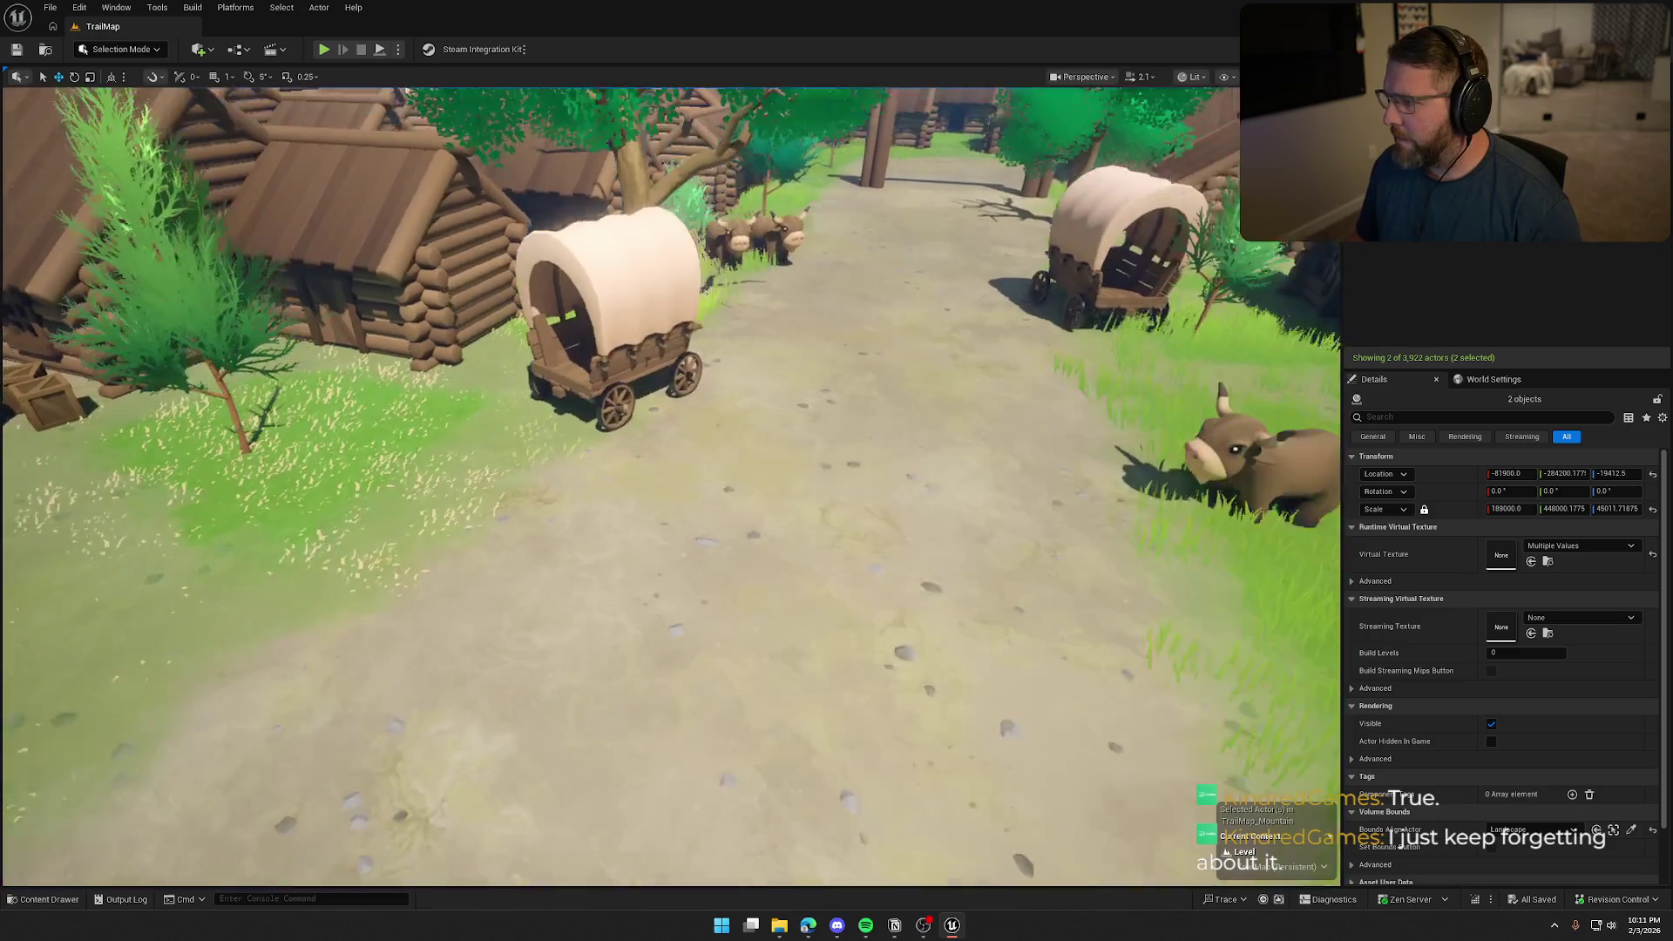
{"action": "key", "text": "Delete"}
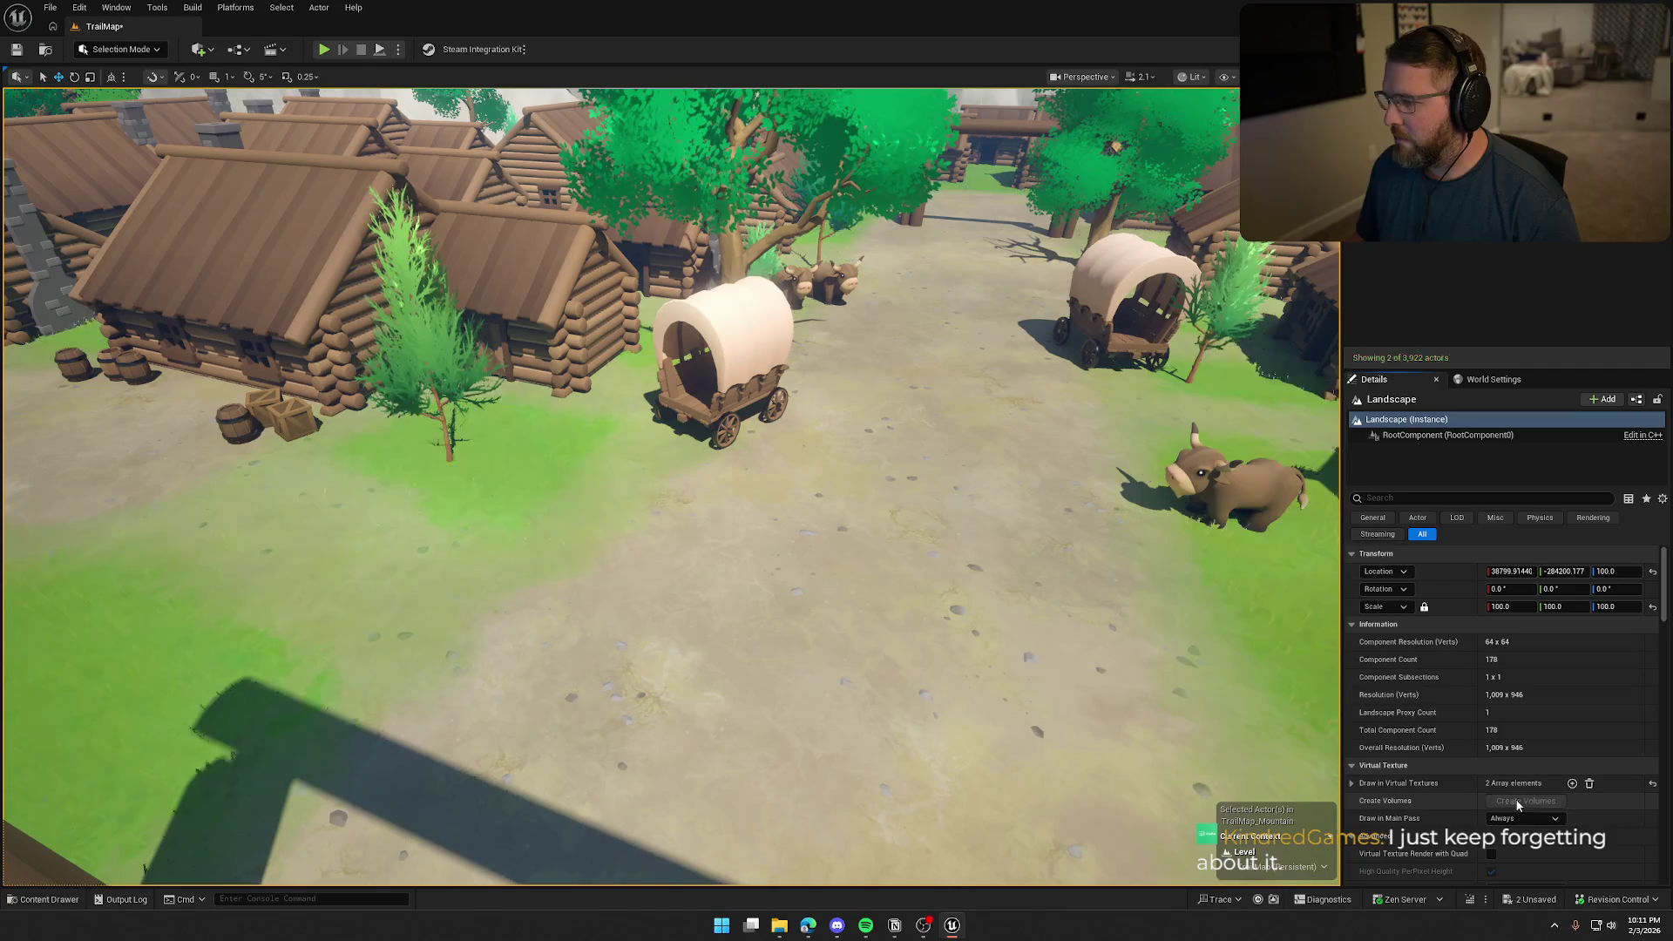
{"action": "key", "text": "ctrl+z"}
{"action": "scroll", "coordinate": [942, 497], "scroll_direction": "up", "scroll_amount": 2}
{"action": "mouse_move", "coordinate": [941, 497]}
{"action": "left_mouse_down"}
{"action": "mouse_move", "coordinate": [740, 475]}
{"action": "mouse_move", "coordinate": [775, 461]}
{"action": "left_mouse_up"}
{"action": "mouse_move", "coordinate": [668, 417]}
{"action": "left_mouse_down"}
{"action": "mouse_move", "coordinate": [645, 401]}
{"action": "mouse_move", "coordinate": [328, 657]}
{"action": "left_mouse_up"}
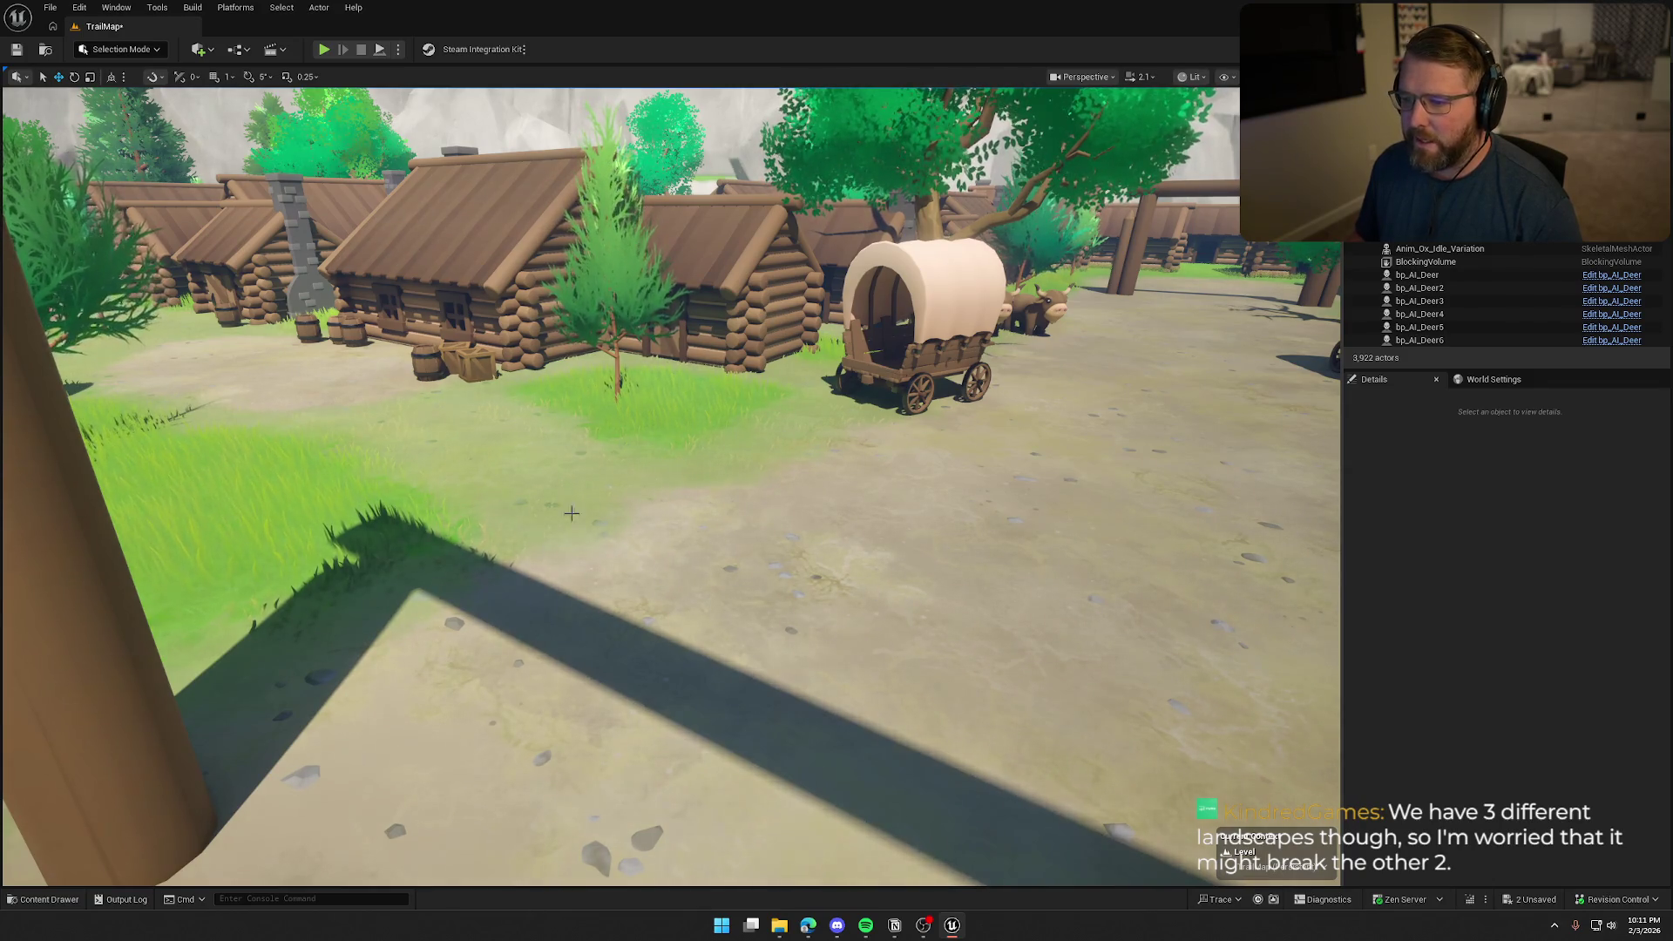
{"action": "mouse_move", "coordinate": [841, 549]}
{"action": "left_mouse_down"}
{"action": "mouse_move", "coordinate": [897, 546]}
{"action": "mouse_move", "coordinate": [897, 444]}
{"action": "left_mouse_up"}
{"action": "left_click_drag", "start_coordinate": [774, 406], "coordinate": [773, 471]}
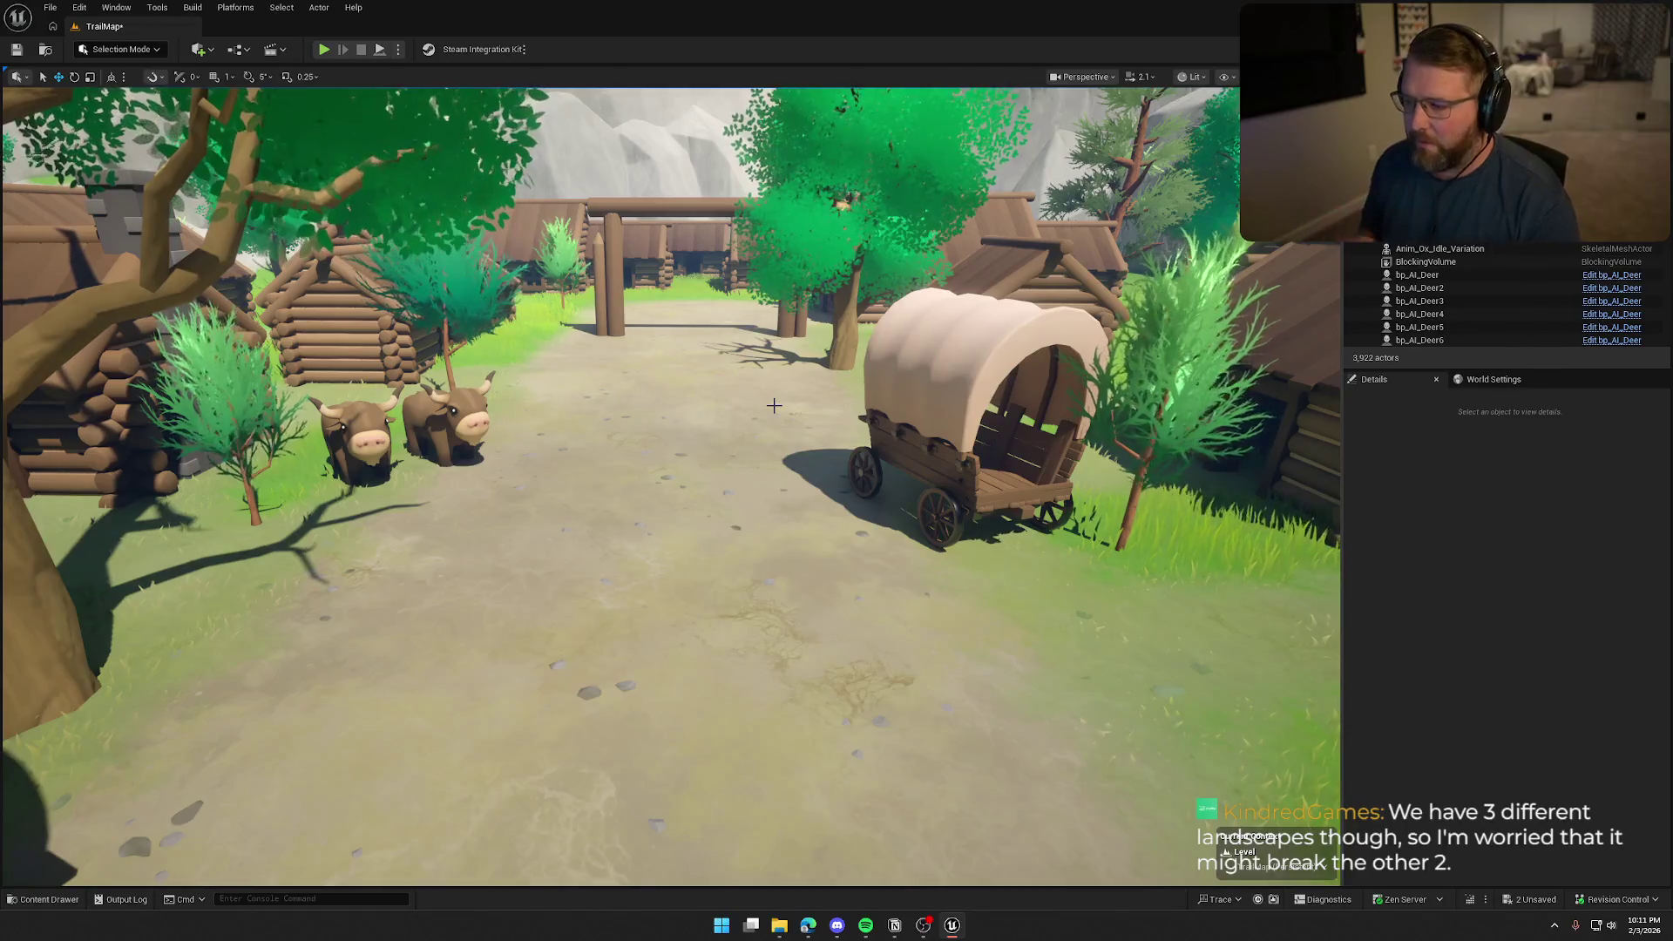
{"action": "mouse_move", "coordinate": [774, 405]}
{"action": "left_mouse_down"}
{"action": "mouse_move", "coordinate": [775, 488]}
{"action": "mouse_move", "coordinate": [801, 436]}
{"action": "left_mouse_up"}
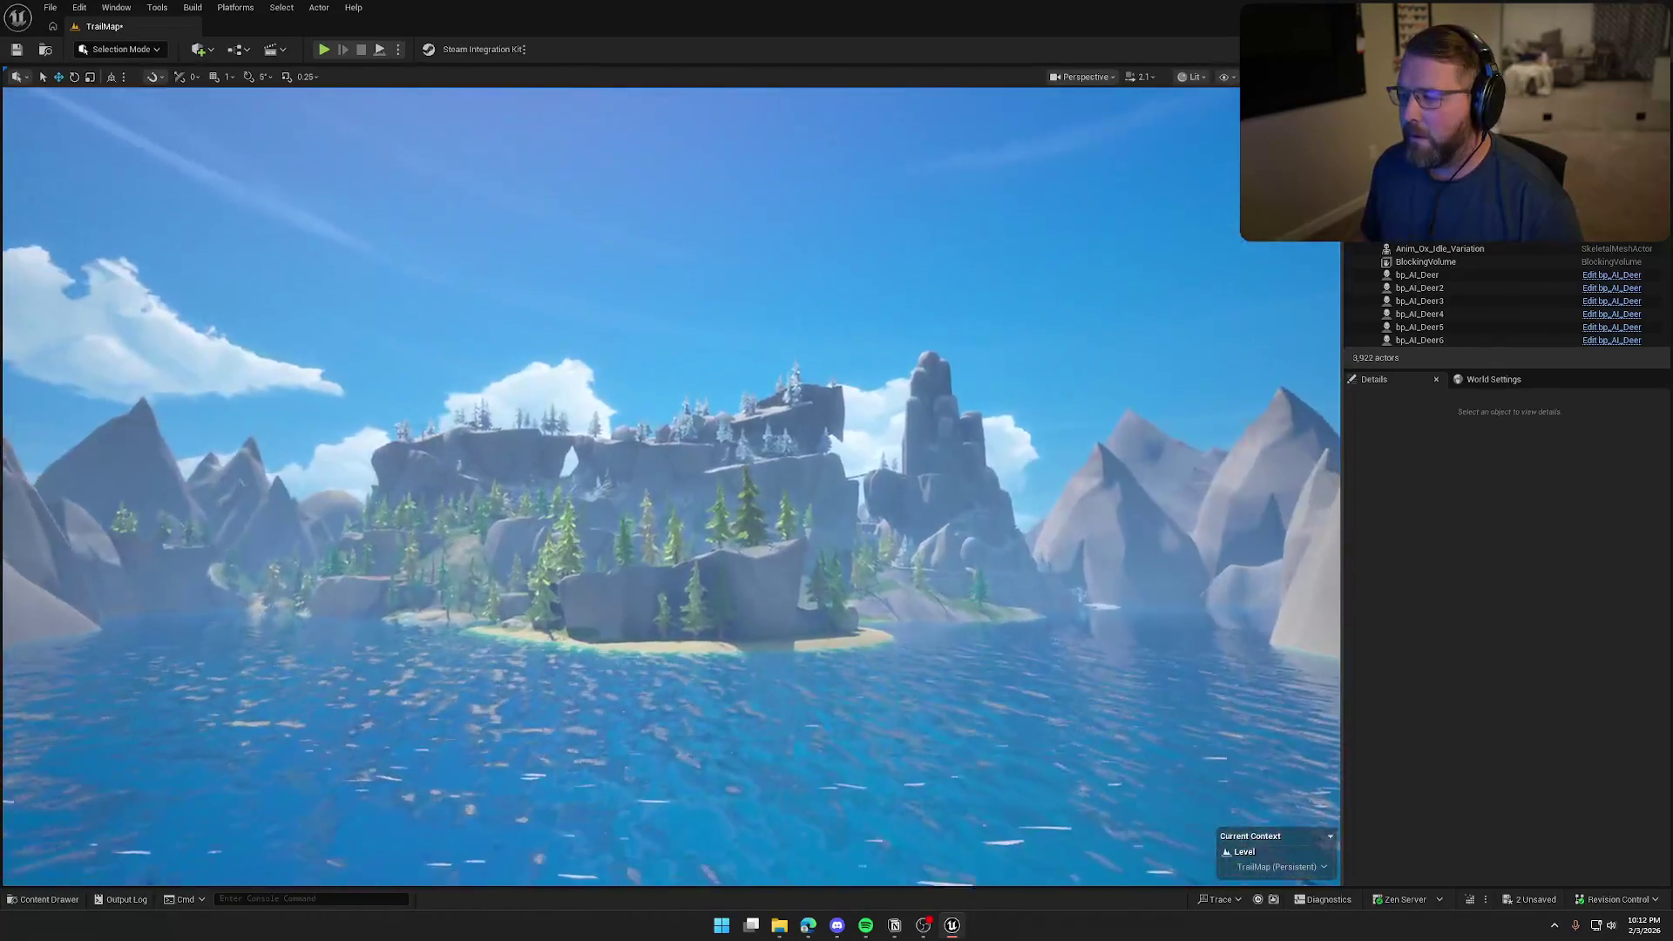
{"action": "scroll", "coordinate": [670, 487], "scroll_direction": "up", "scroll_amount": 2}
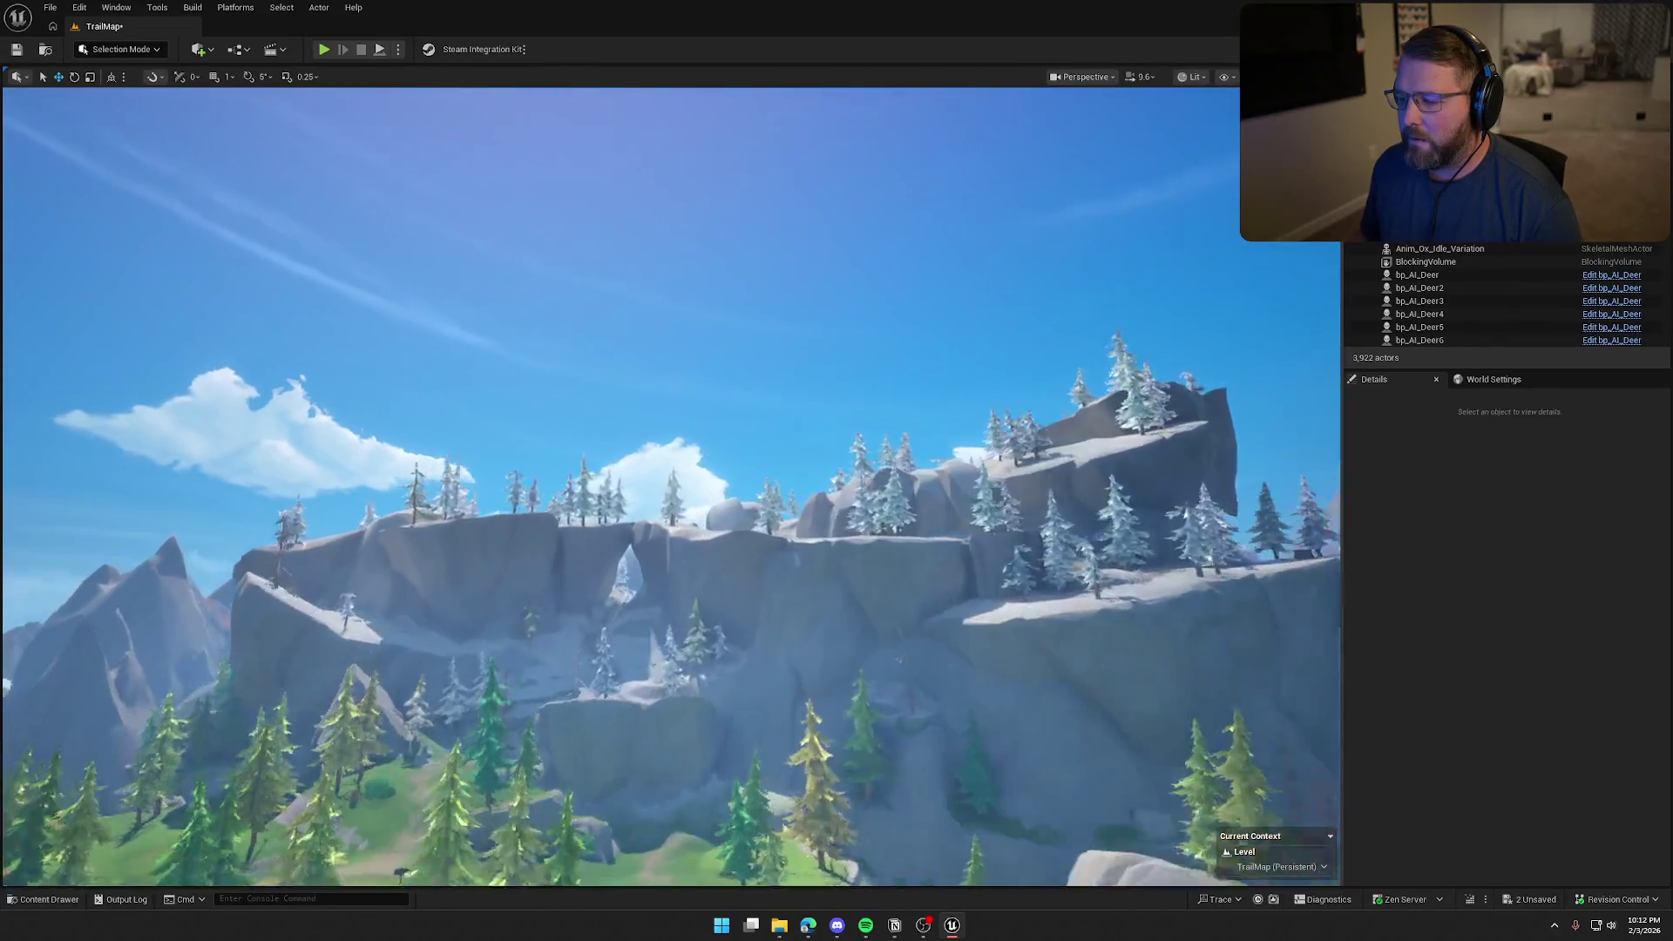
{"action": "scroll", "coordinate": [671, 486], "scroll_direction": "up", "scroll_amount": 1}
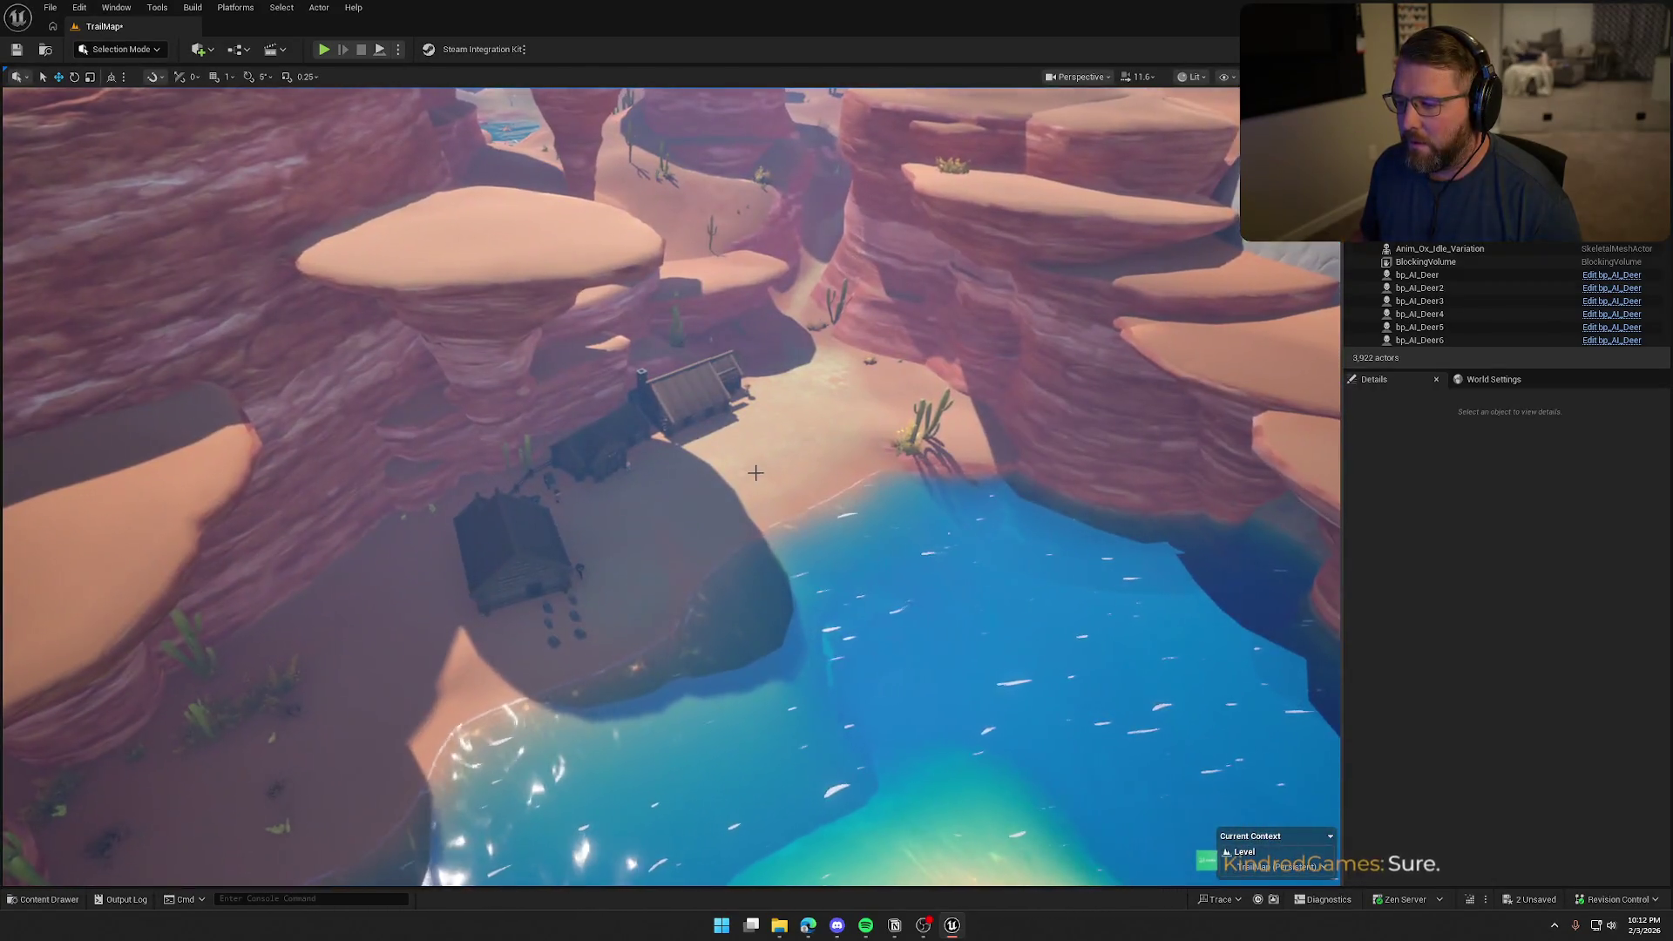
{"action": "left_click", "coordinate": [755, 471]}
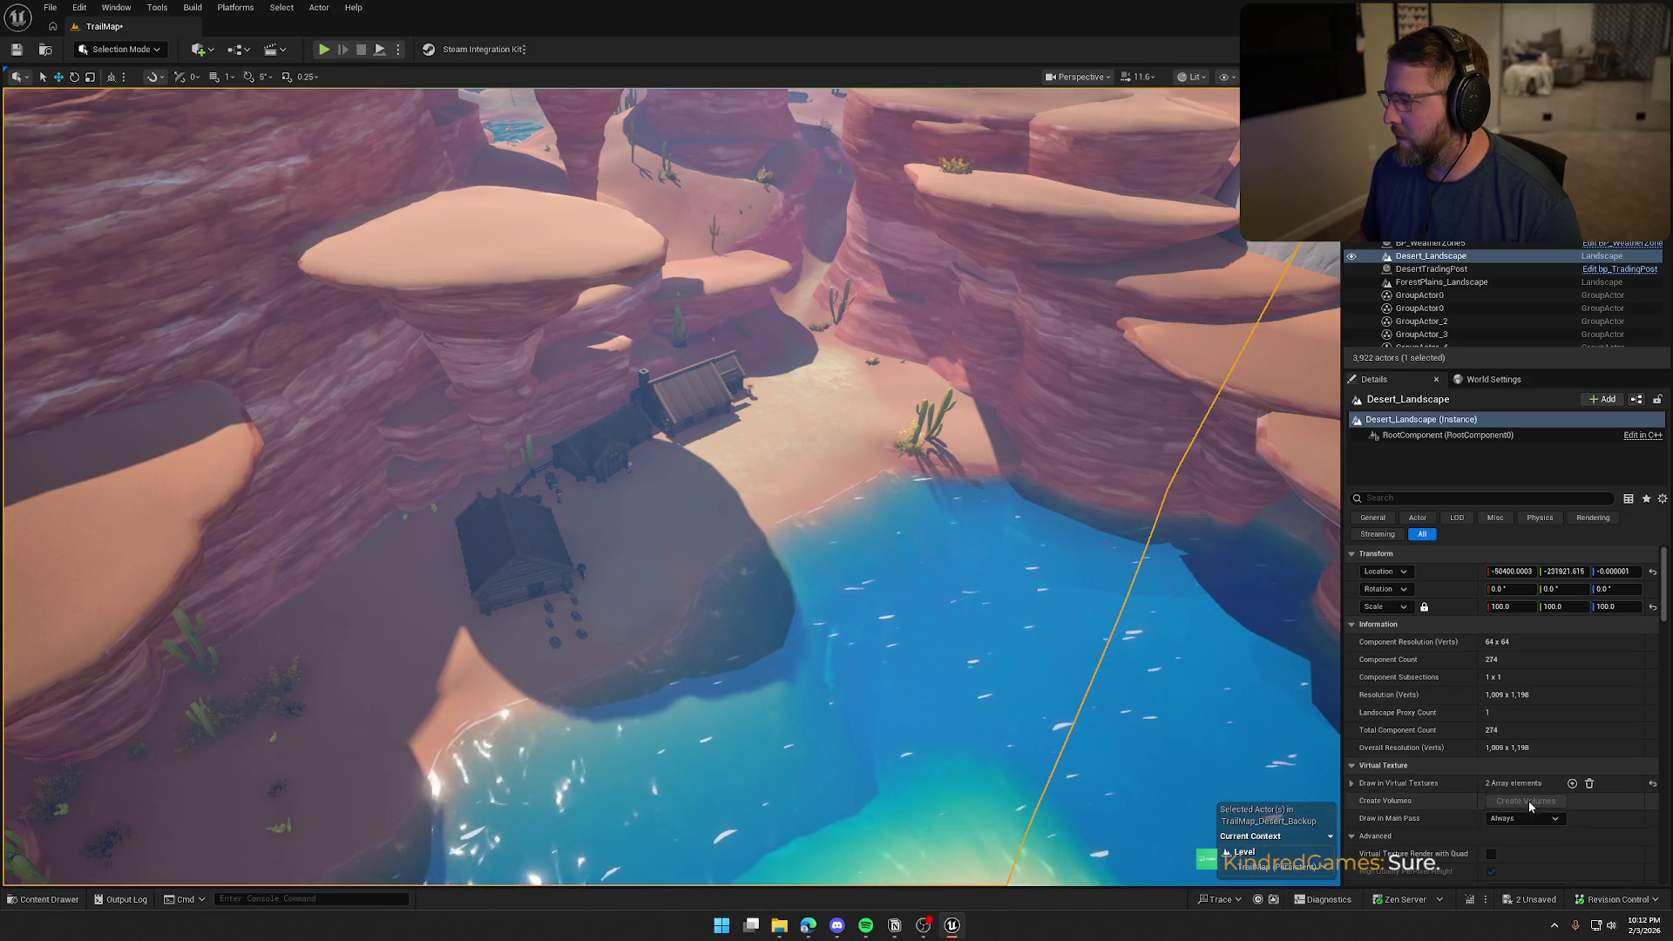
{"action": "left_click_drag", "start_coordinate": [784, 523], "coordinate": [784, 348]}
{"action": "mouse_move", "coordinate": [784, 523]}
{"action": "left_mouse_down"}
{"action": "mouse_move", "coordinate": [785, 366]}
{"action": "mouse_move", "coordinate": [750, 323]}
{"action": "mouse_move", "coordinate": [789, 489]}
{"action": "left_mouse_up"}
{"action": "left_click", "coordinate": [787, 480]}
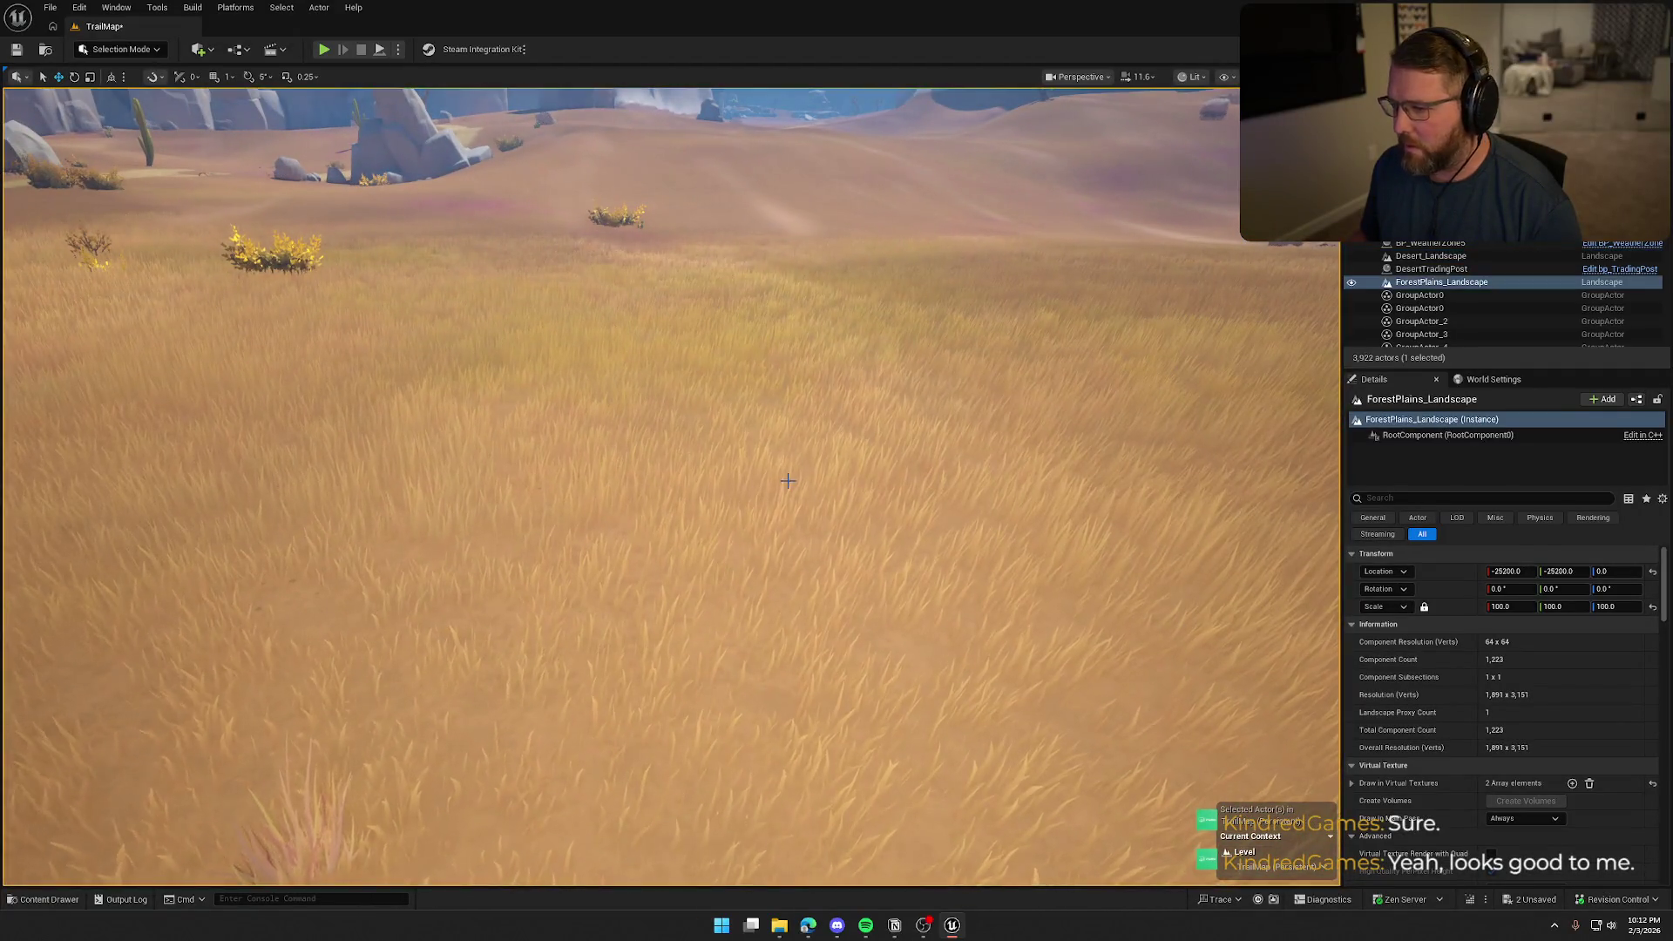
{"action": "left_click_drag", "start_coordinate": [927, 450], "coordinate": [926, 451]}
{"action": "key", "text": "Escape"}
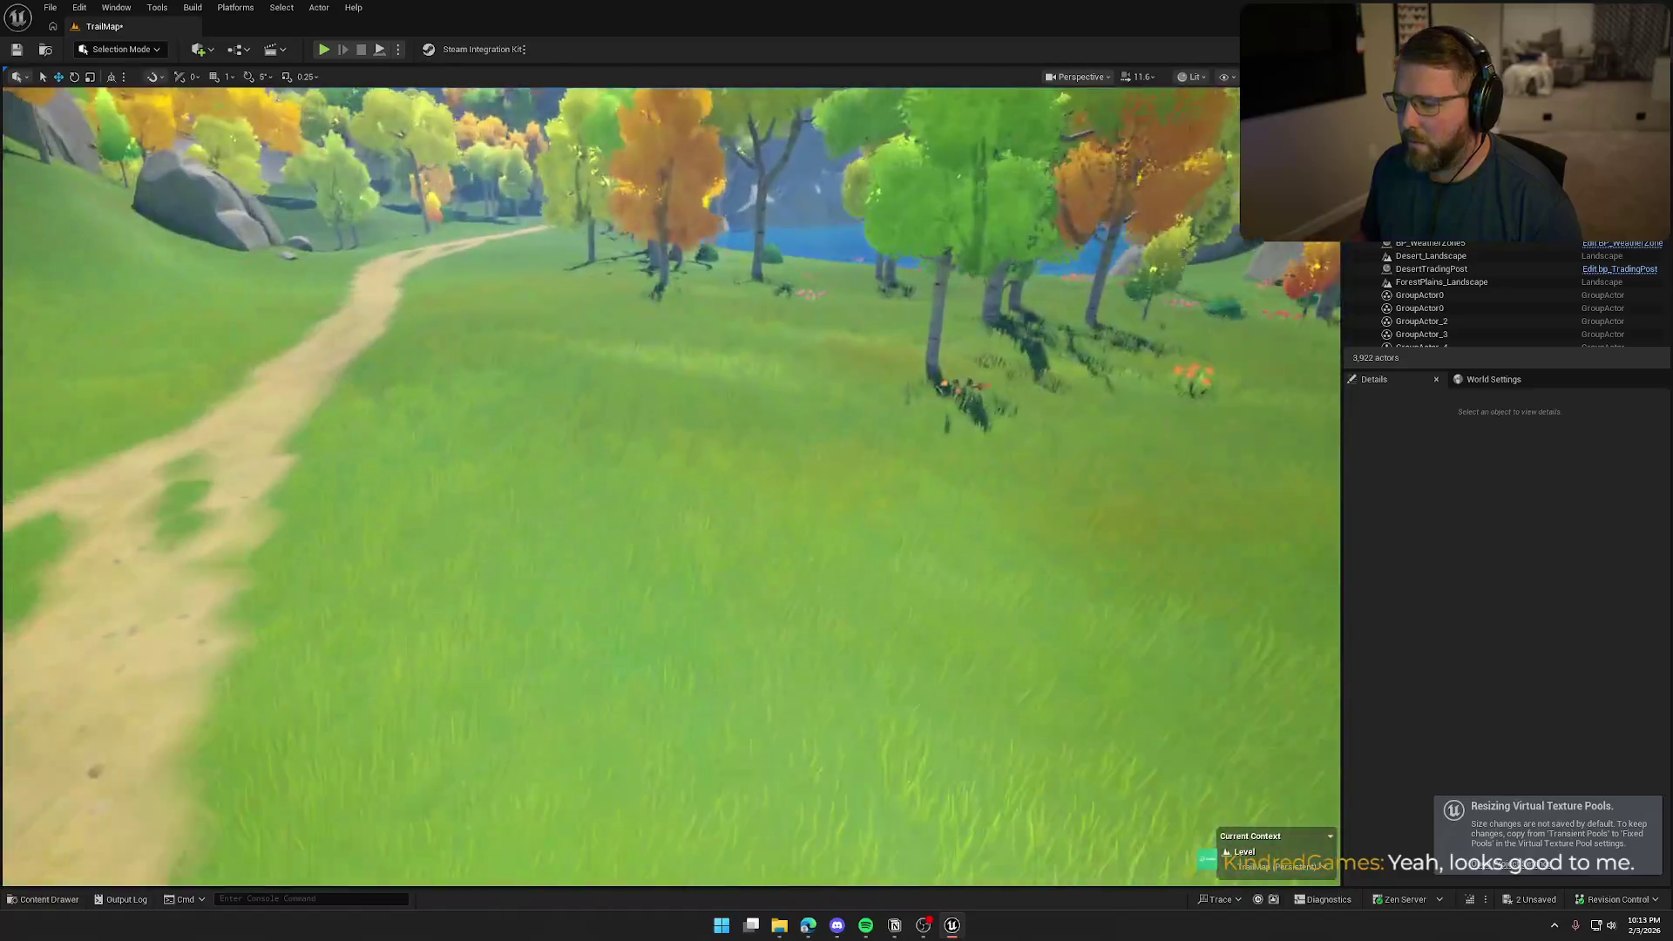
{"action": "left_click_drag", "start_coordinate": [927, 451], "coordinate": [926, 450]}
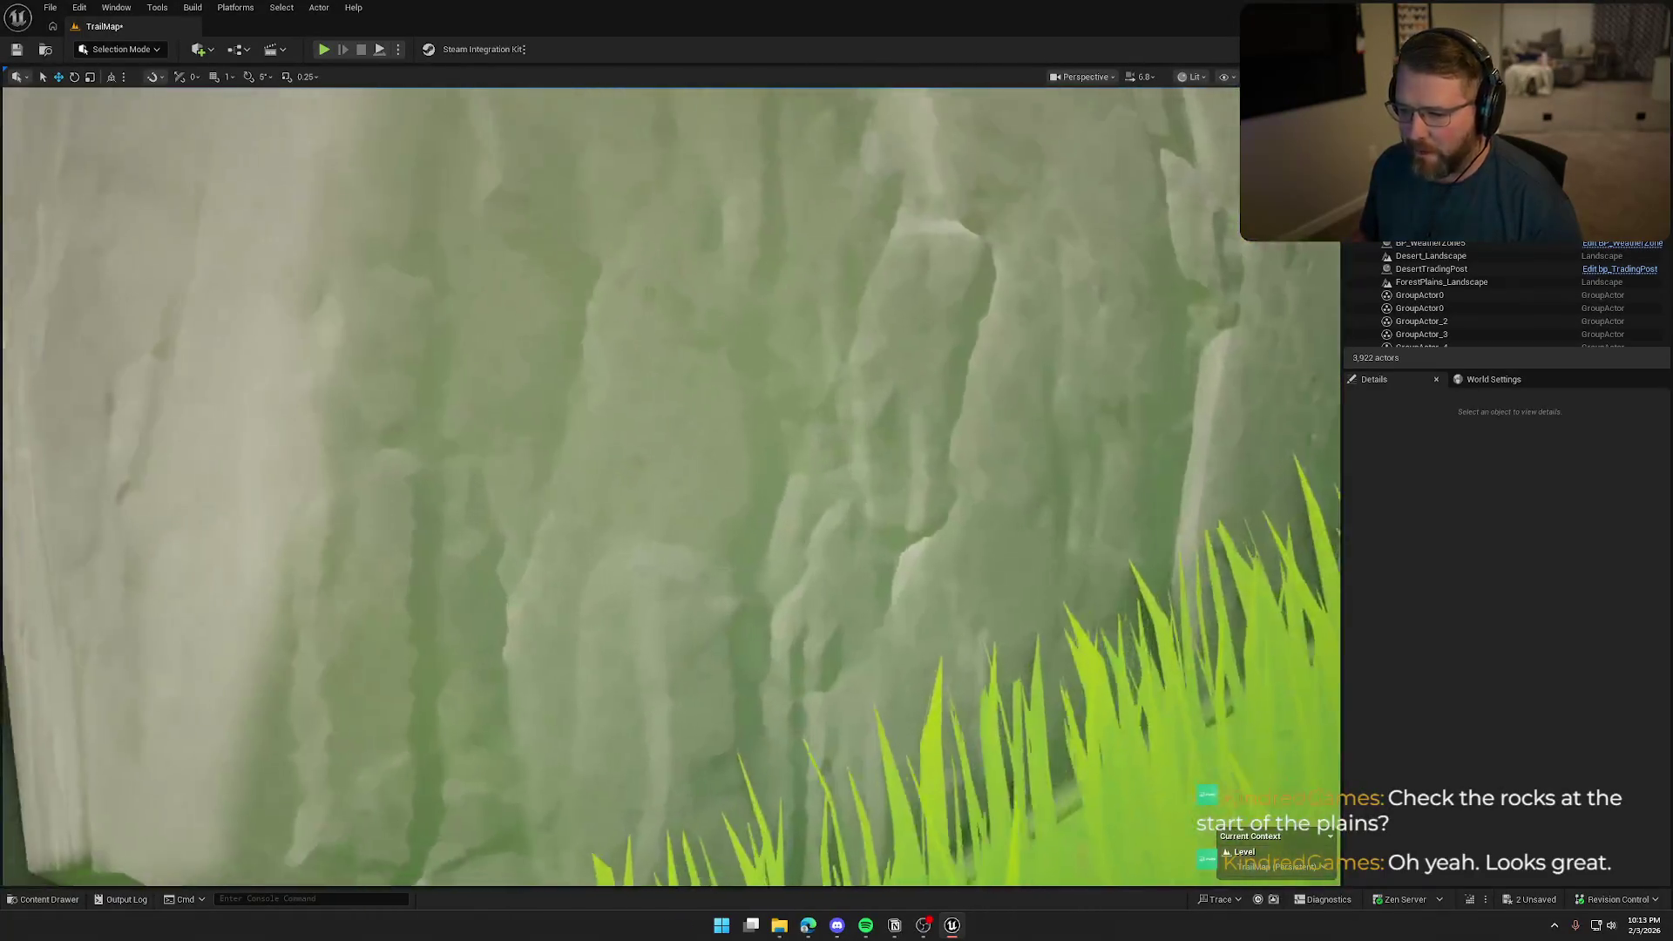
{"action": "key", "text": "w"}
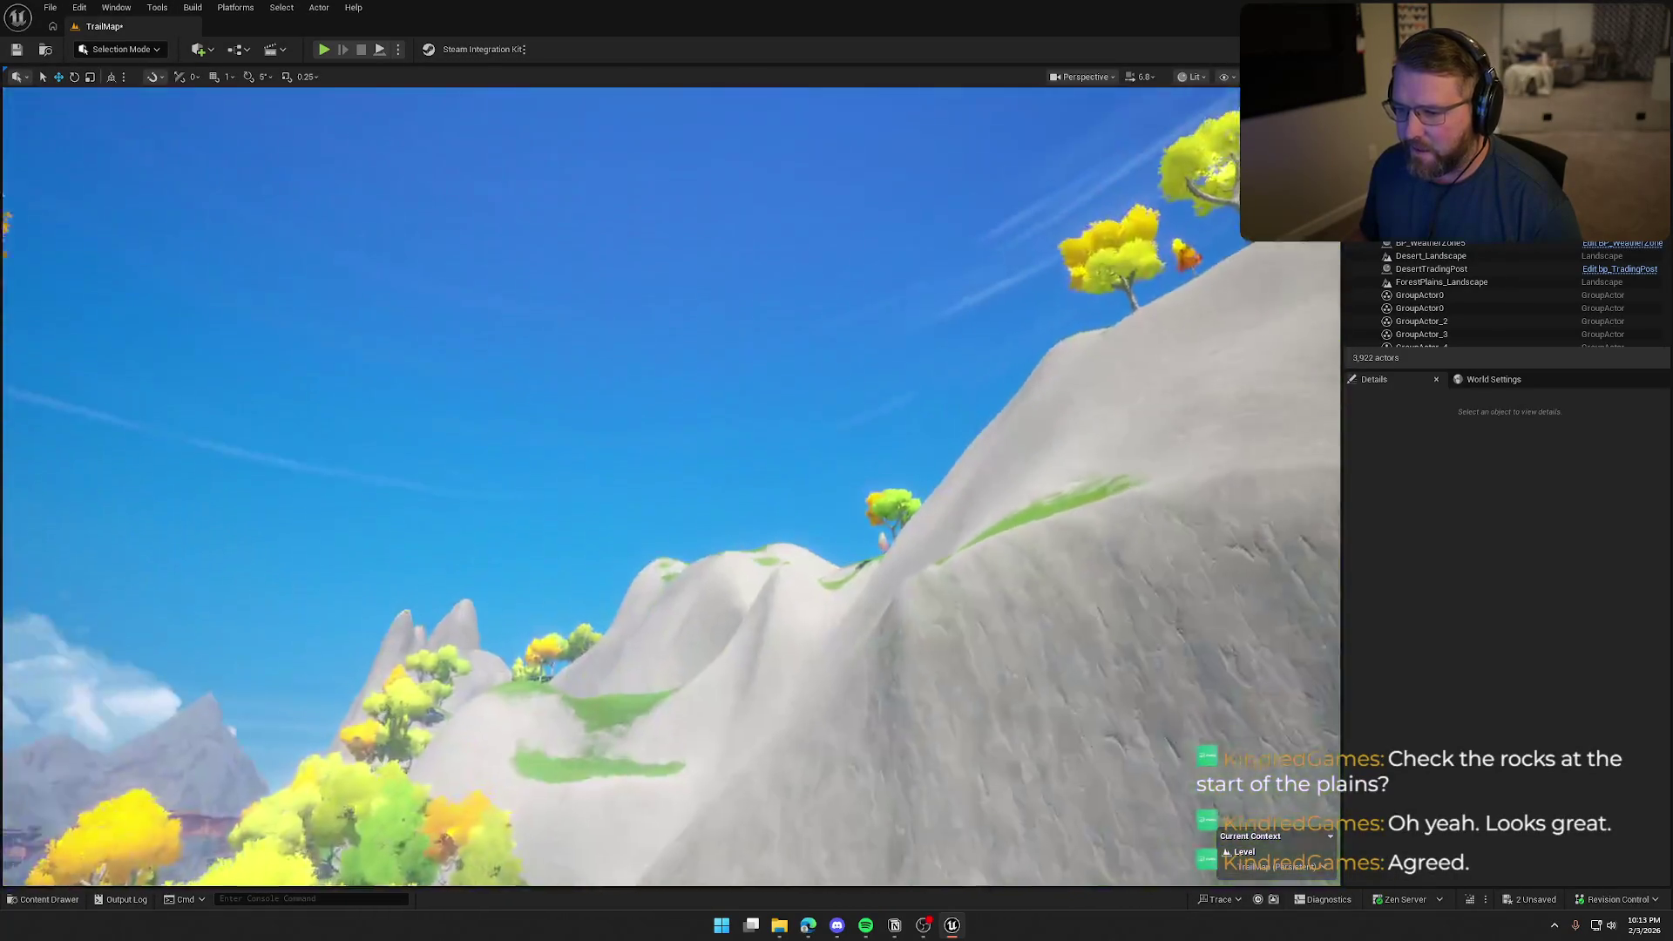
{"action": "key", "text": "w"}
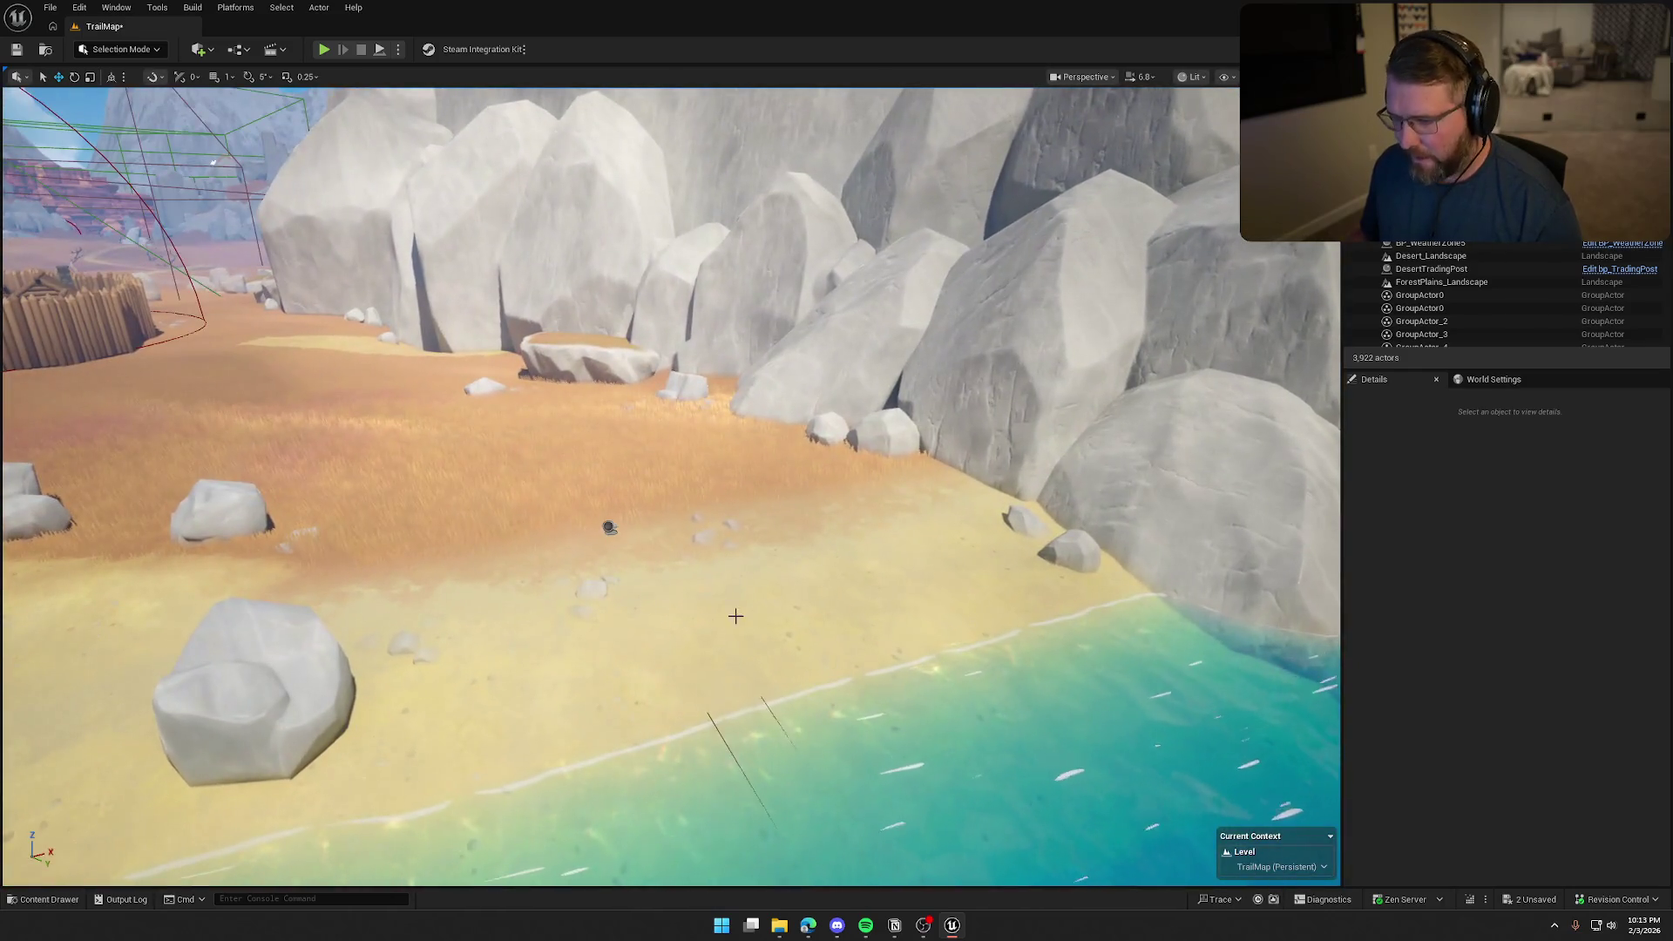
{"action": "left_click", "coordinate": [610, 527]}
Set bp_RiverLogic_ForestPlains Min Current Speed to 1 and Max Current Speed to 5
{"action": "key", "text": "f"}
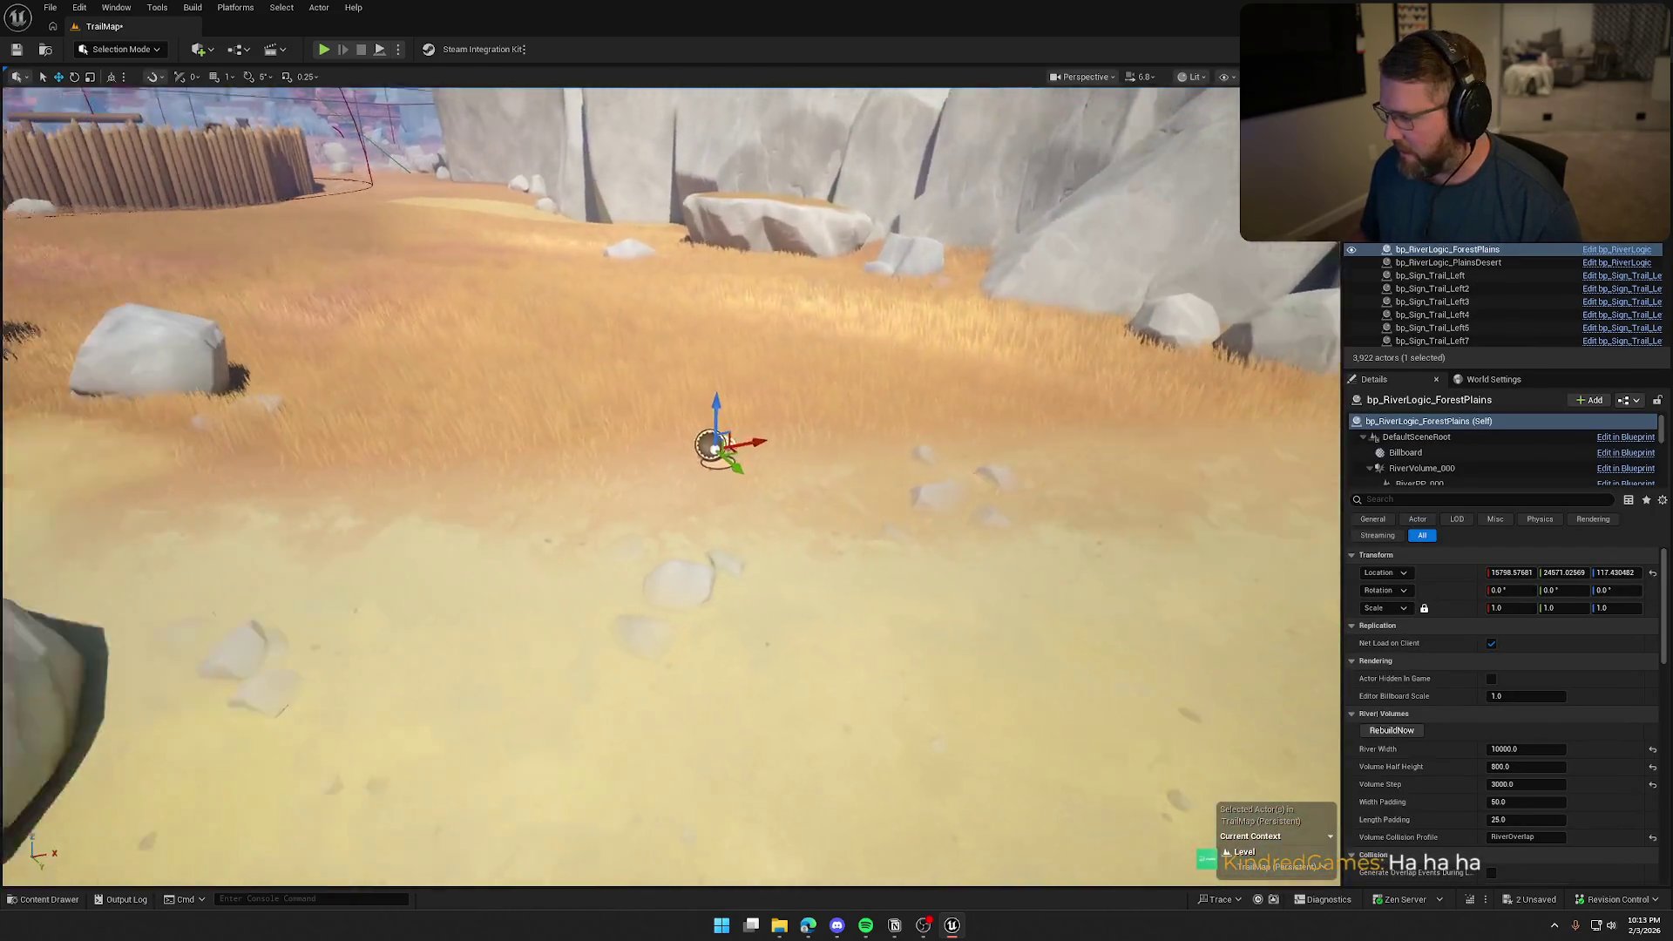
{"action": "scroll", "coordinate": [1466, 804], "scroll_direction": "down", "scroll_amount": 6}
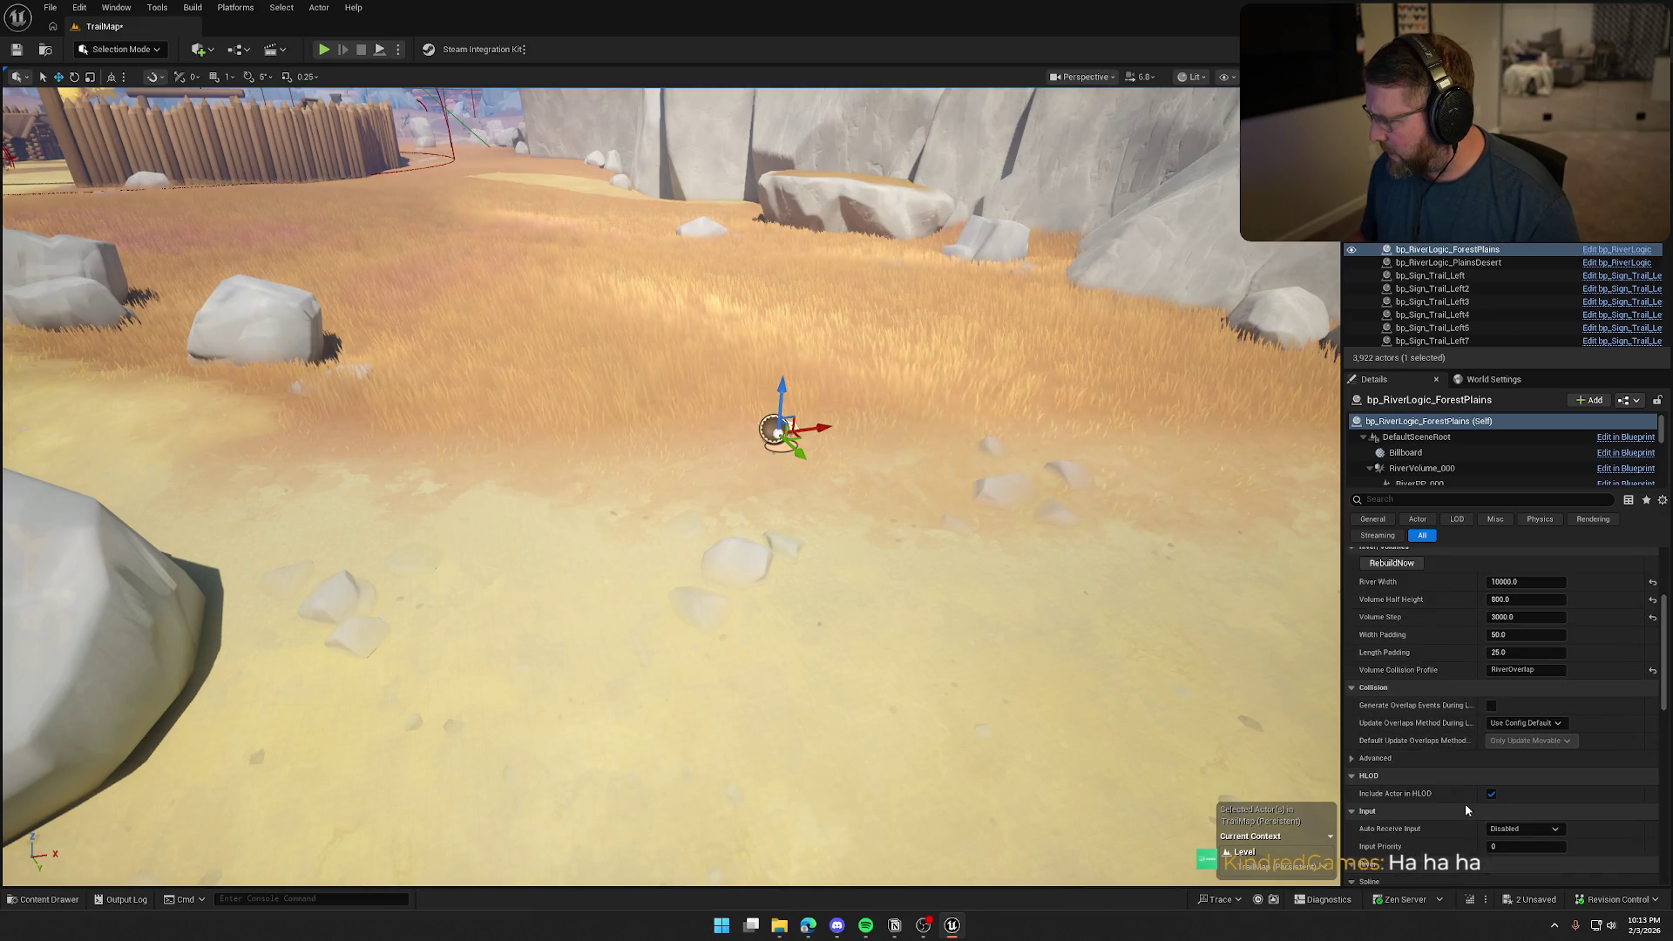
{"action": "scroll", "coordinate": [1465, 806], "scroll_direction": "down", "scroll_amount": 5}
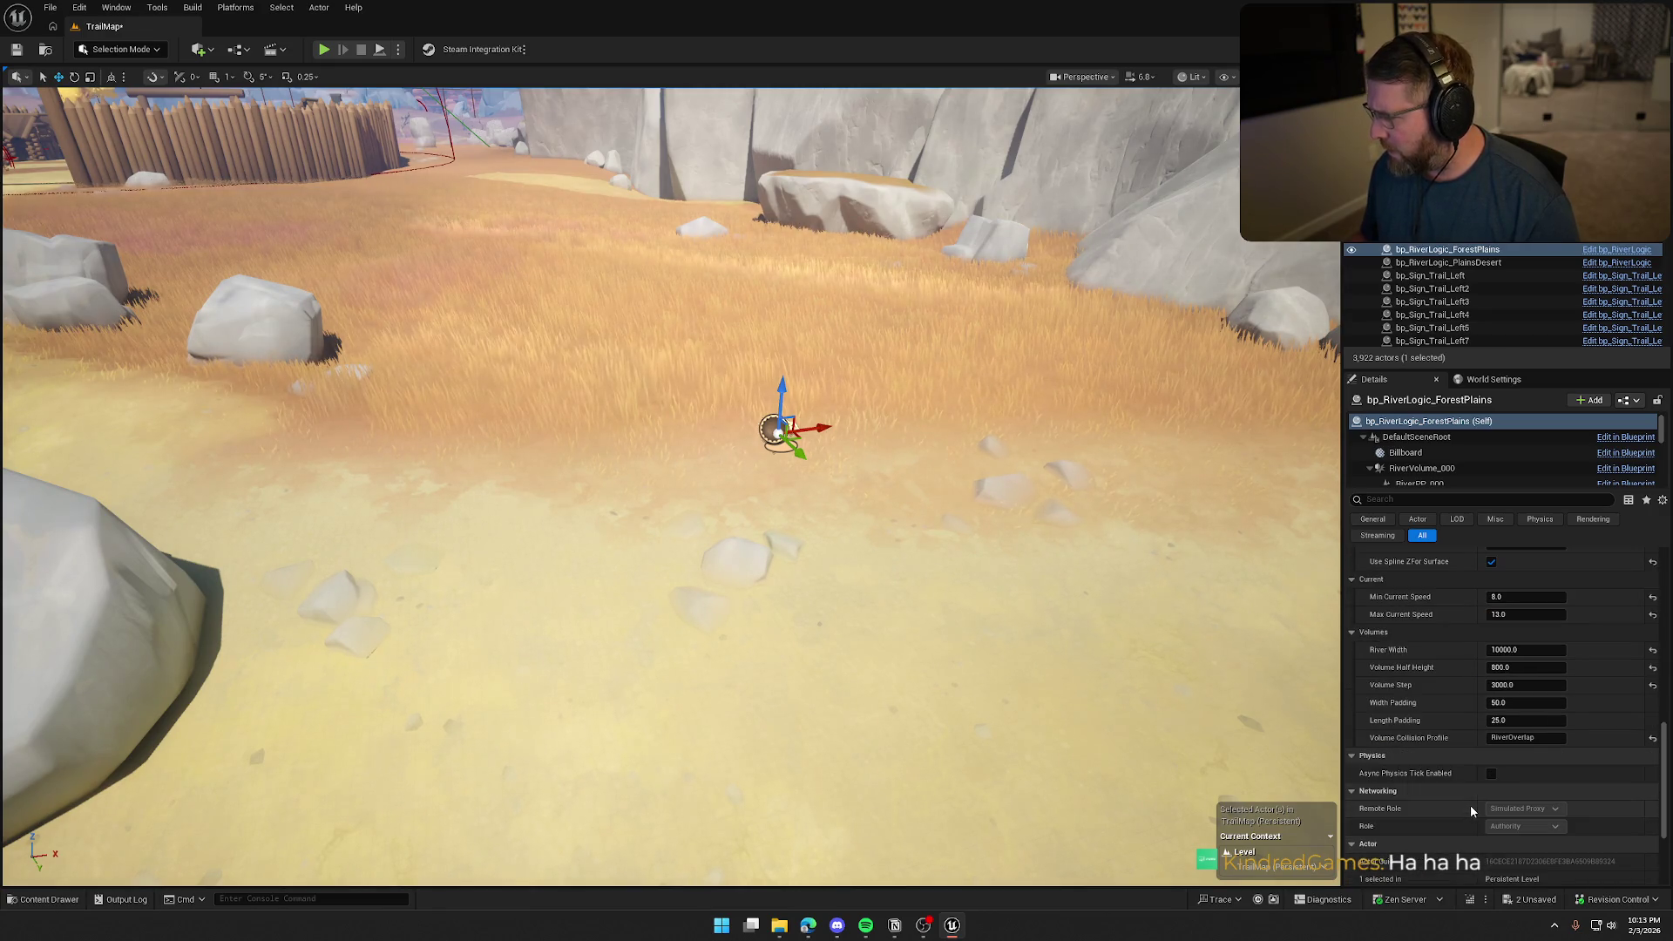
{"action": "left_click", "coordinate": [1526, 598]}
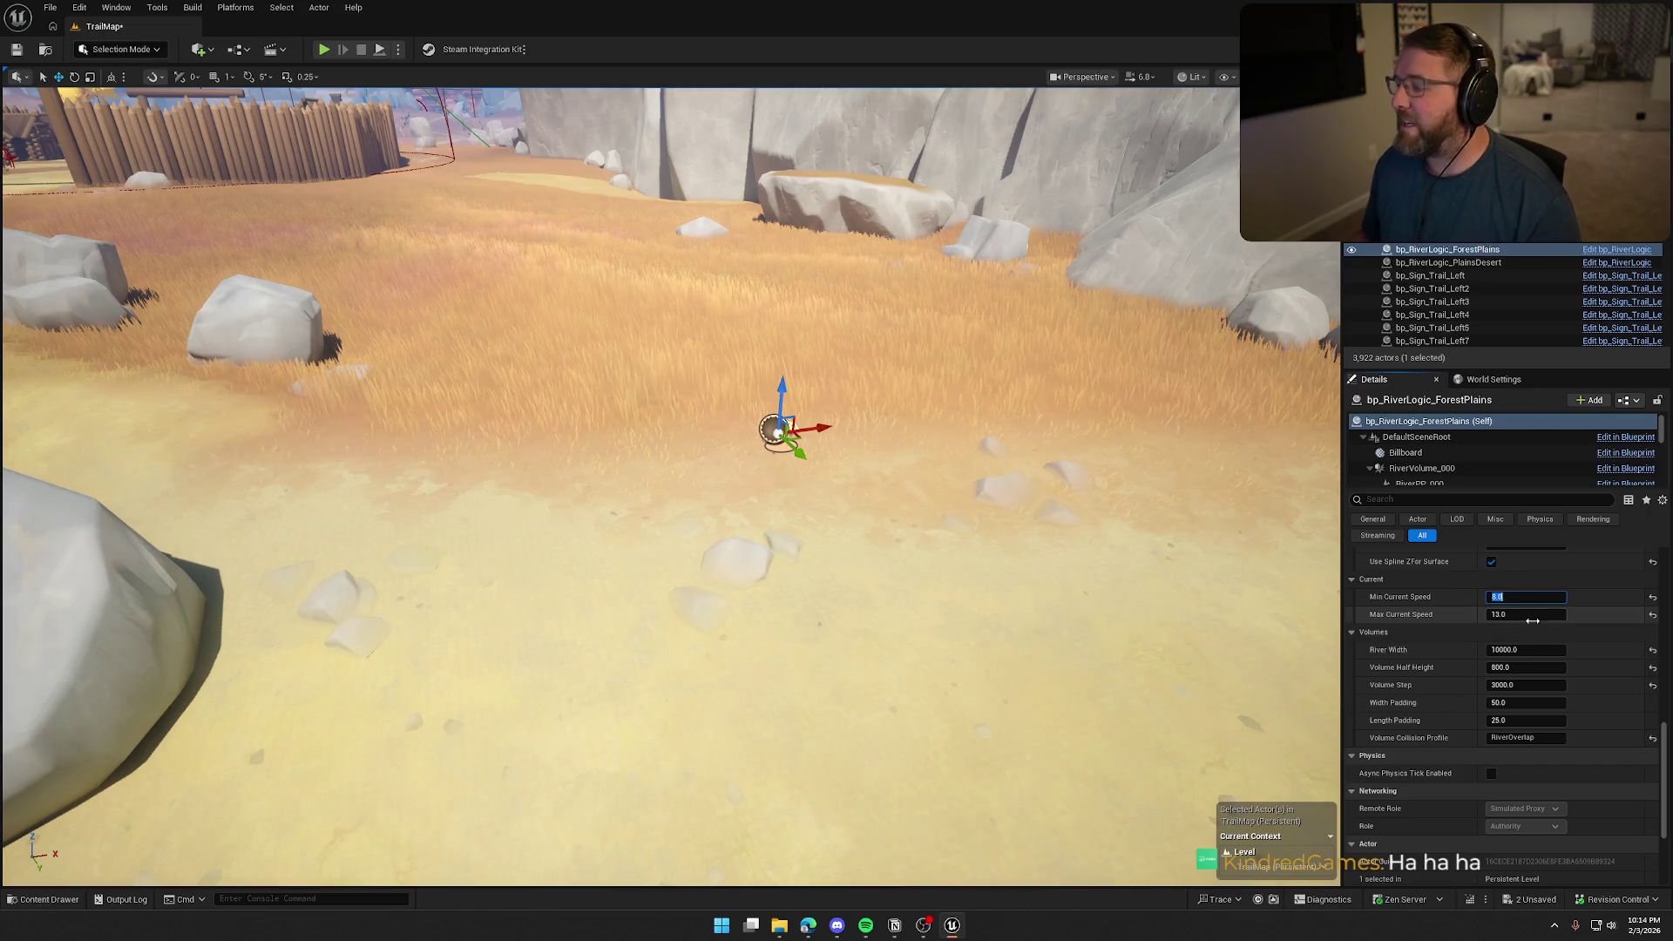
{"action": "type", "text": "1"}
{"action": "key", "text": "Tab"}
{"action": "type", "text": "5"}
{"action": "key", "text": "Return"}
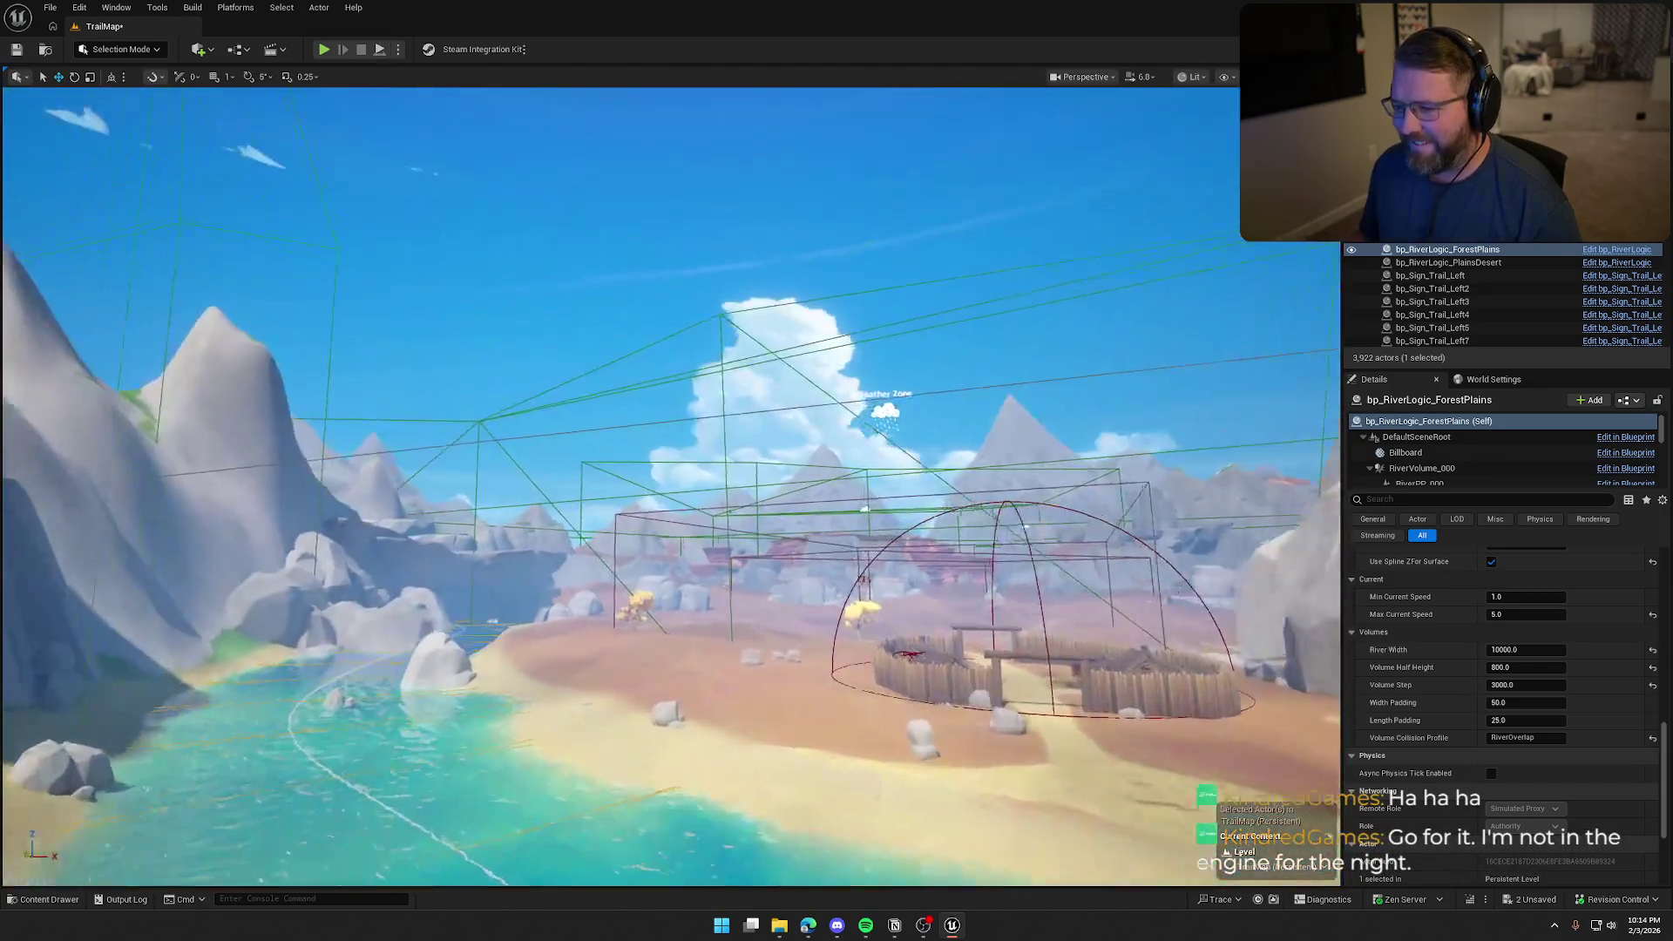
{"action": "scroll", "coordinate": [671, 488], "scroll_direction": "up", "scroll_amount": 3}
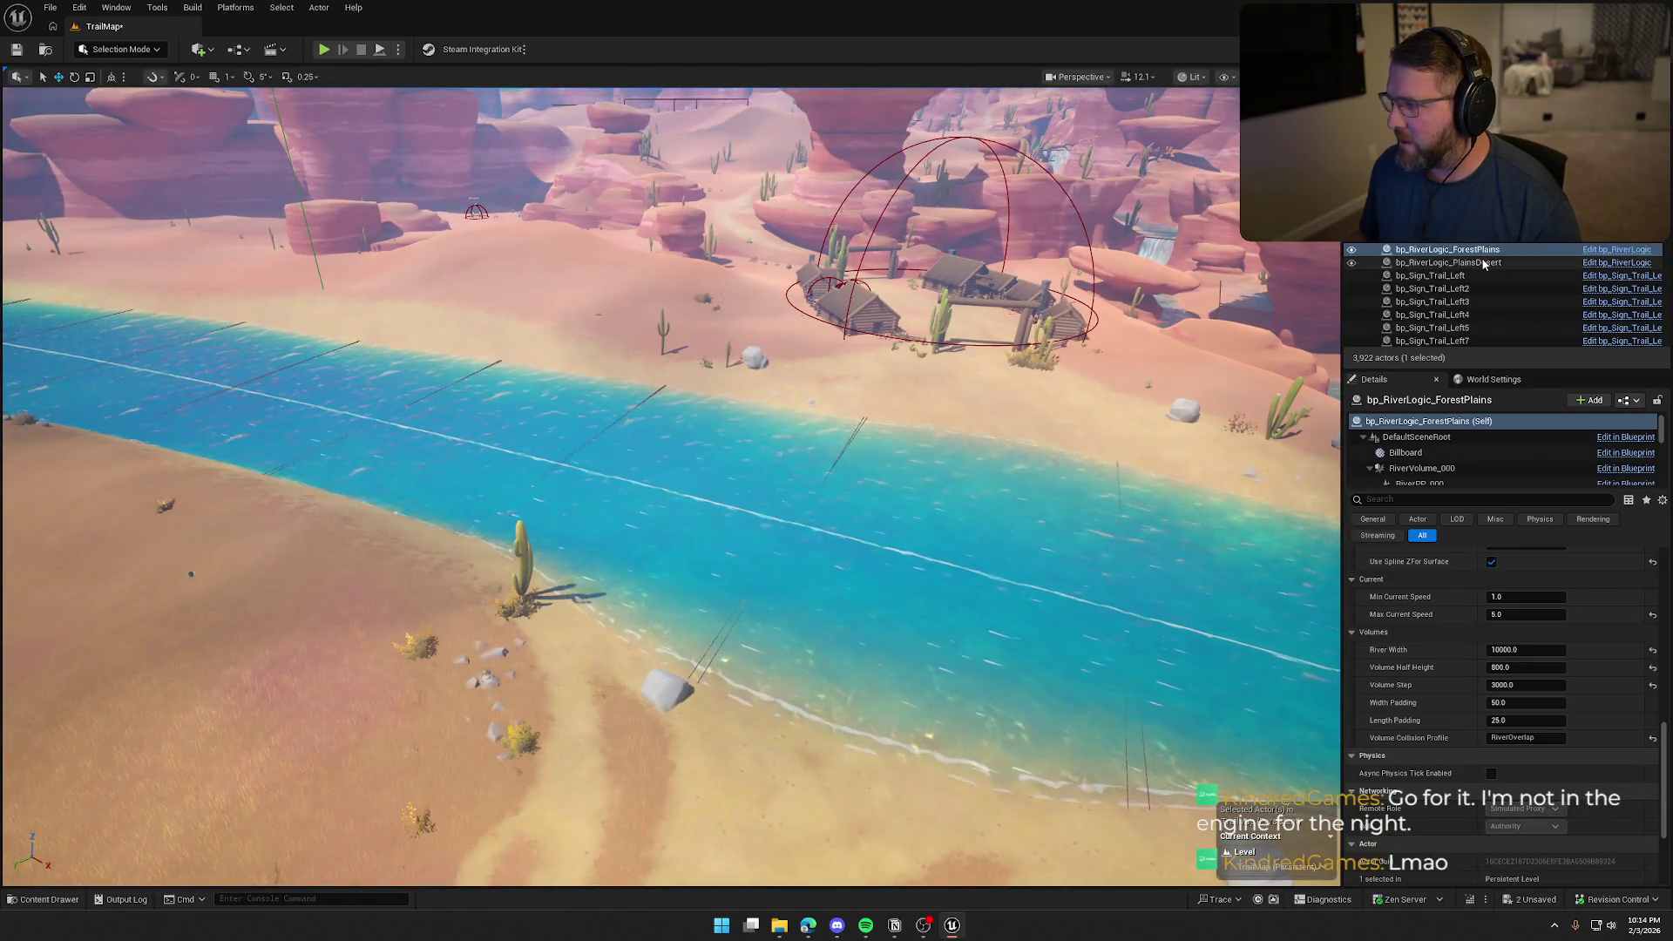
Select and focus bp_RiverLogic_PlainsDesert from the Outliner
{"action": "left_click", "coordinate": [1484, 264]}
{"action": "double_click", "coordinate": [1484, 264]}
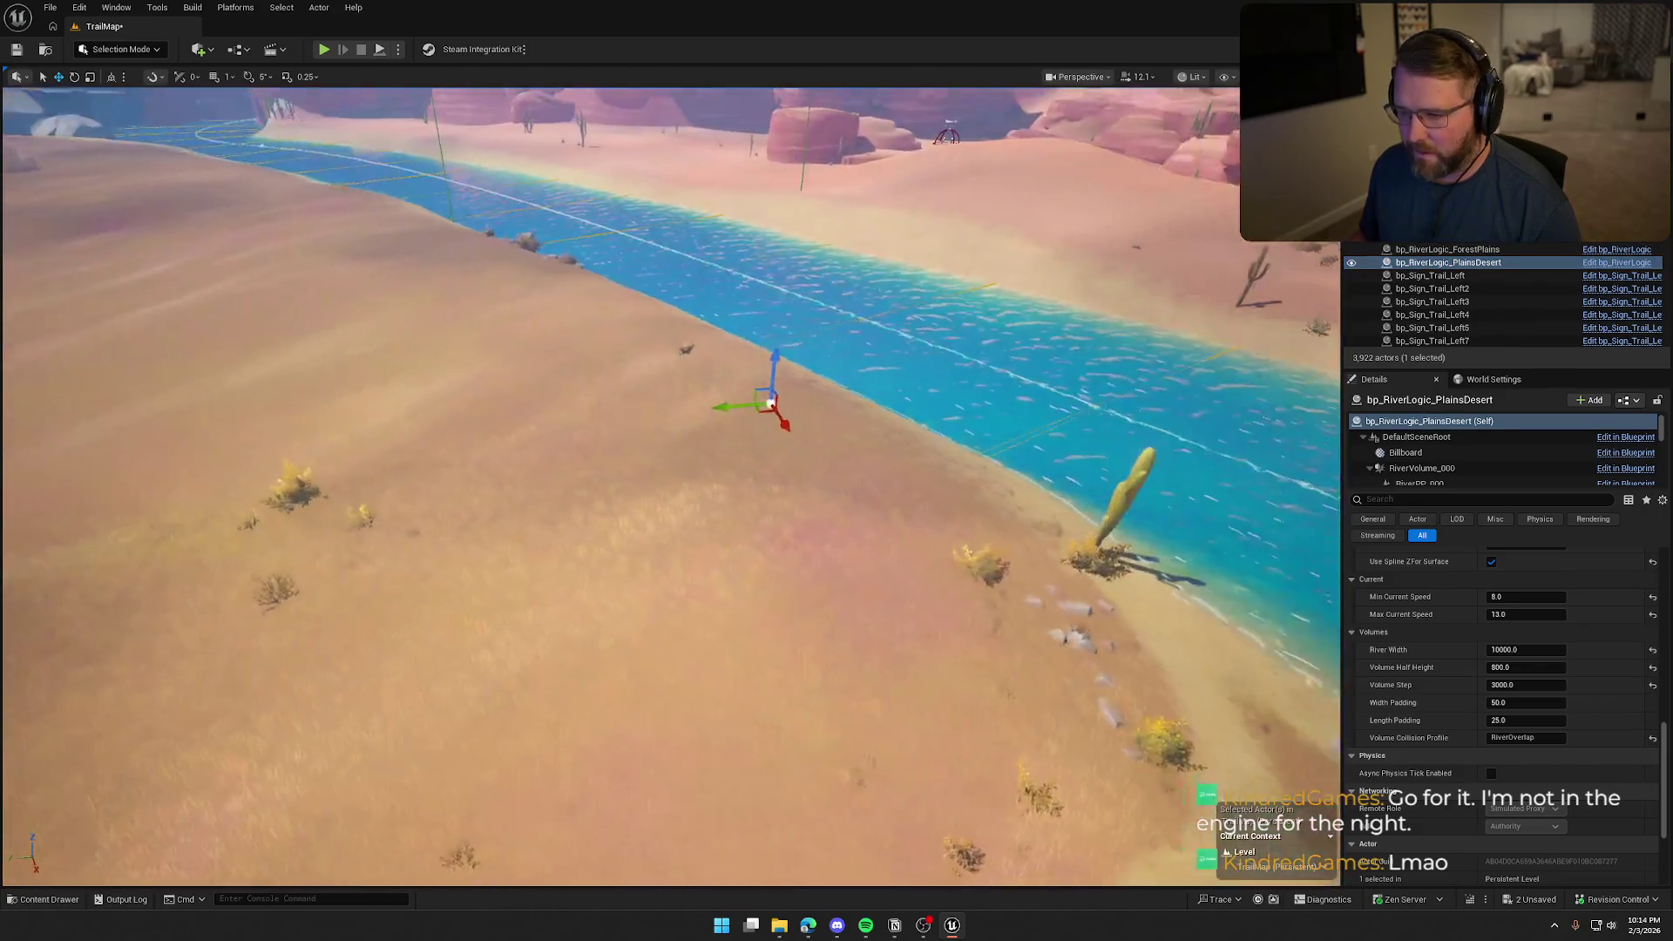
{"action": "scroll", "coordinate": [1448, 744], "scroll_direction": "down", "scroll_amount": 3}
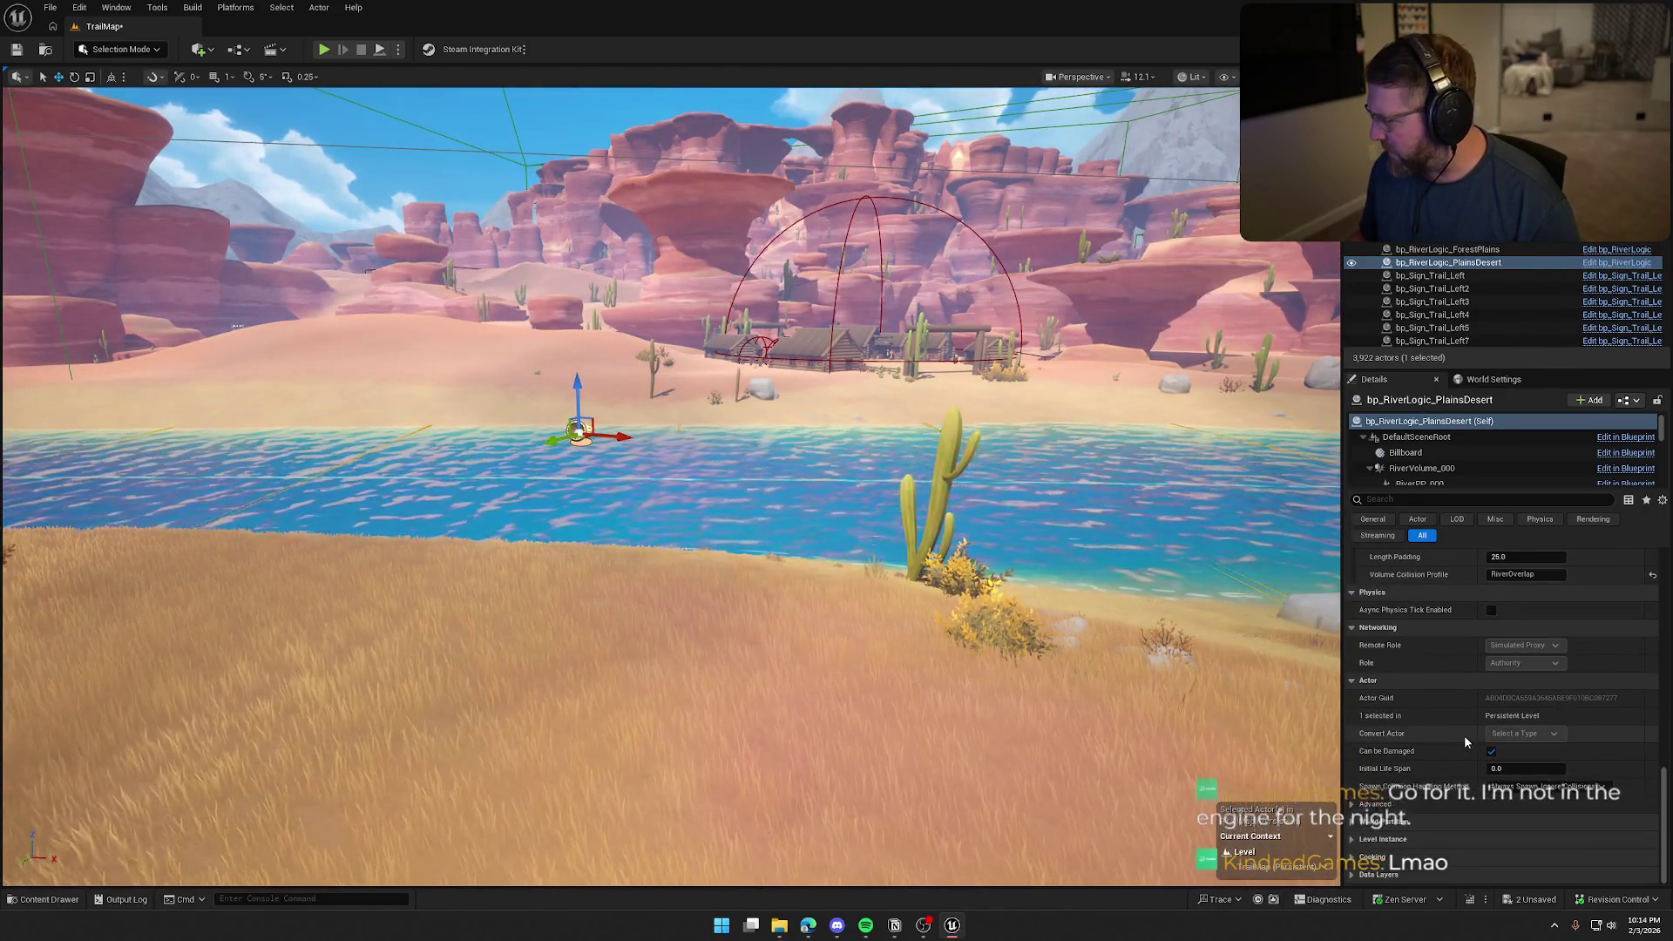
{"action": "scroll", "coordinate": [1465, 738], "scroll_direction": "up", "scroll_amount": 2}
{"action": "scroll", "coordinate": [1466, 739], "scroll_direction": "up", "scroll_amount": 5}
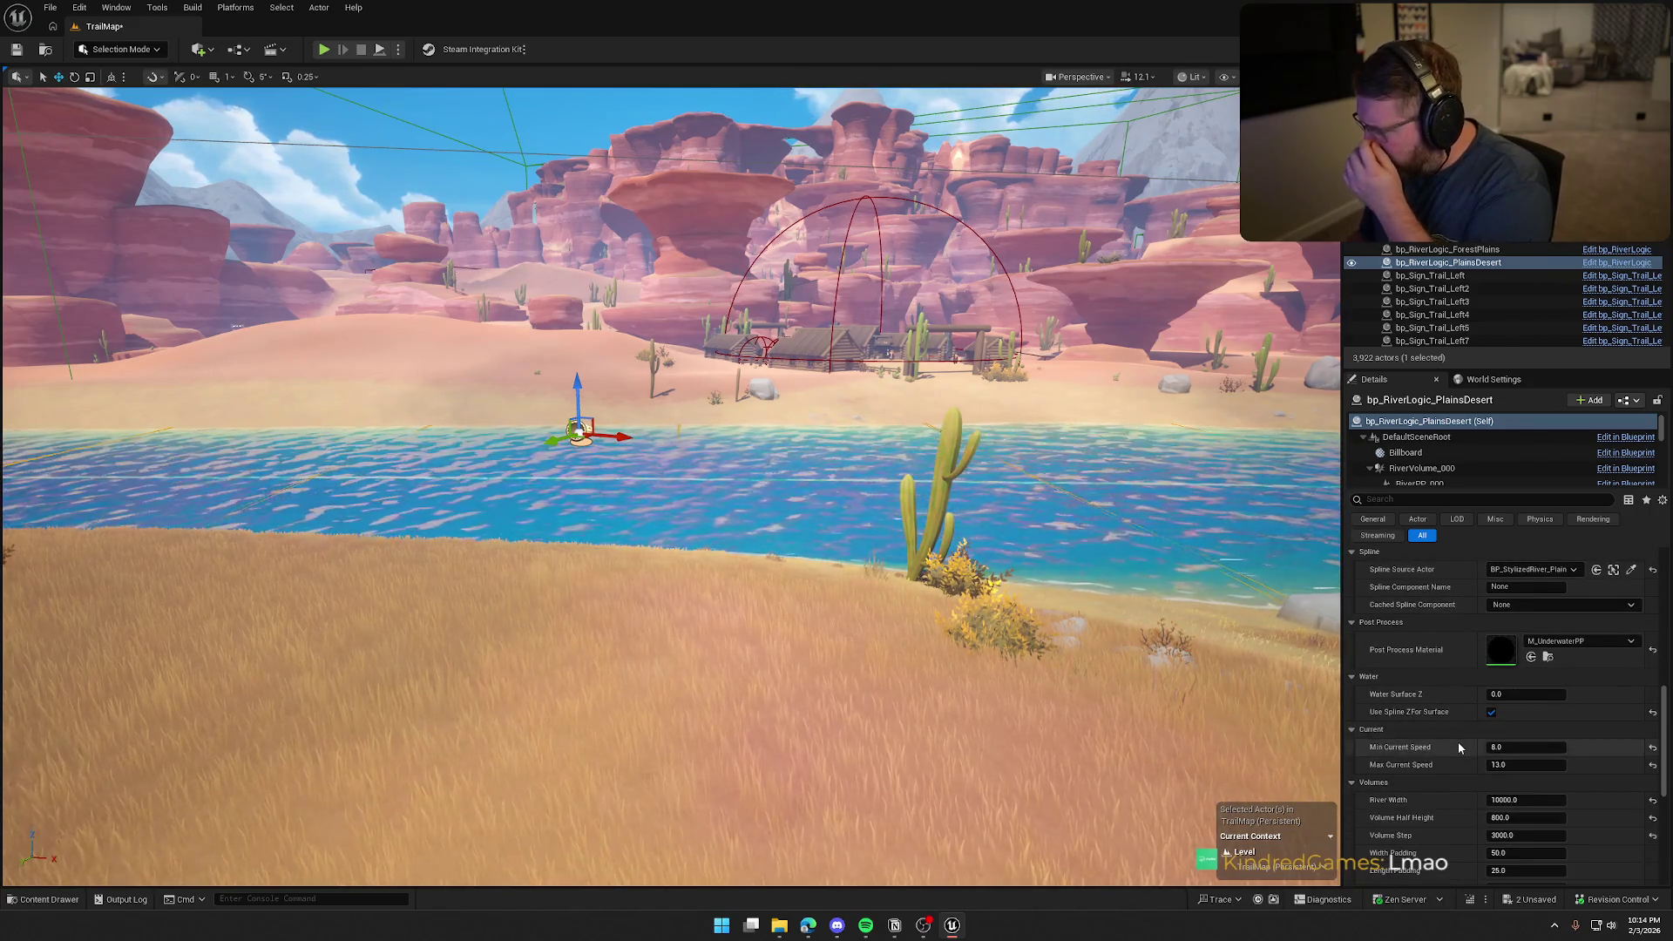
{"action": "scroll", "coordinate": [1450, 743], "scroll_direction": "down", "scroll_amount": 2}
Set its Min Current Speed to 5 and Max Current Speed to 9
{"action": "left_click", "coordinate": [1525, 685]}
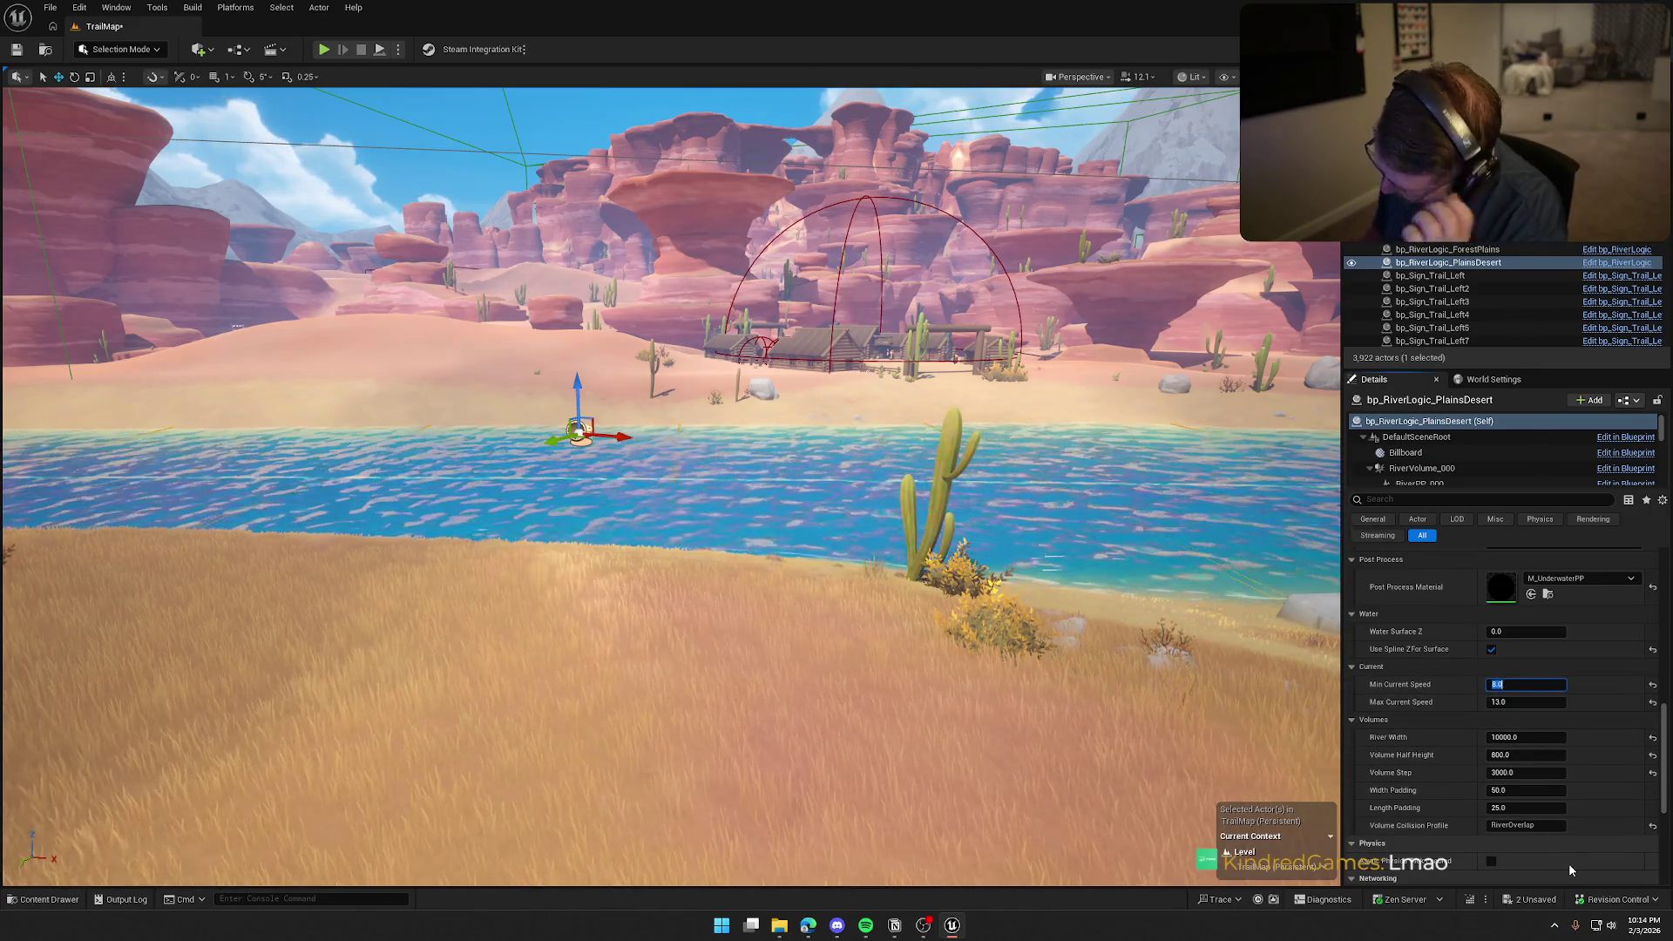
{"action": "type", "text": "5"}
{"action": "key", "text": "Tab"}
{"action": "type", "text": "10"}
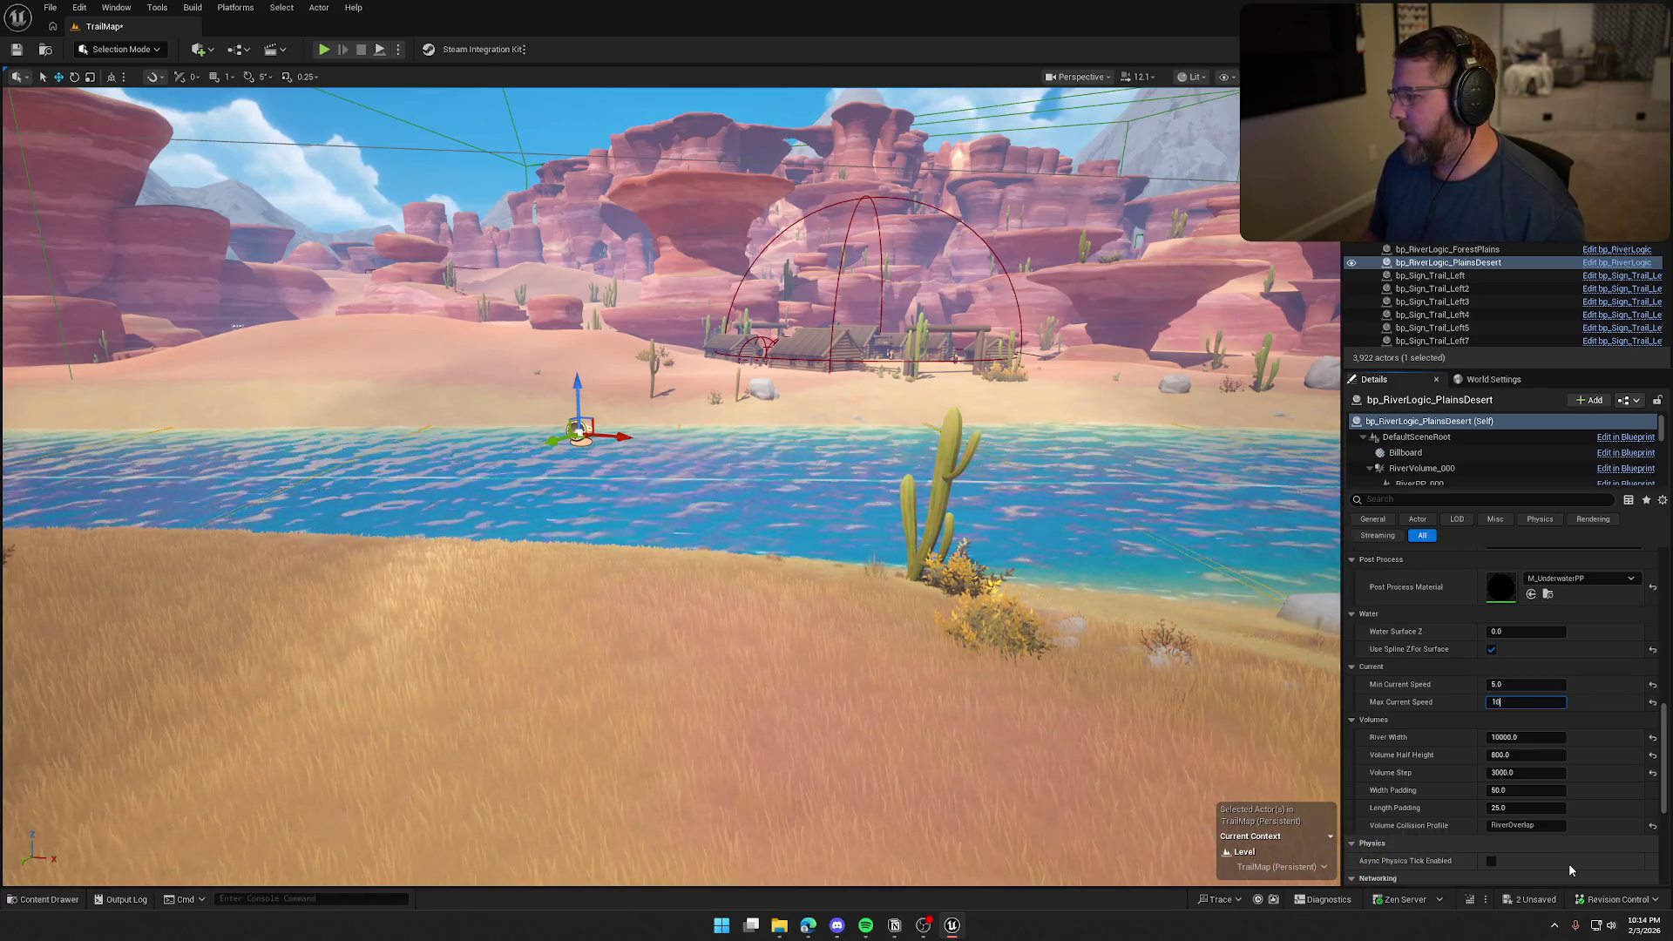
{"action": "key", "text": "Return"}
{"action": "type", "text": "9"}
{"action": "key", "text": "Return"}
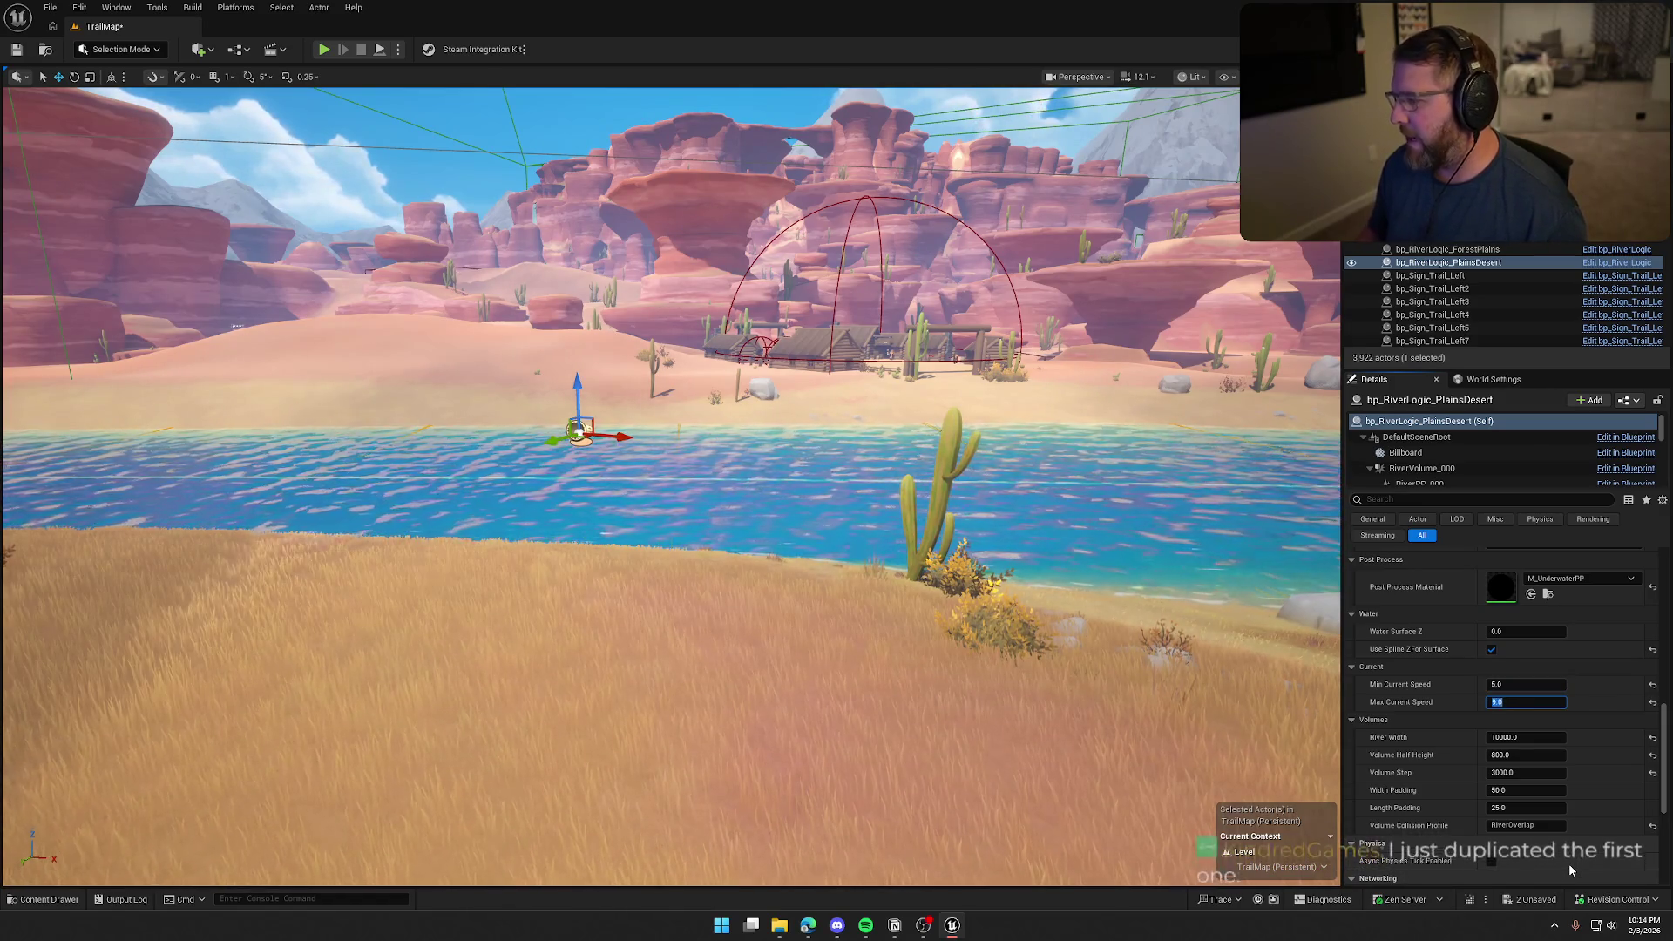
{"action": "mouse_move", "coordinate": [671, 488]}
{"action": "left_mouse_down"}
{"action": "mouse_move", "coordinate": [688, 453]}
{"action": "mouse_move", "coordinate": [706, 471]}
{"action": "mouse_move", "coordinate": [697, 409]}
{"action": "mouse_move", "coordinate": [689, 436]}
{"action": "left_mouse_up"}
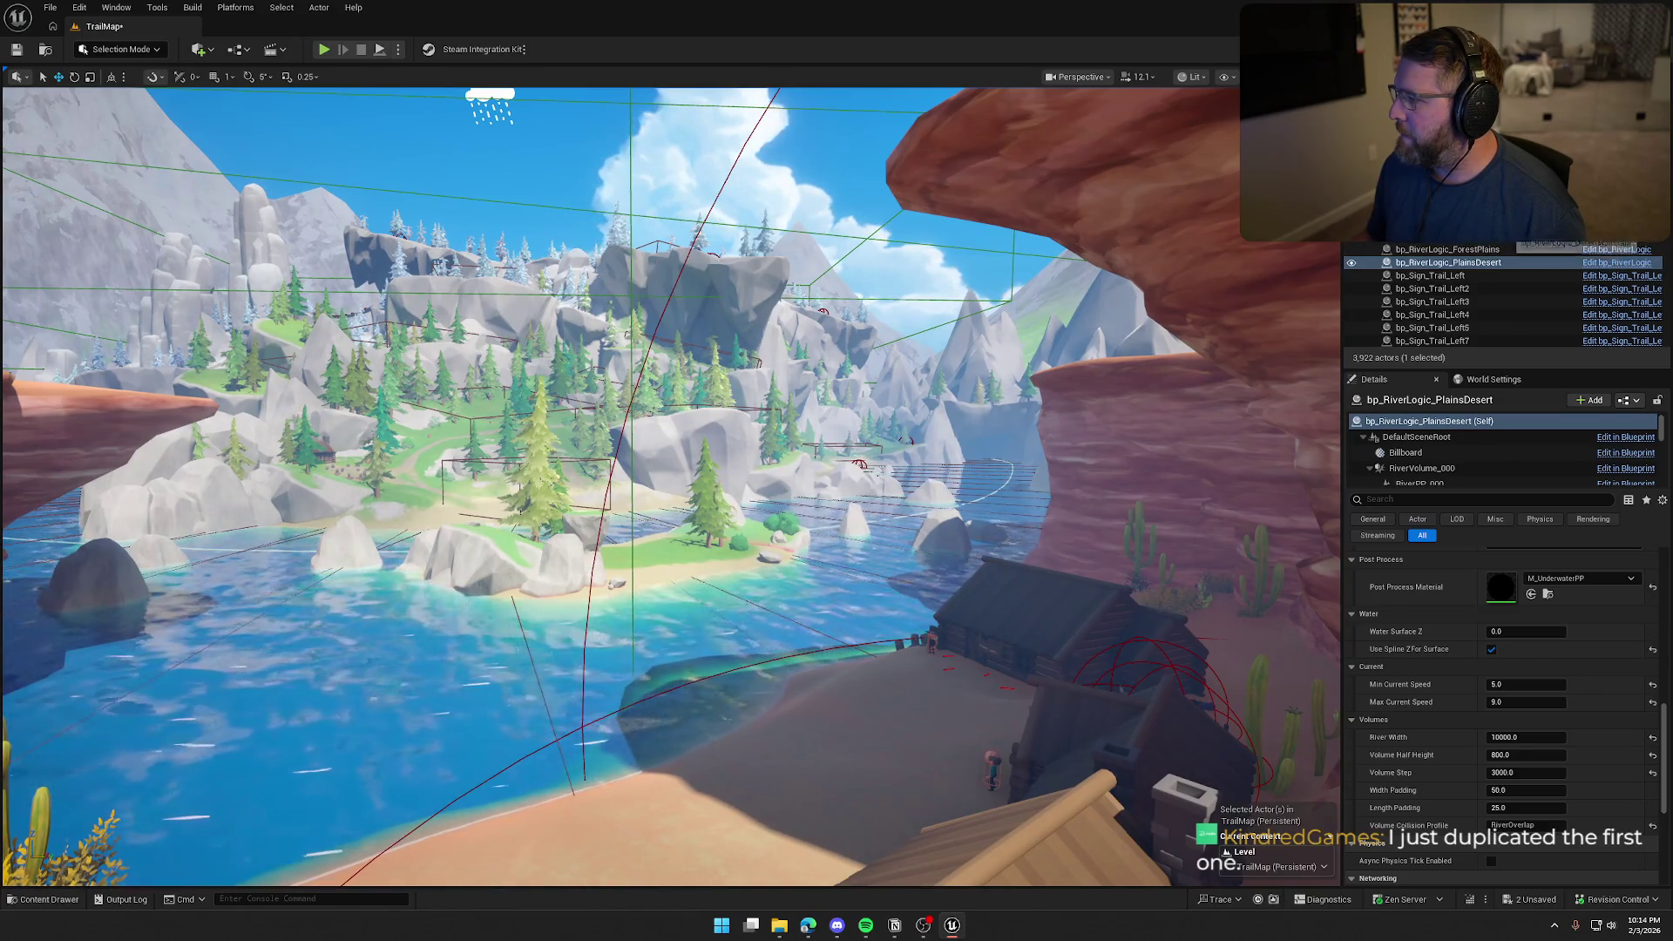
Focus bp_RiverLogic_DesertMountain and set its current speeds to 9 minimum, 11 maximum
{"action": "left_click", "coordinate": [1516, 236]}
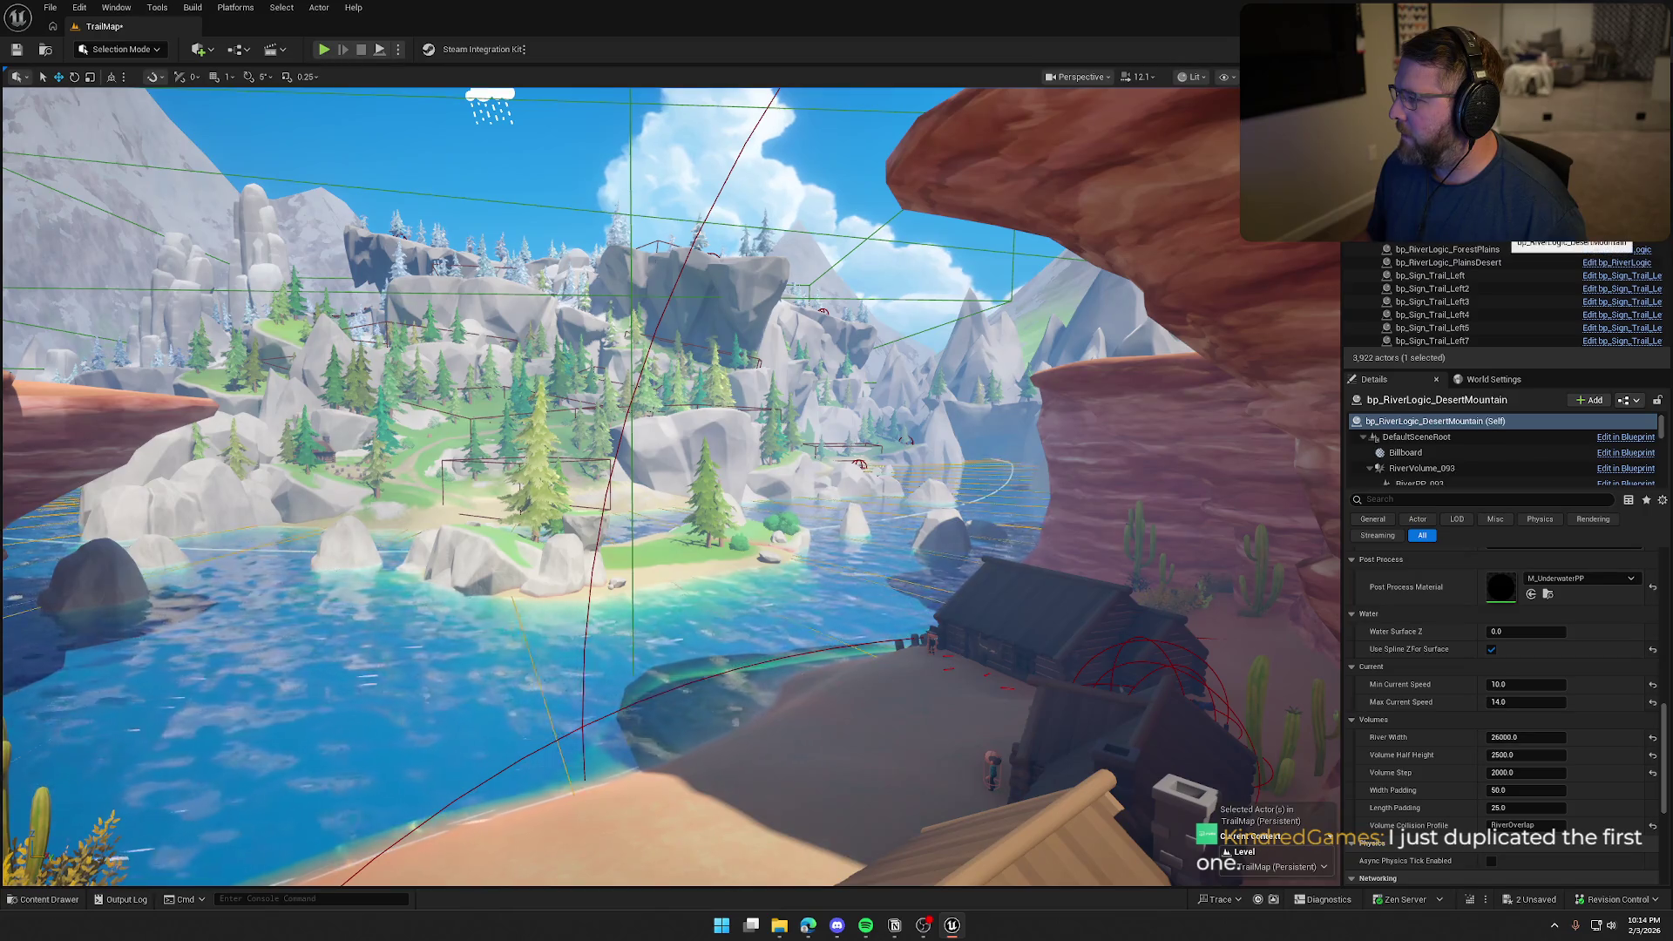
{"action": "key", "text": "f"}
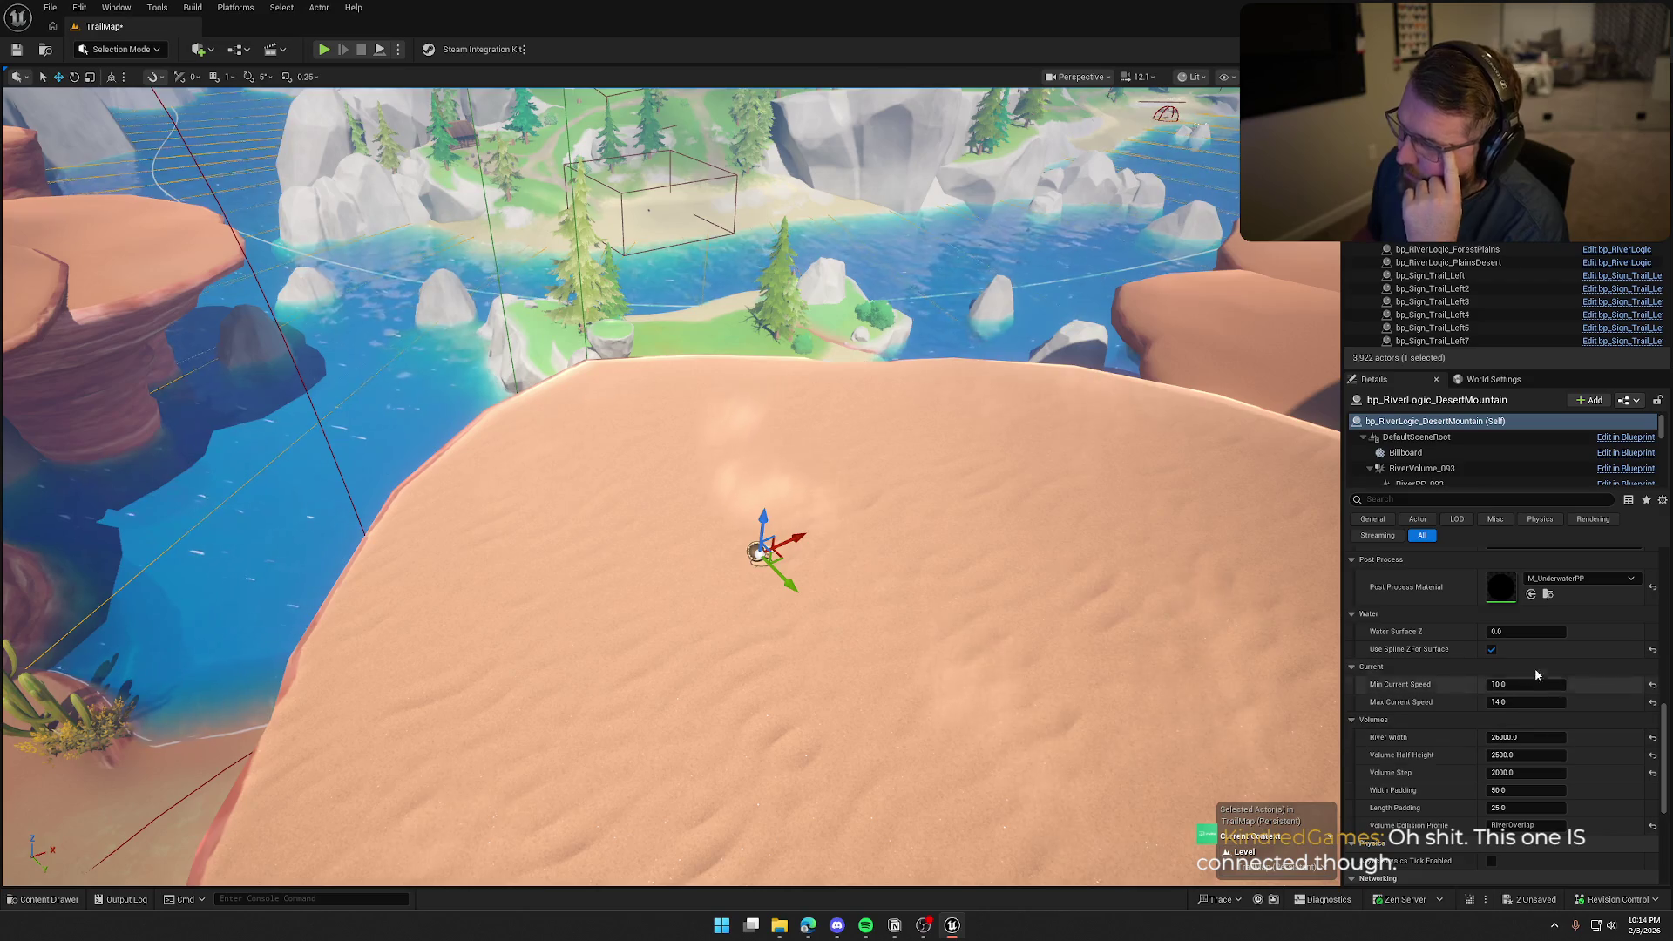
{"action": "left_click", "coordinate": [1517, 686]}
{"action": "type", "text": "9"}
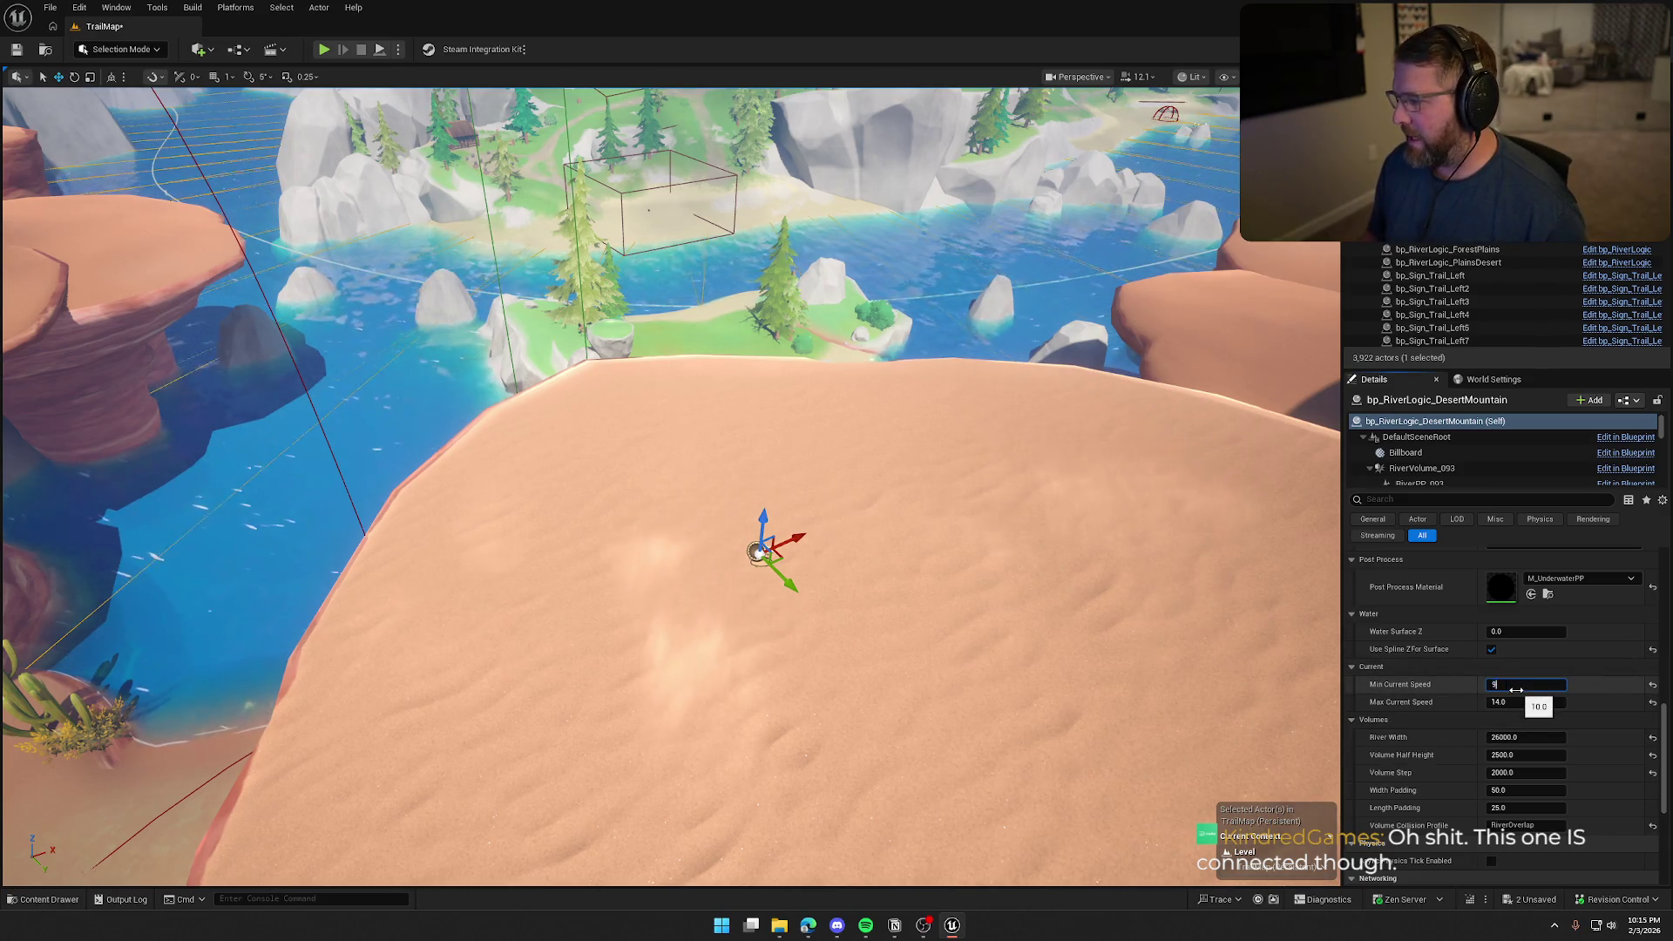
{"action": "key", "text": "Tab"}
{"action": "type", "text": "11"}
{"action": "key", "text": "Return"}
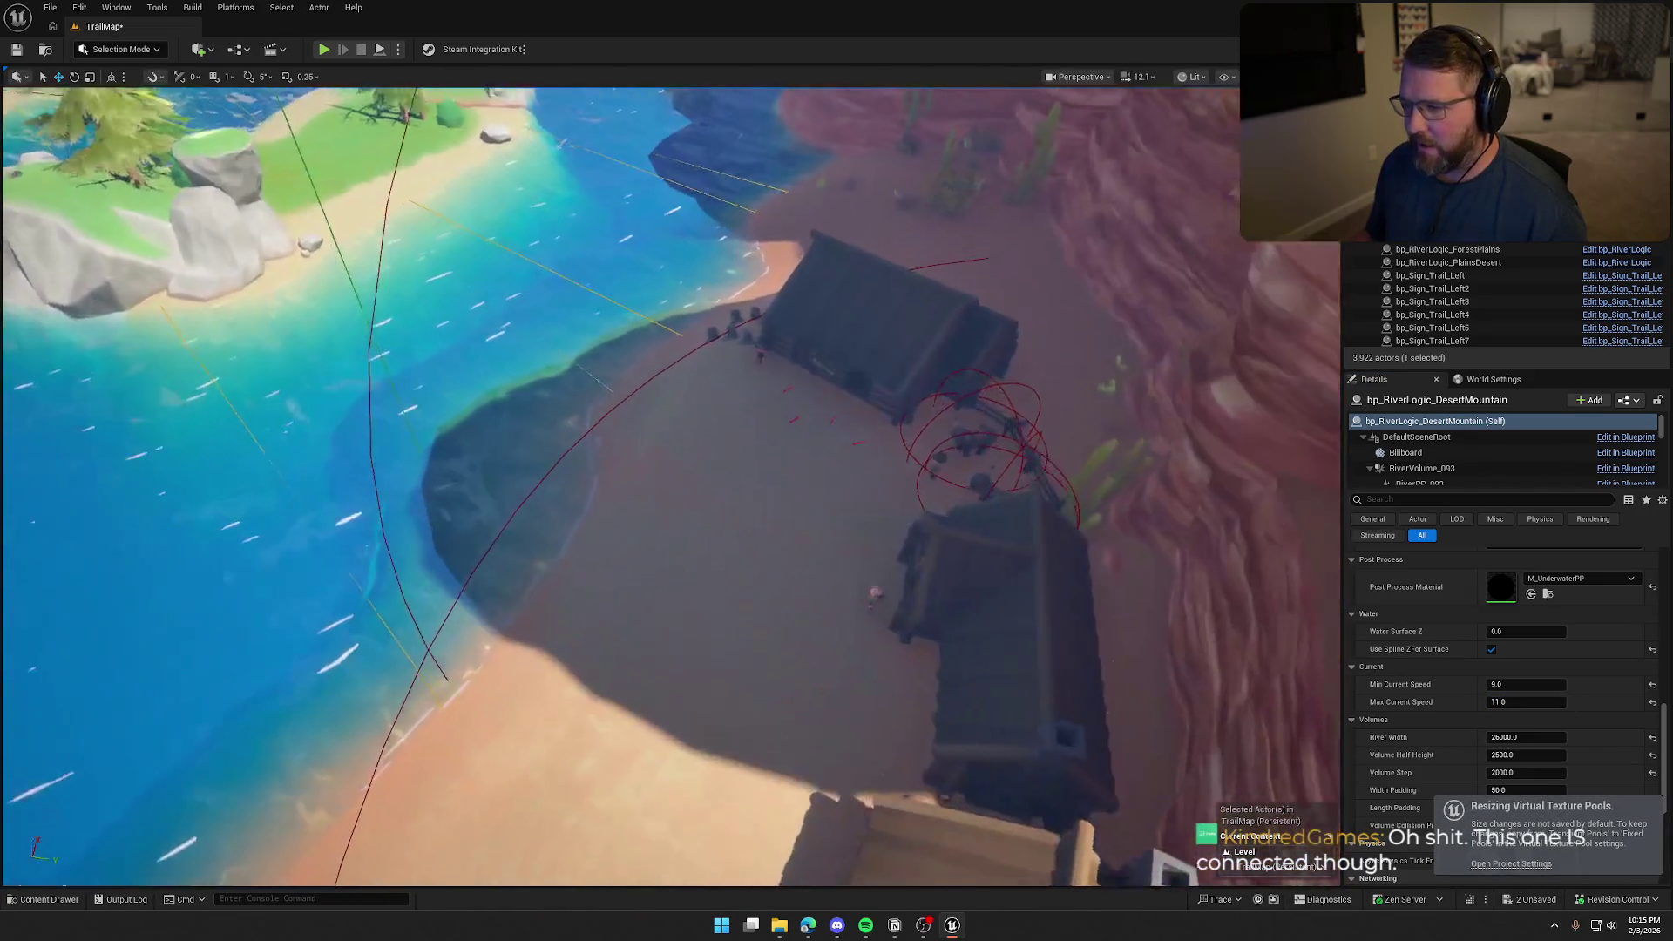
{"action": "key", "text": "Escape"}
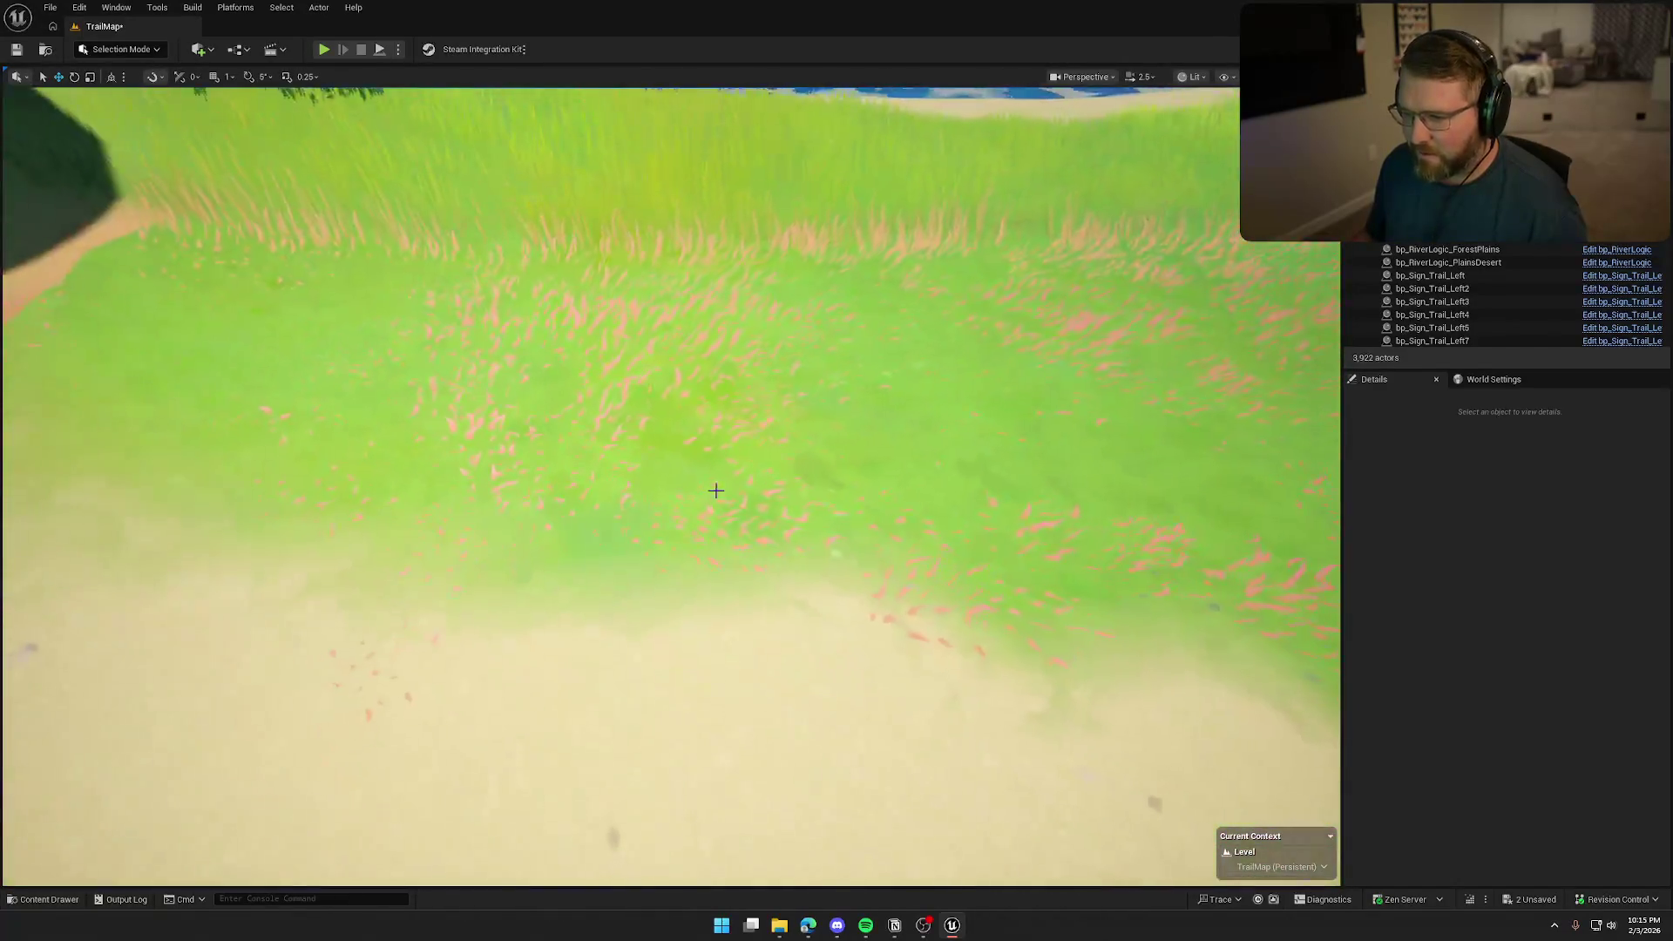
{"action": "left_click", "coordinate": [642, 355]}
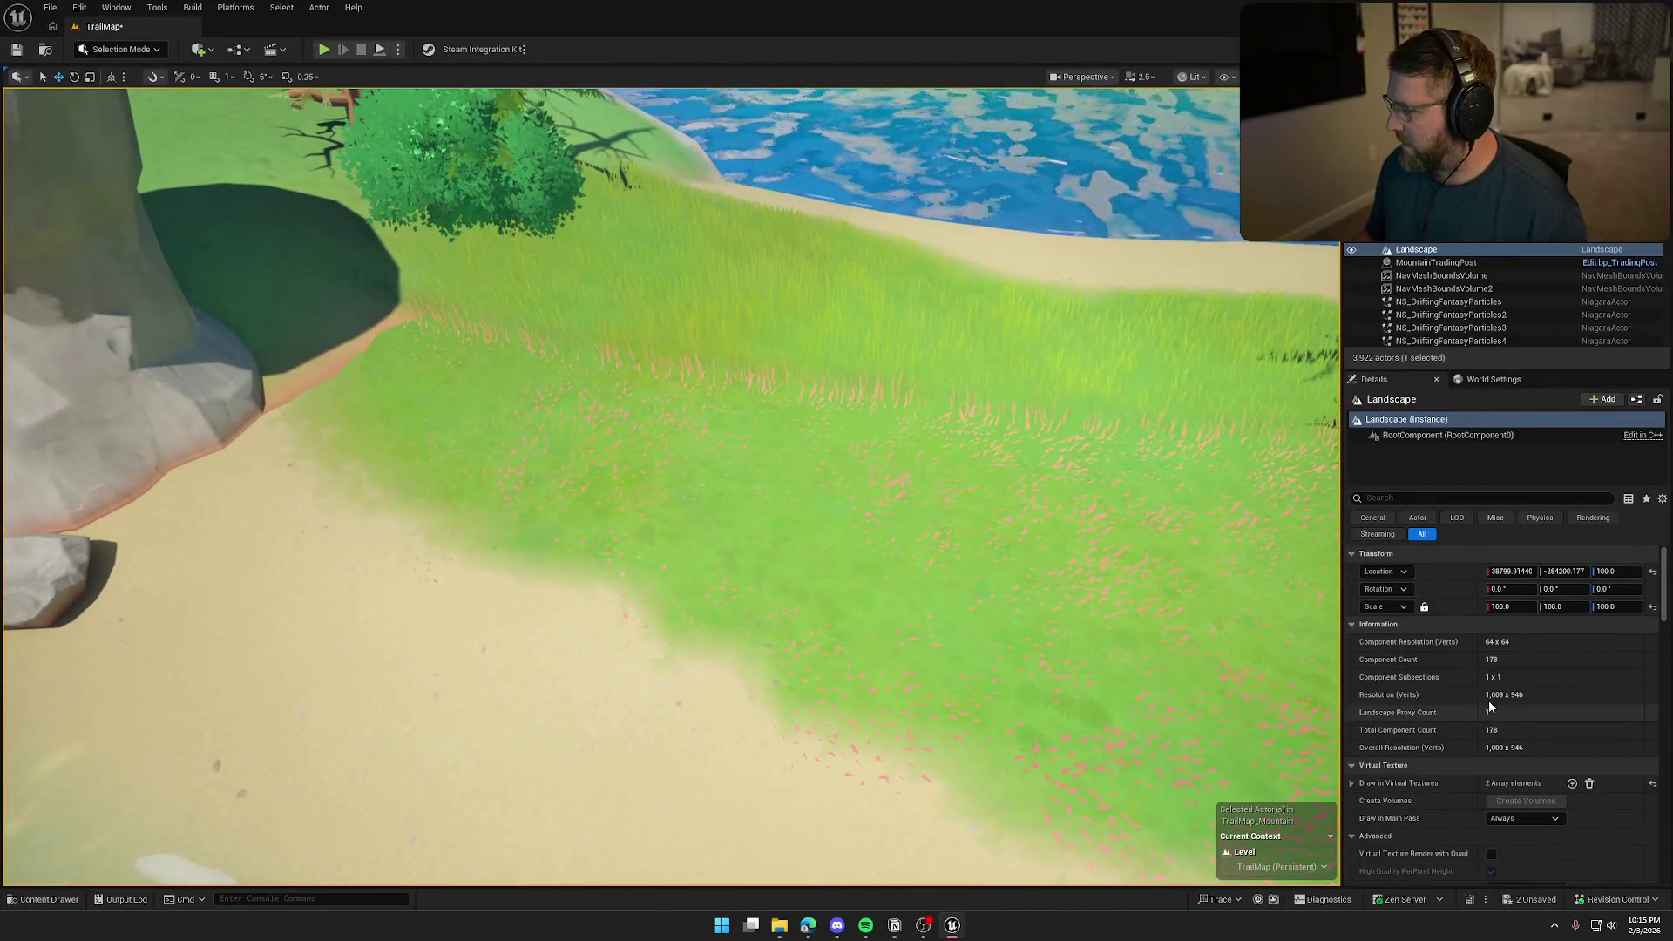
{"action": "scroll", "coordinate": [1488, 700], "scroll_direction": "down", "scroll_amount": 6}
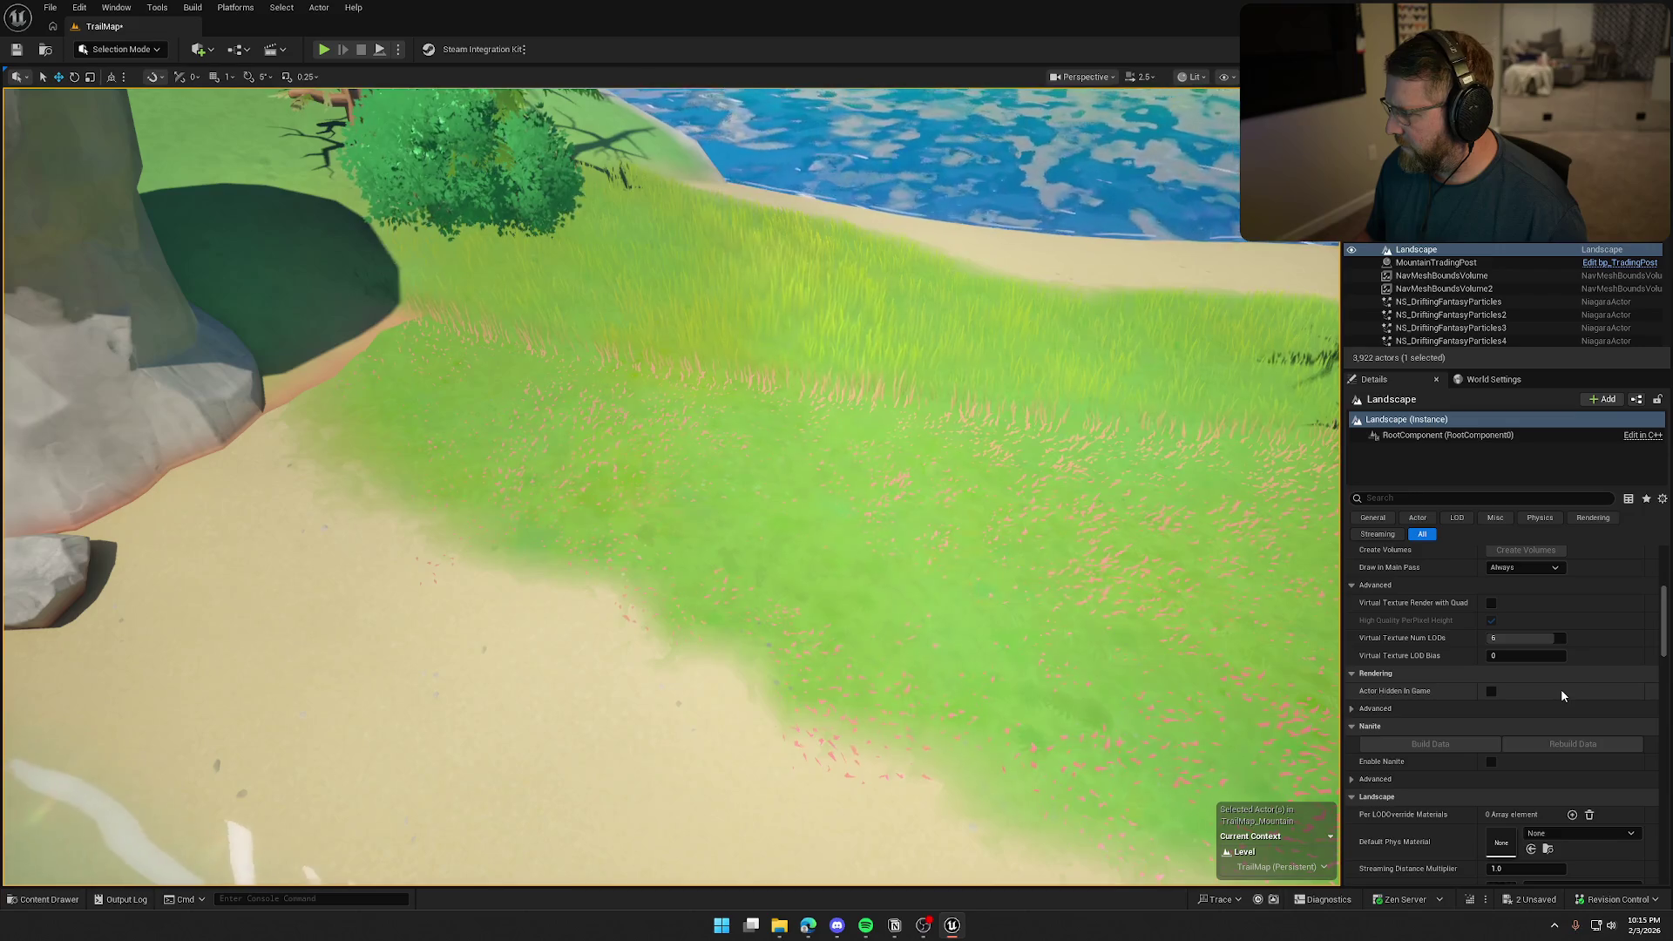
{"action": "scroll", "coordinate": [1562, 692], "scroll_direction": "up", "scroll_amount": 3}
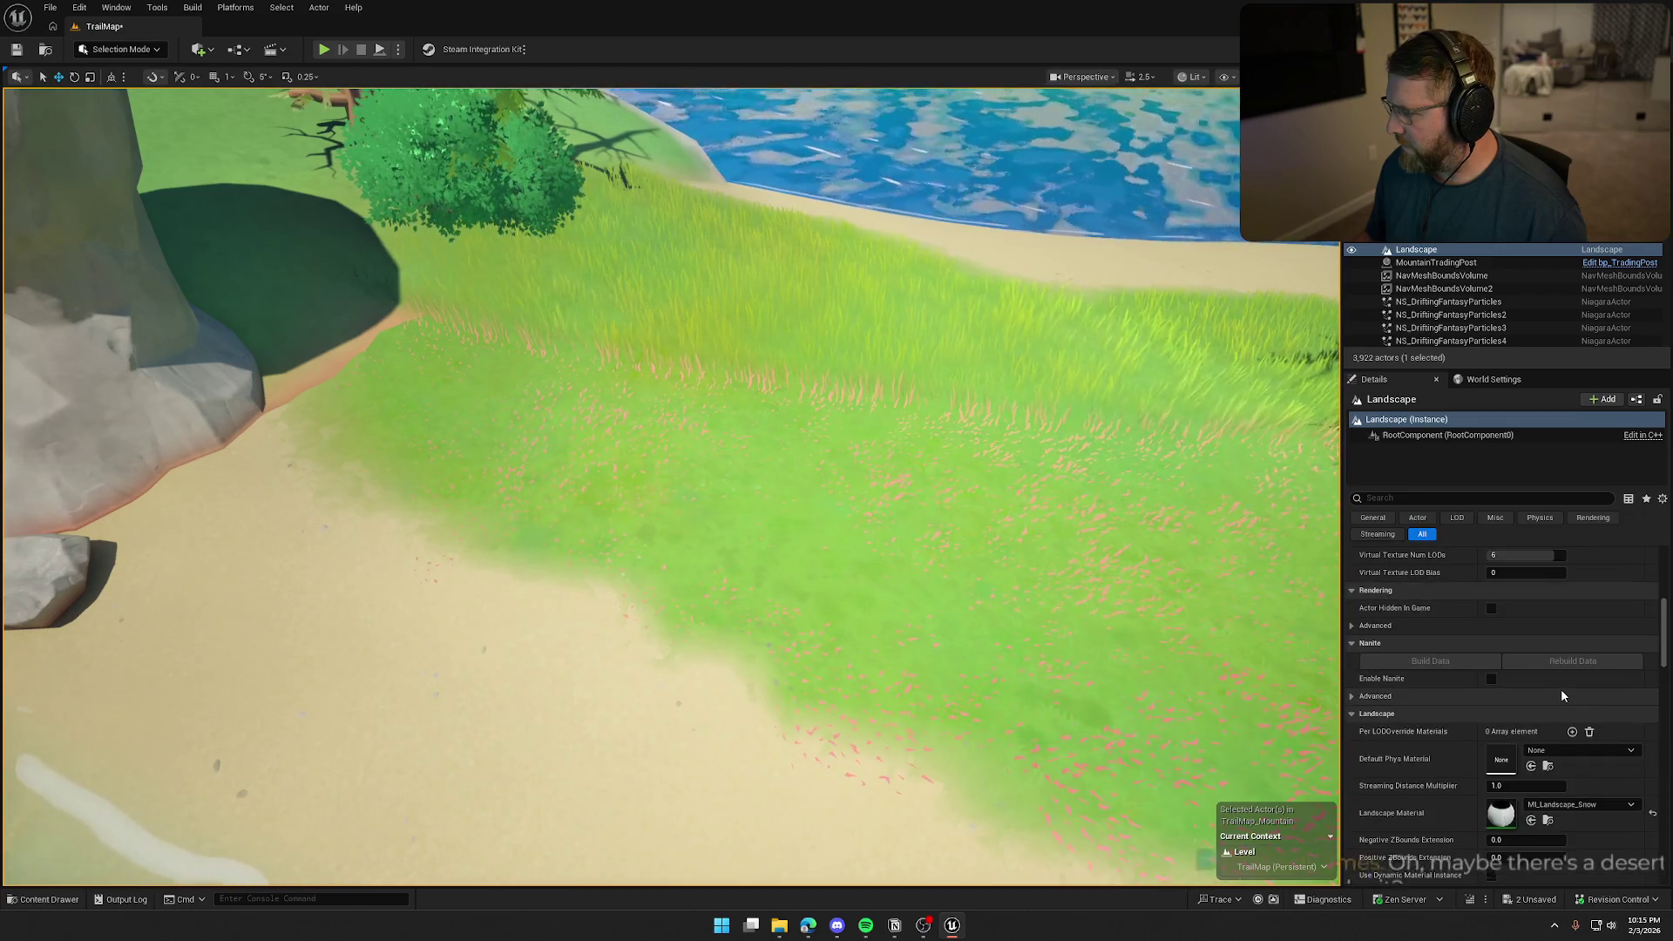
{"action": "scroll", "coordinate": [1561, 695], "scroll_direction": "up", "scroll_amount": 1}
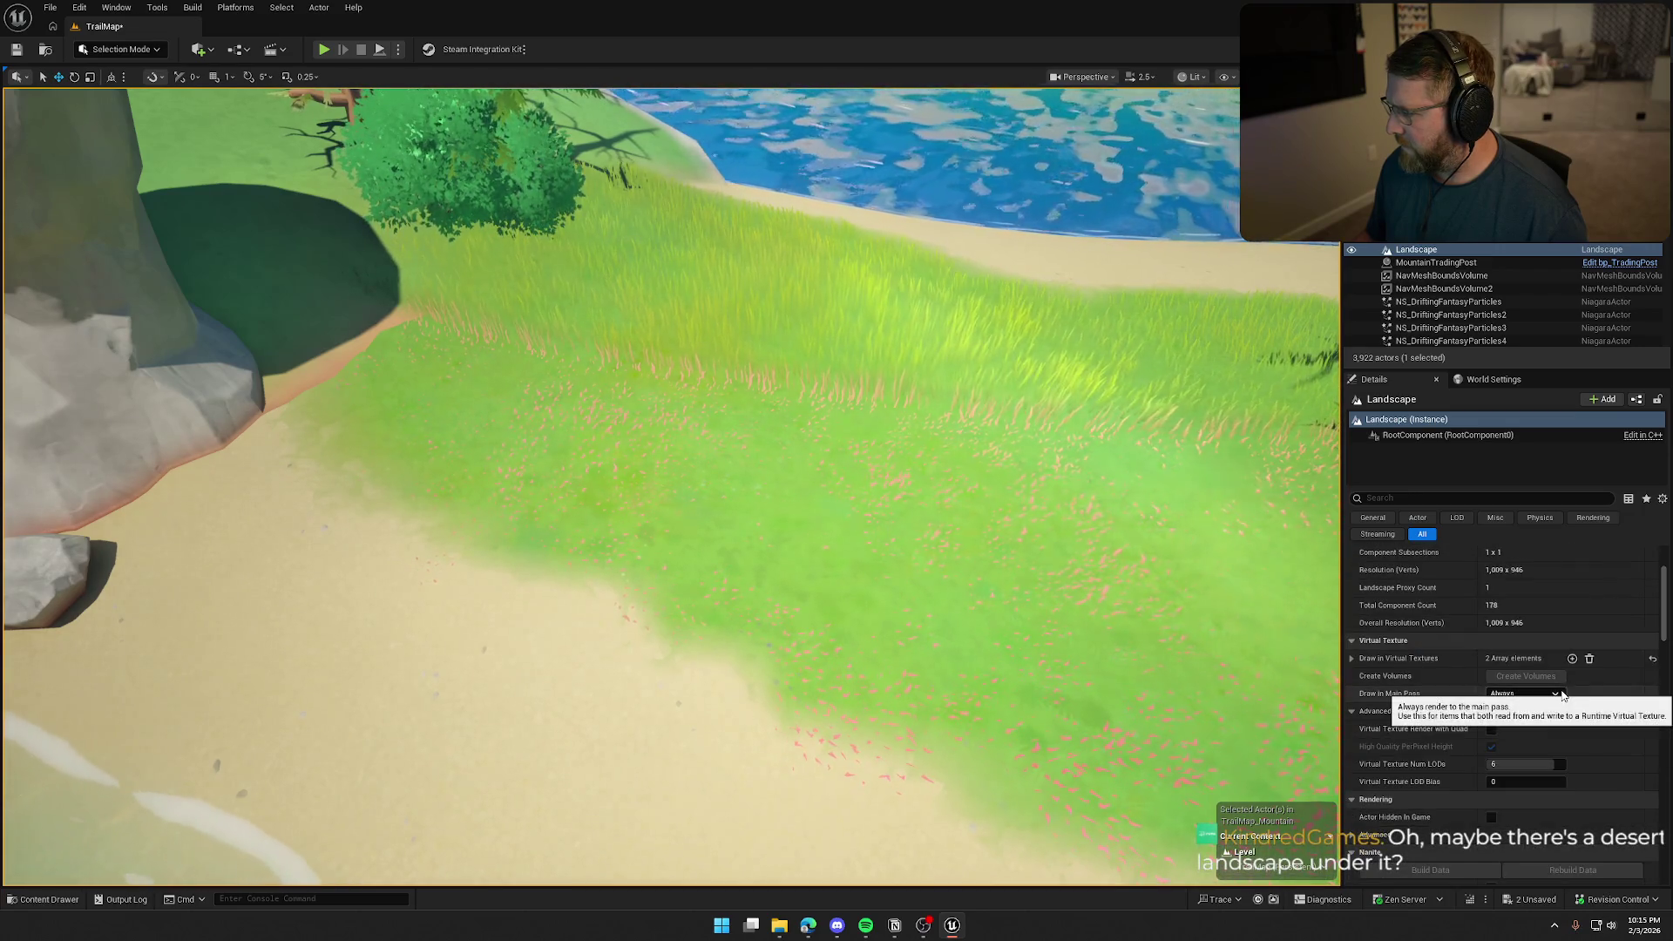
{"action": "left_click", "coordinate": [1353, 660]}
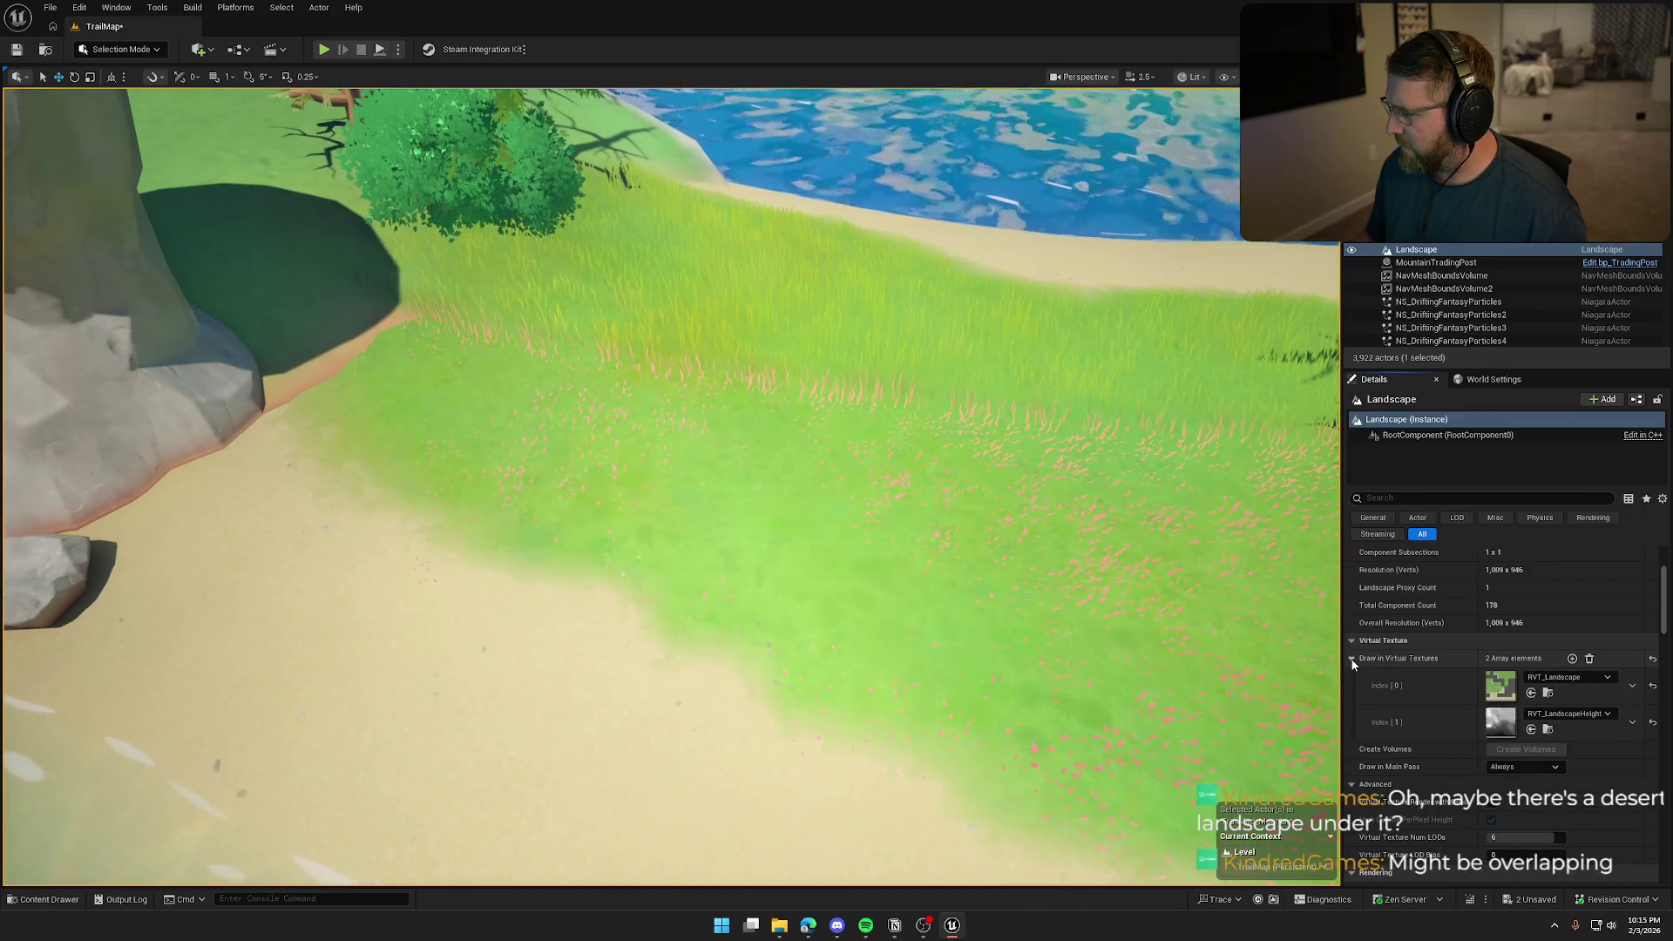
{"action": "key", "text": "Escape"}
{"action": "mouse_move", "coordinate": [671, 488]}
{"action": "left_mouse_down"}
{"action": "mouse_move", "coordinate": [671, 557]}
{"action": "mouse_move", "coordinate": [610, 575]}
{"action": "mouse_move", "coordinate": [644, 575]}
{"action": "mouse_move", "coordinate": [645, 593]}
{"action": "mouse_move", "coordinate": [453, 610]}
{"action": "left_mouse_up"}
{"action": "left_click", "coordinate": [610, 601]}
{"action": "left_click", "coordinate": [394, 299]}
{"action": "mouse_move", "coordinate": [393, 300]}
{"action": "left_mouse_down"}
{"action": "mouse_move", "coordinate": [427, 253]}
{"action": "mouse_move", "coordinate": [414, 206]}
{"action": "mouse_move", "coordinate": [873, 397]}
{"action": "left_mouse_up"}
{"action": "key", "text": "Escape"}
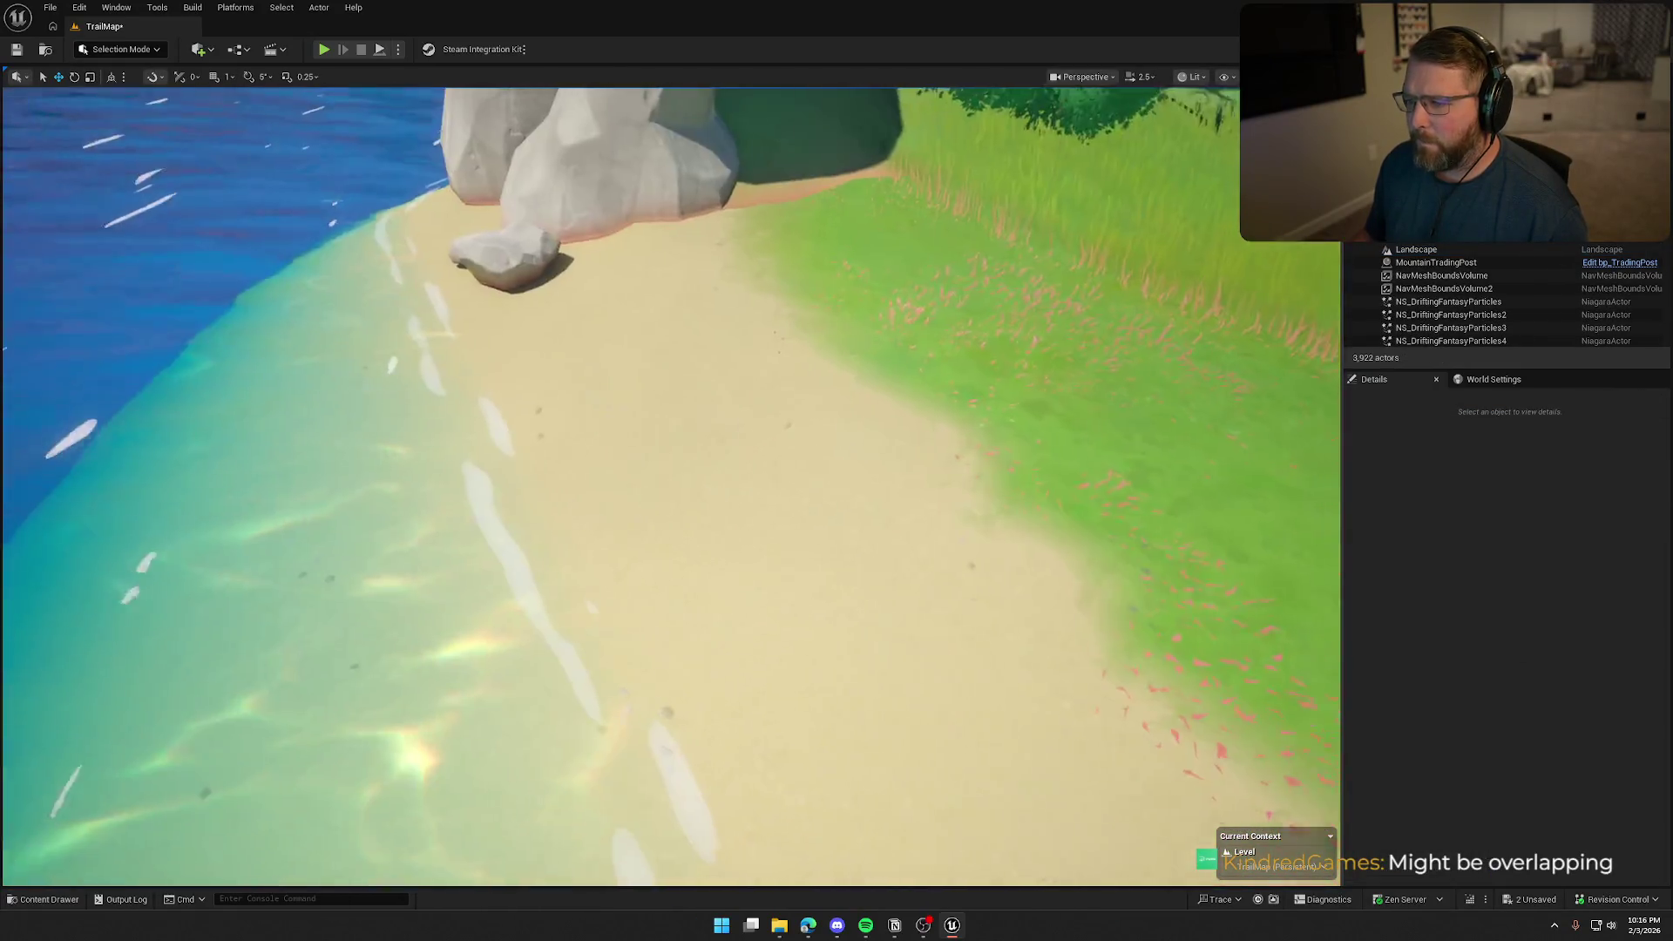
{"action": "mouse_move", "coordinate": [671, 488]}
{"action": "left_mouse_down"}
{"action": "mouse_move", "coordinate": [523, 488]}
{"action": "mouse_move", "coordinate": [462, 462]}
{"action": "mouse_move", "coordinate": [540, 440]}
{"action": "mouse_move", "coordinate": [715, 435]}
{"action": "mouse_move", "coordinate": [723, 366]}
{"action": "mouse_move", "coordinate": [697, 383]}
{"action": "mouse_move", "coordinate": [684, 436]}
{"action": "mouse_move", "coordinate": [784, 427]}
{"action": "mouse_move", "coordinate": [784, 392]}
{"action": "mouse_move", "coordinate": [802, 410]}
{"action": "mouse_move", "coordinate": [767, 401]}
{"action": "left_mouse_up"}
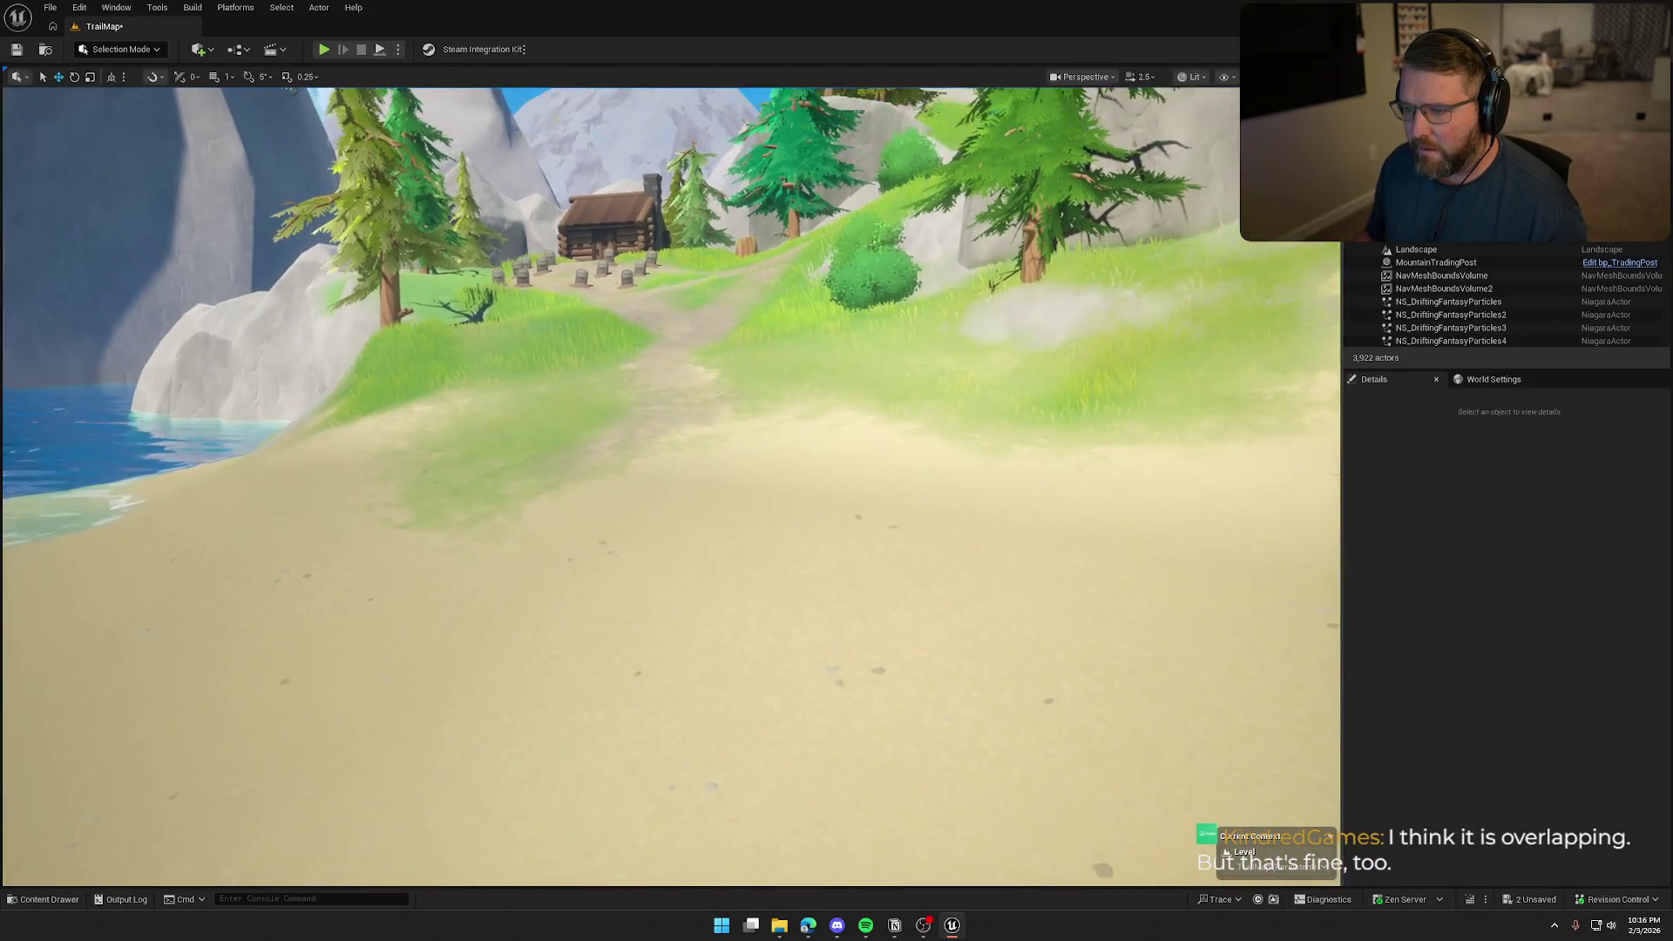
{"action": "left_click_drag", "start_coordinate": [767, 401], "coordinate": [776, 401]}
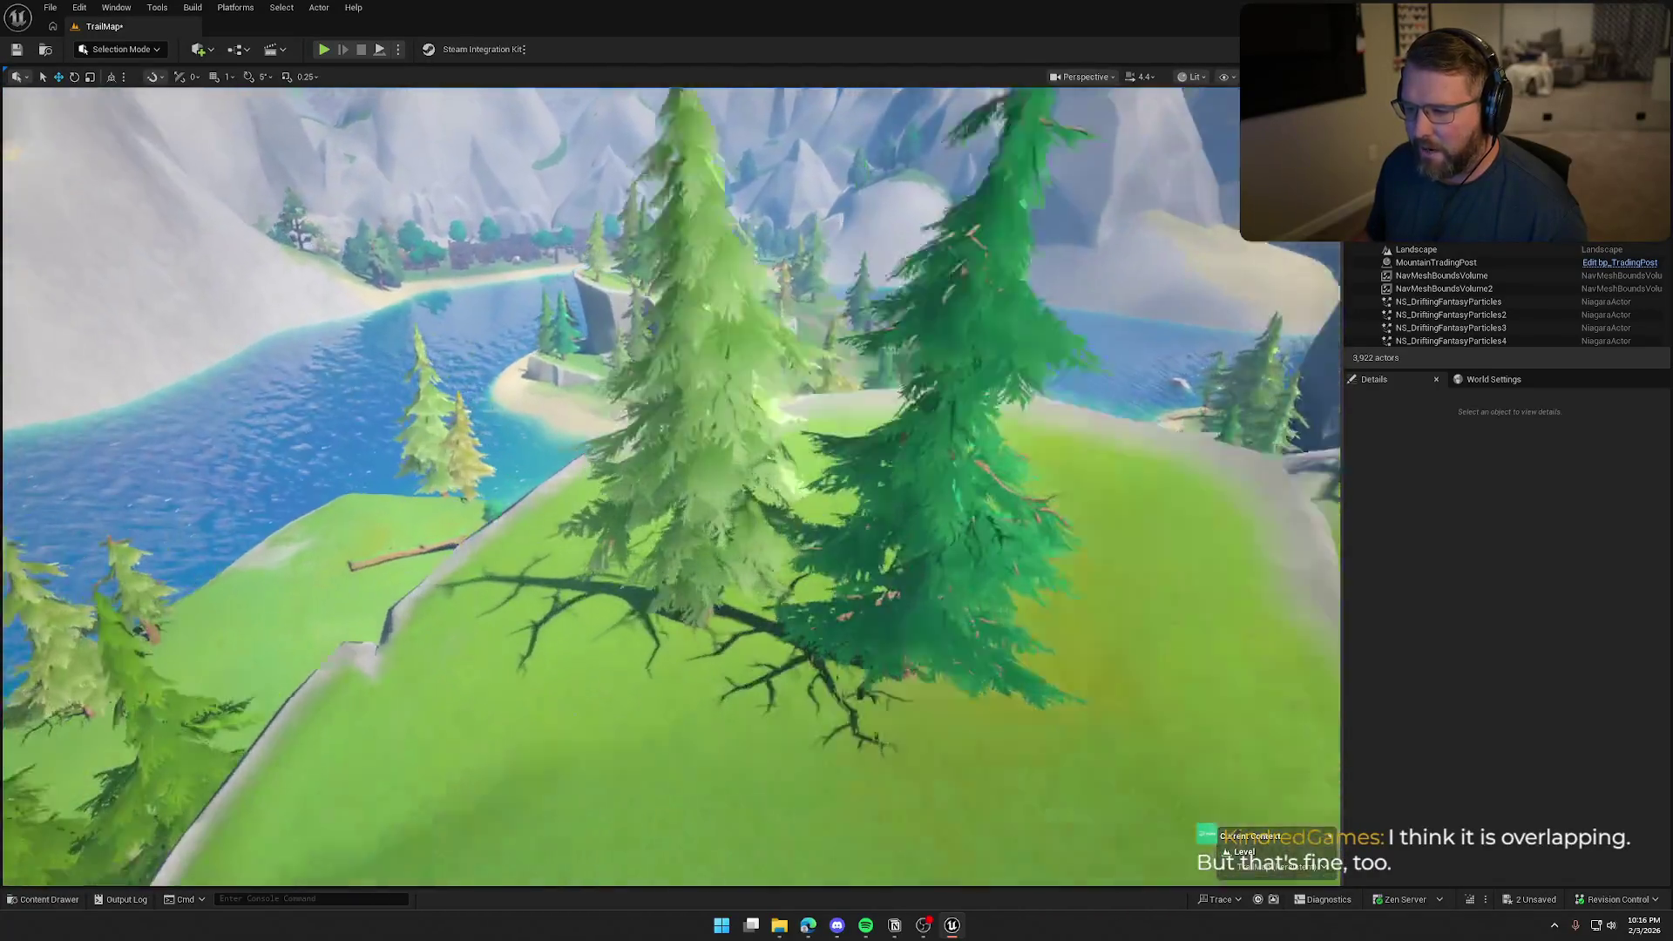
{"action": "left_click_drag", "start_coordinate": [671, 488], "coordinate": [671, 488]}
{"action": "scroll", "coordinate": [671, 488], "scroll_direction": "down", "scroll_amount": 1}
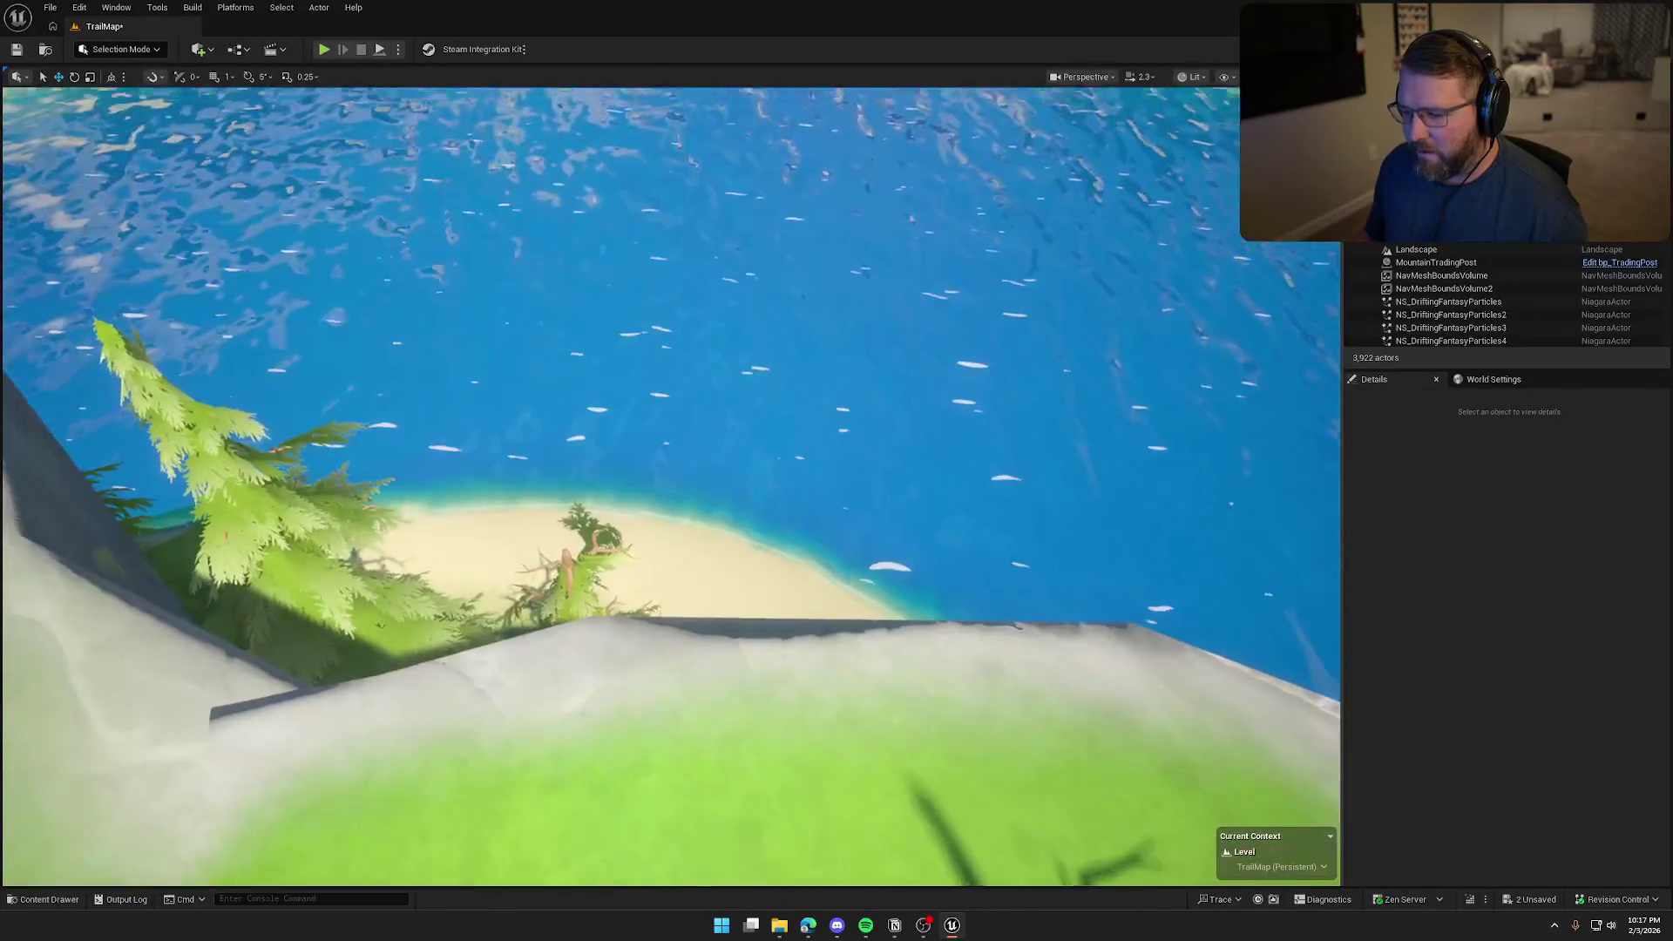
{"action": "key", "text": "w"}
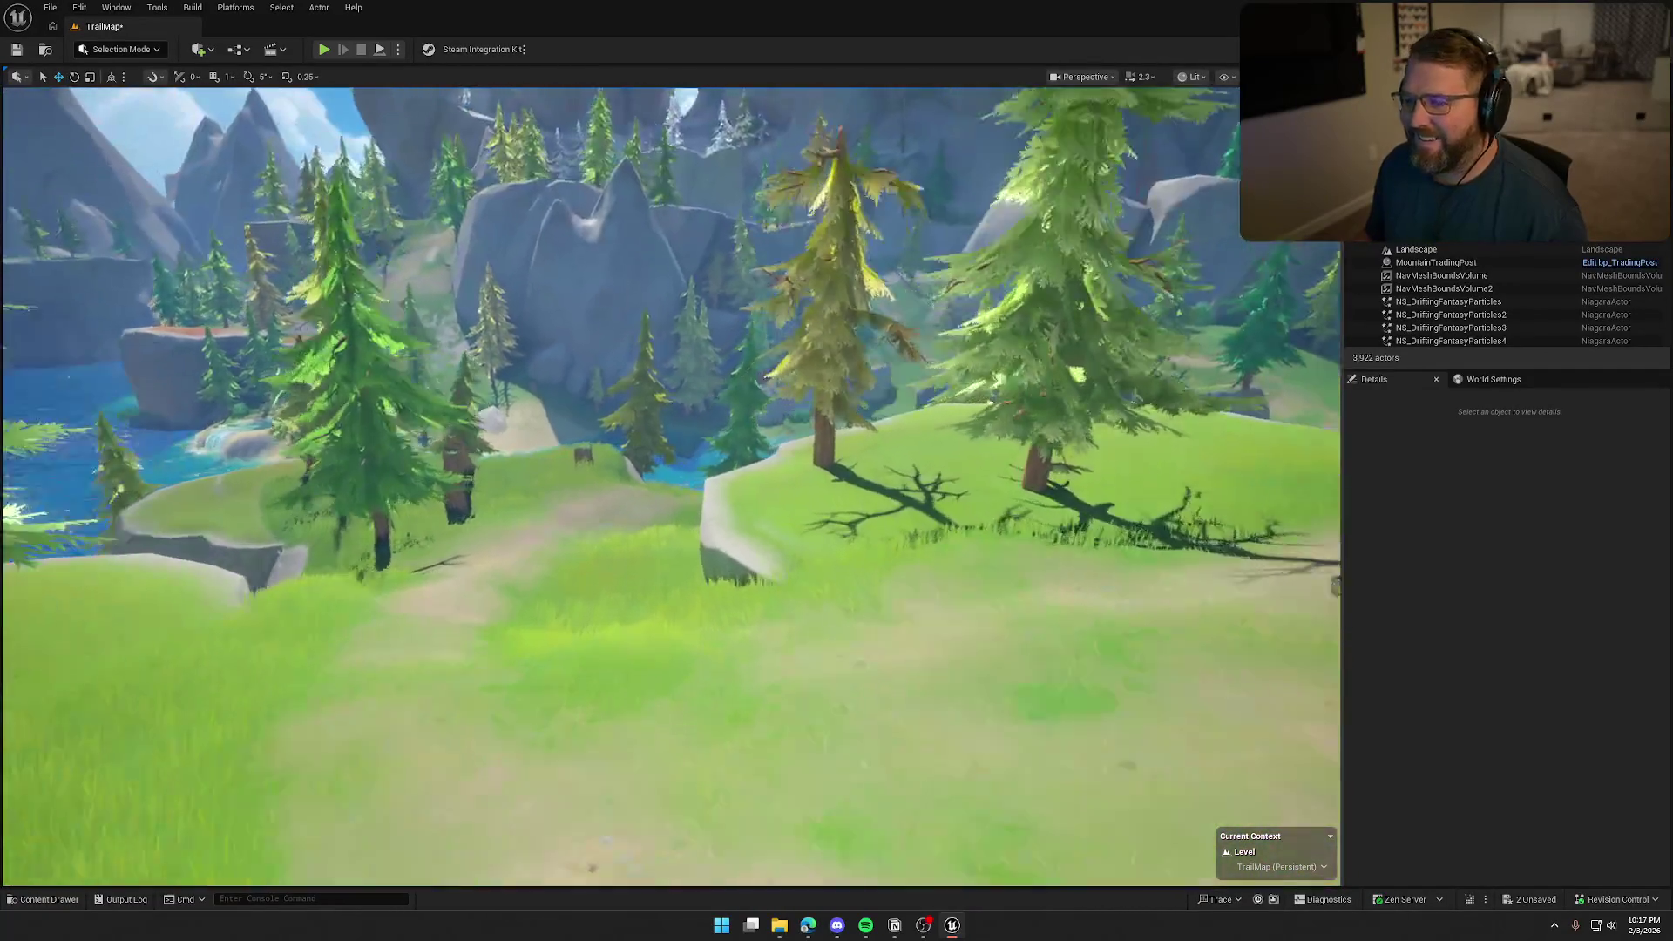
{"action": "key", "text": "w"}
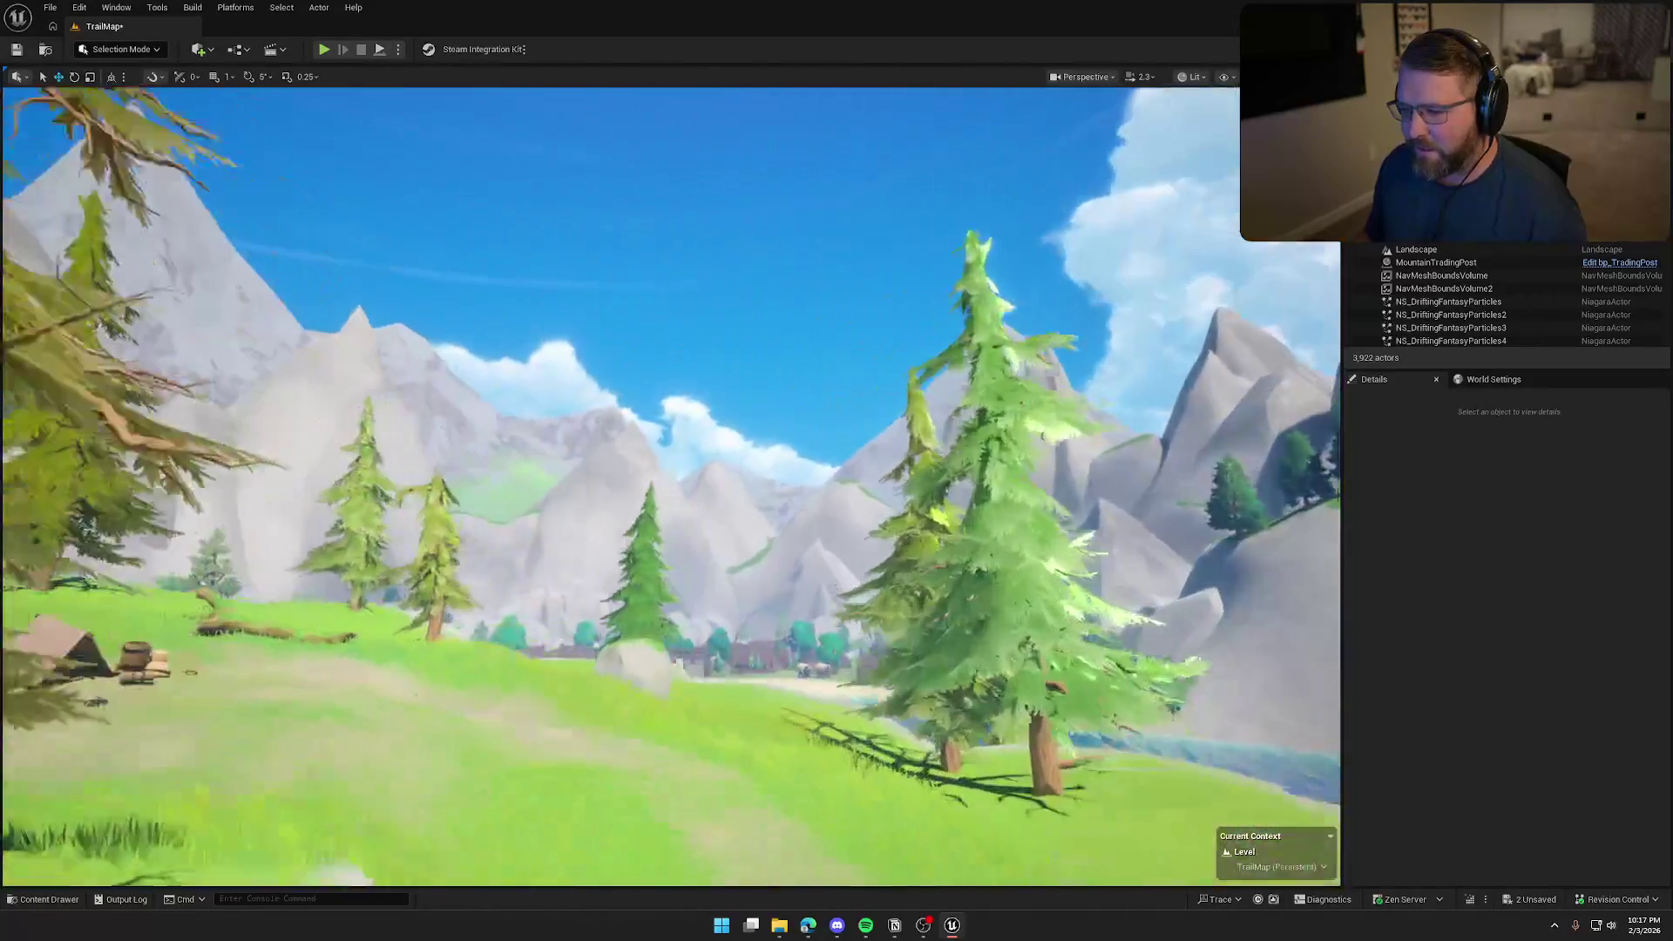
{"action": "key", "text": "w"}
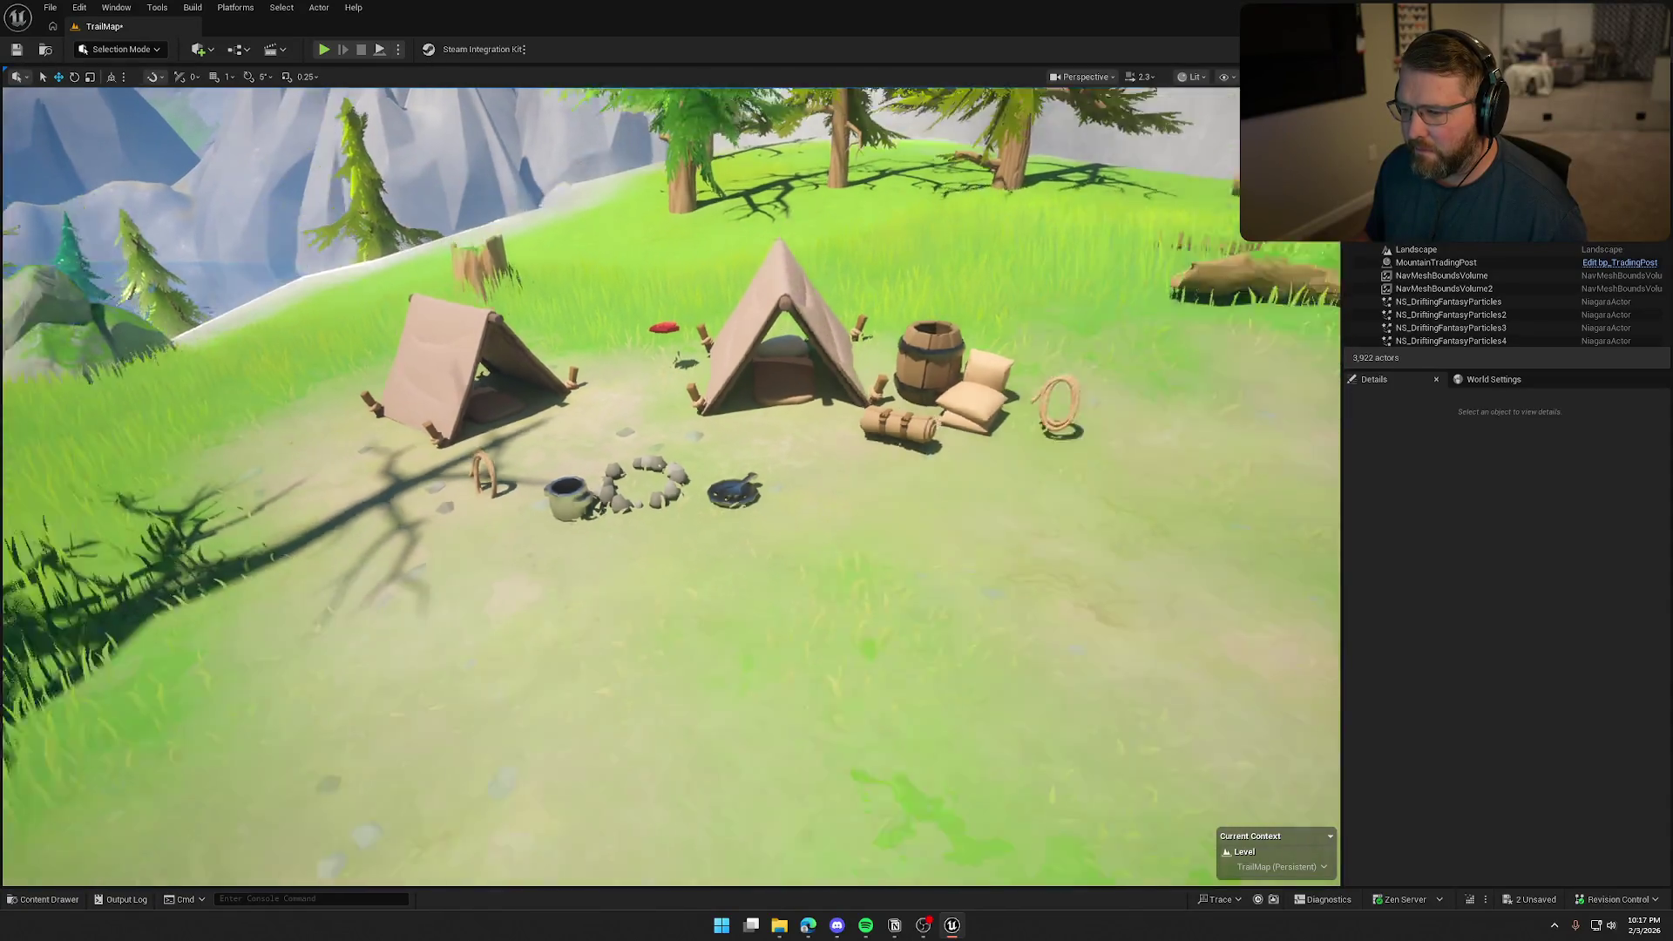
{"action": "key", "text": "w"}
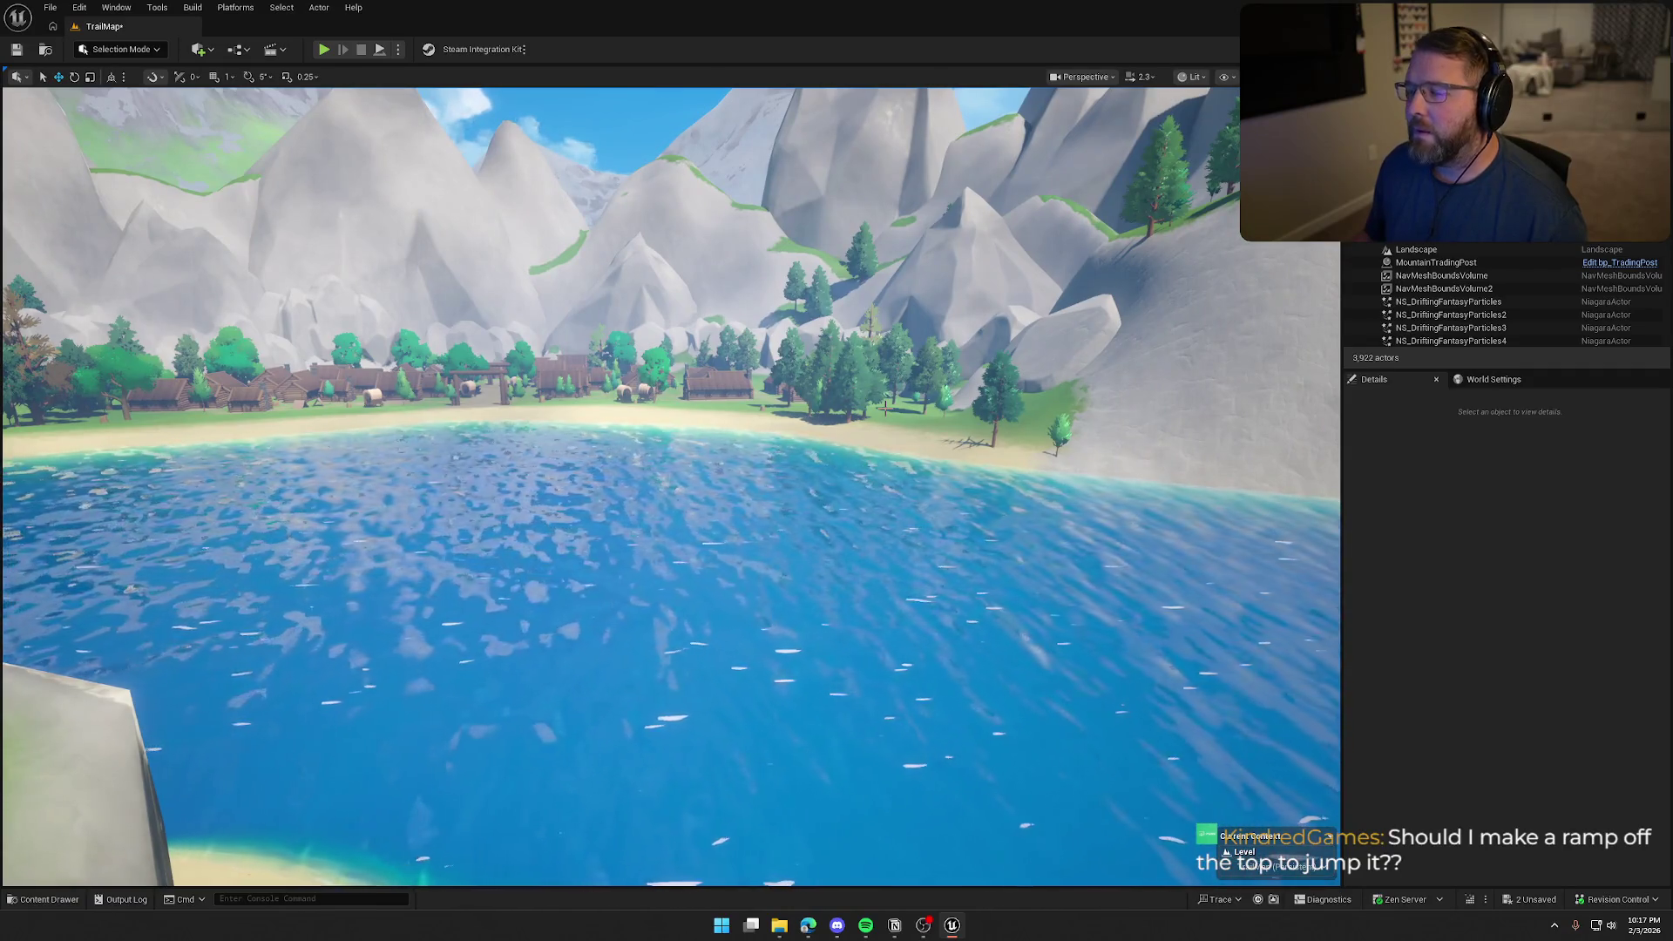
{"action": "key", "text": "w"}
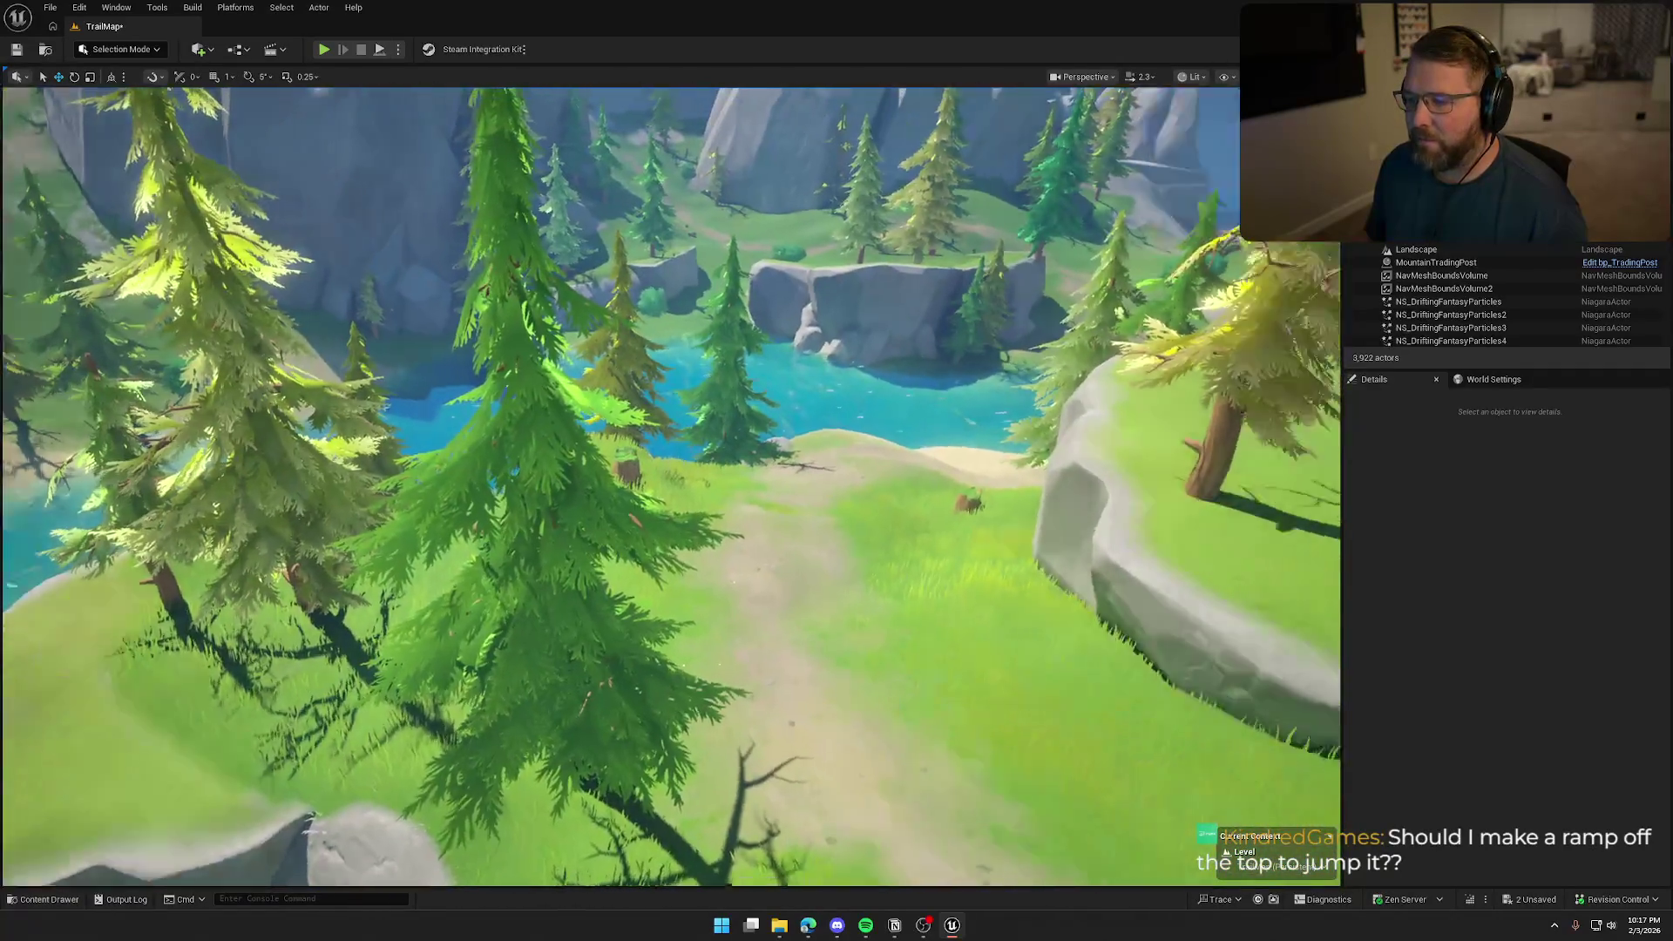
{"action": "key", "text": "w"}
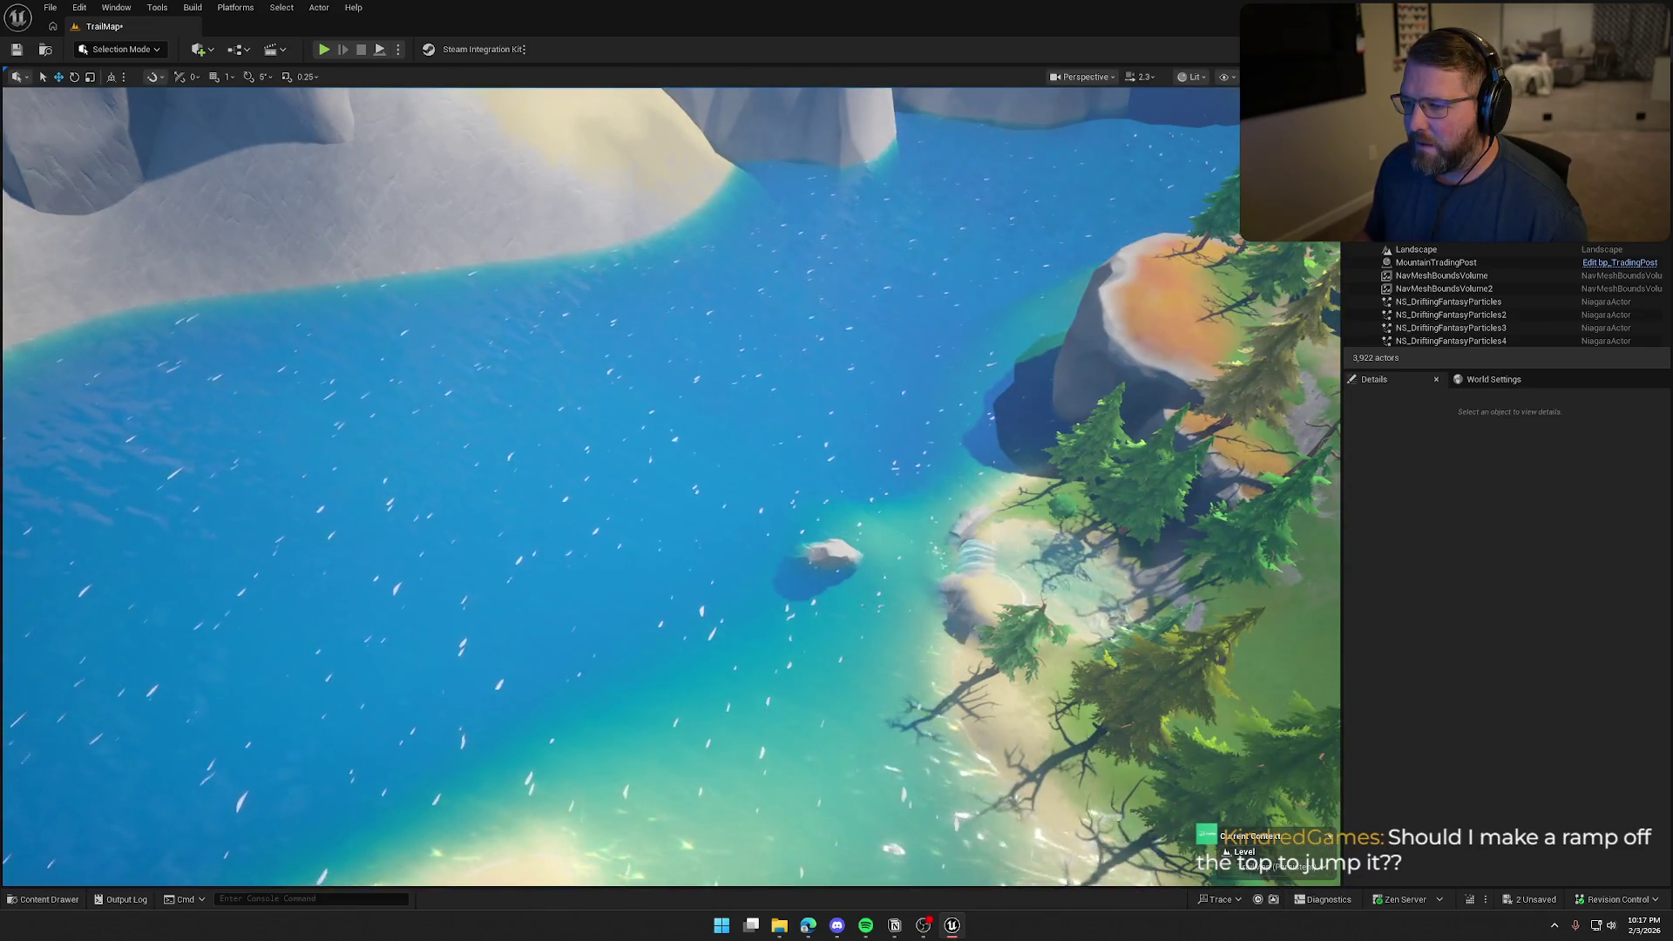
{"action": "key", "text": "w"}
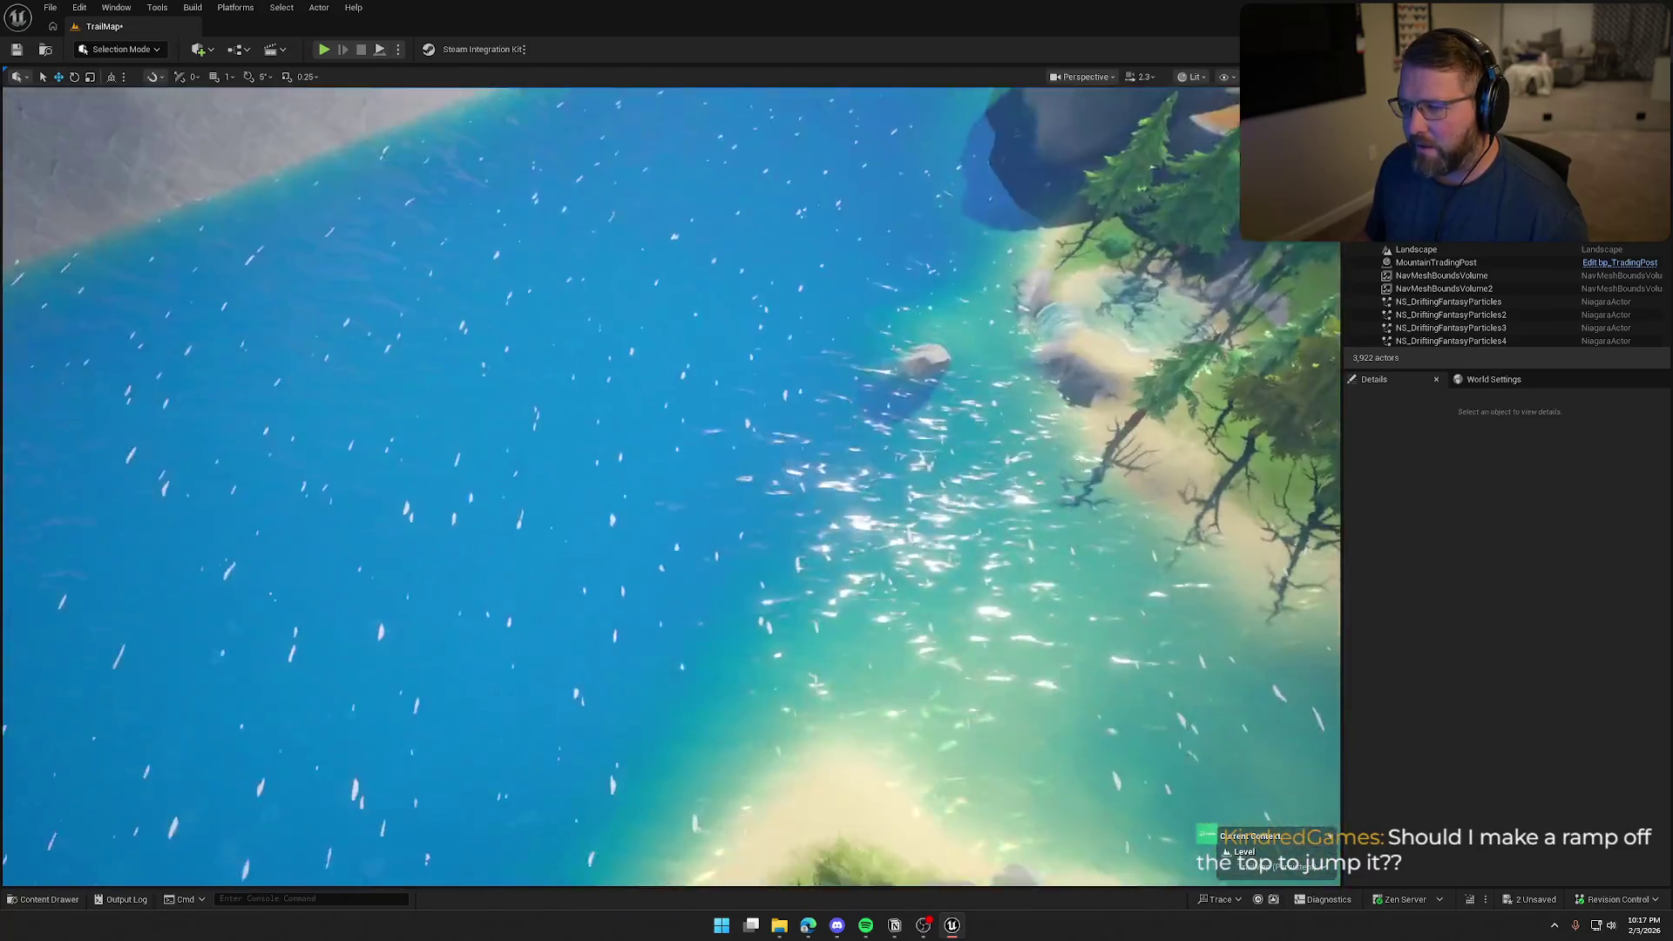
{"action": "key", "text": "w"}
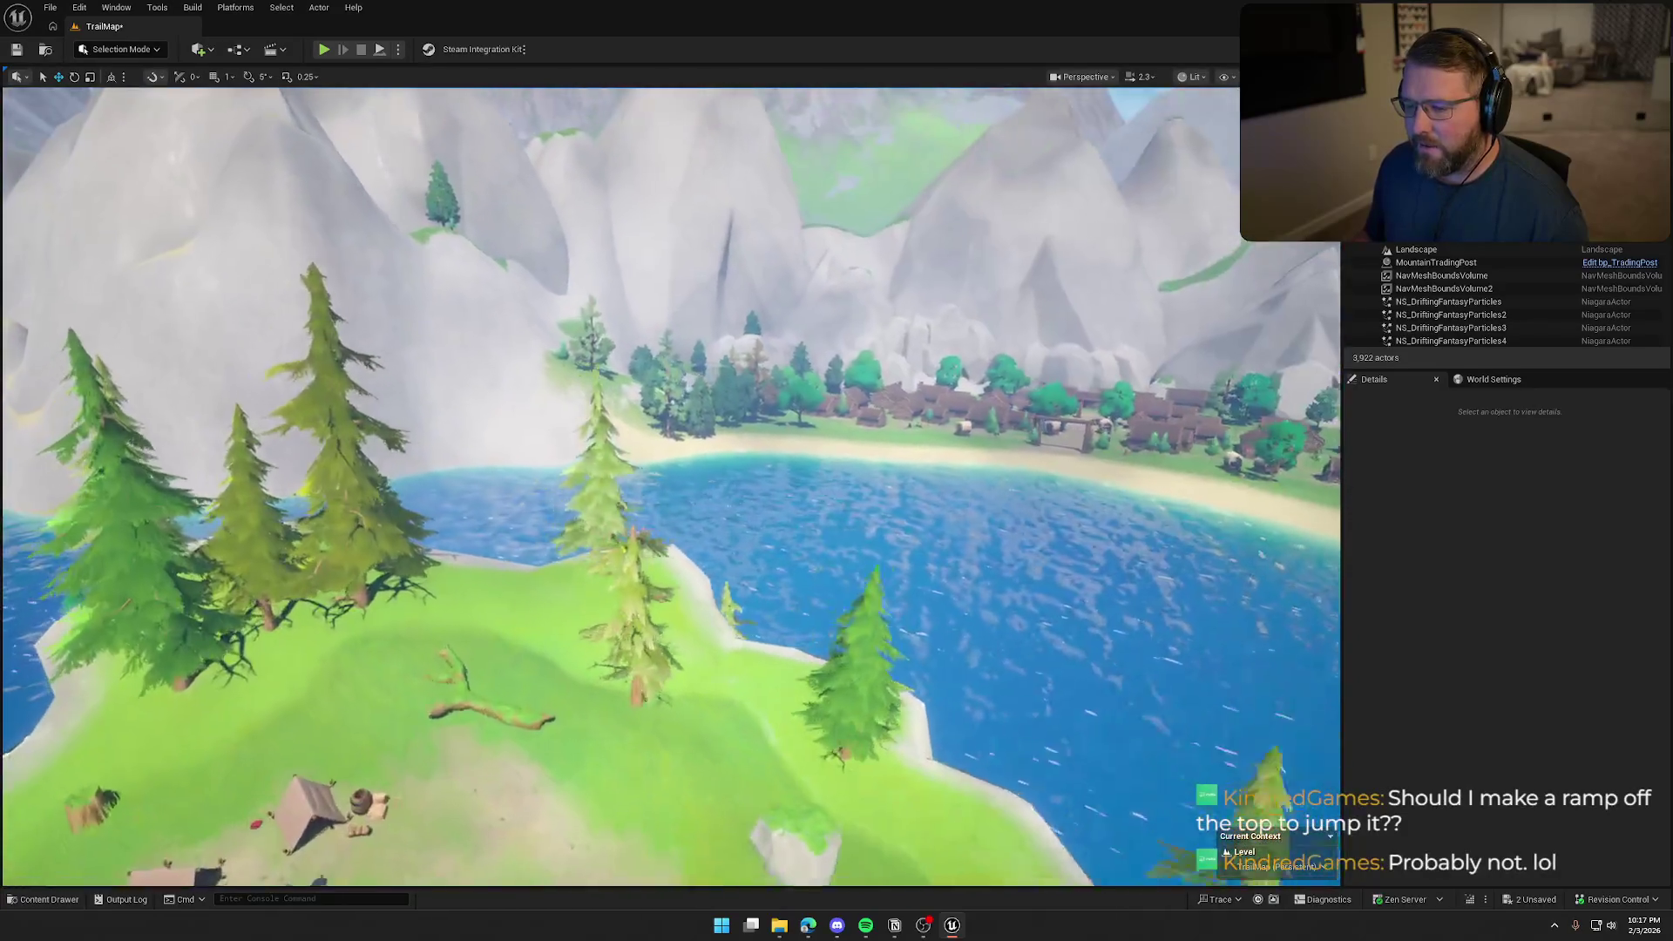
{"action": "key", "text": "w"}
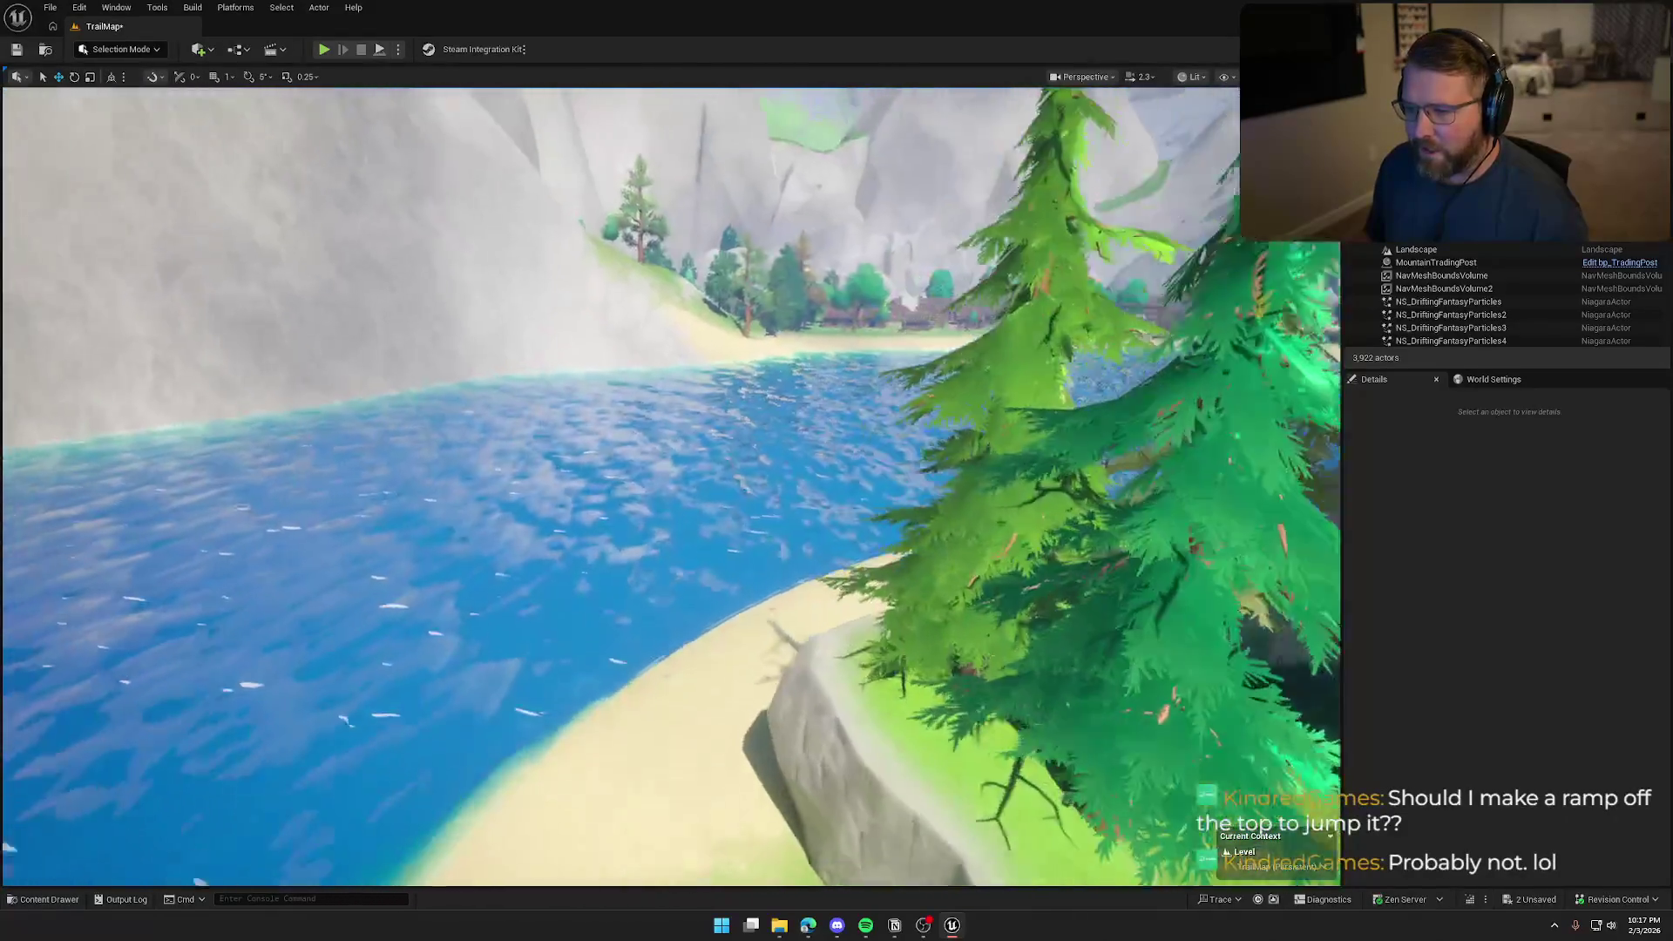
{"action": "key", "text": "w"}
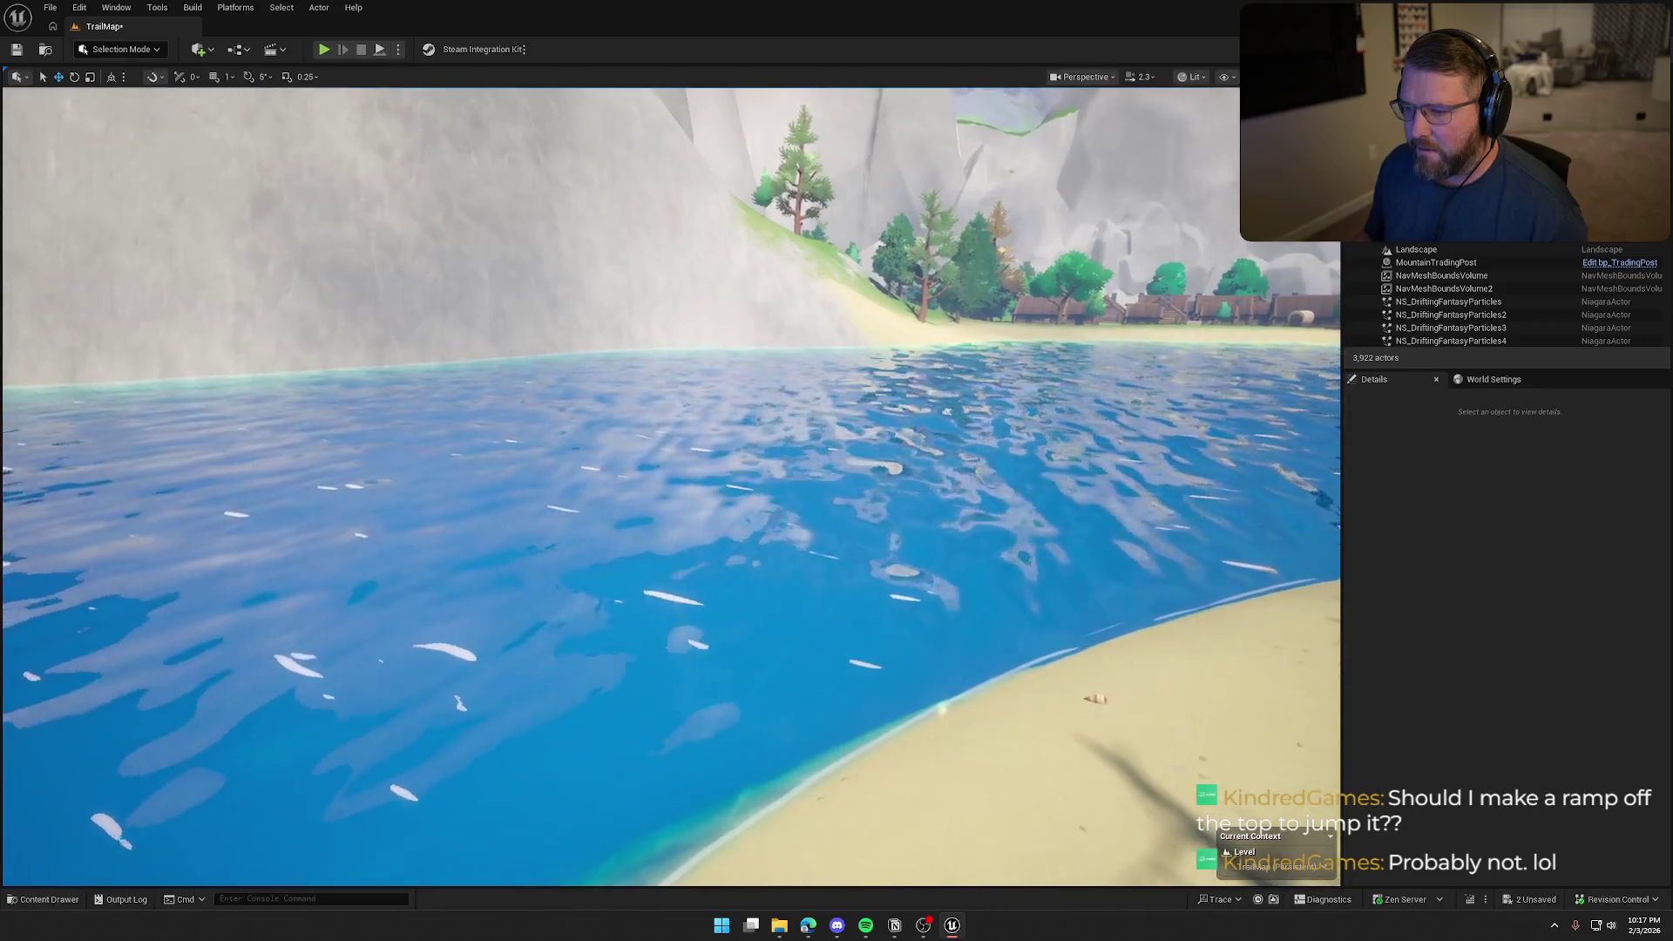
{"action": "key", "text": "s"}
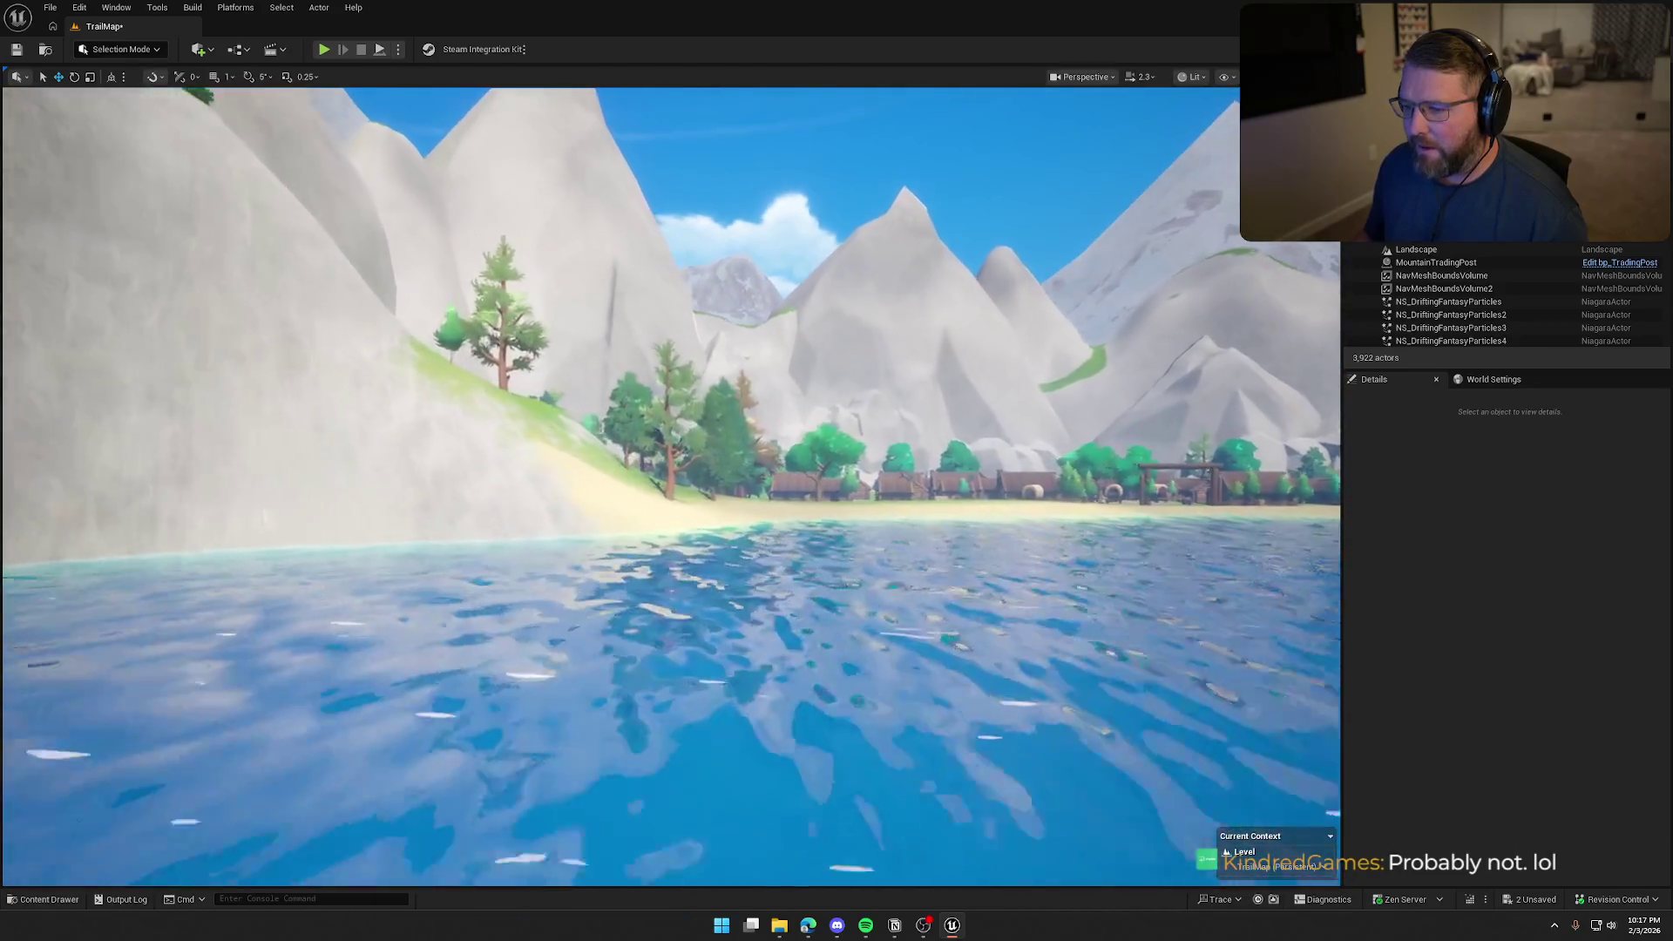
{"action": "key", "text": "w"}
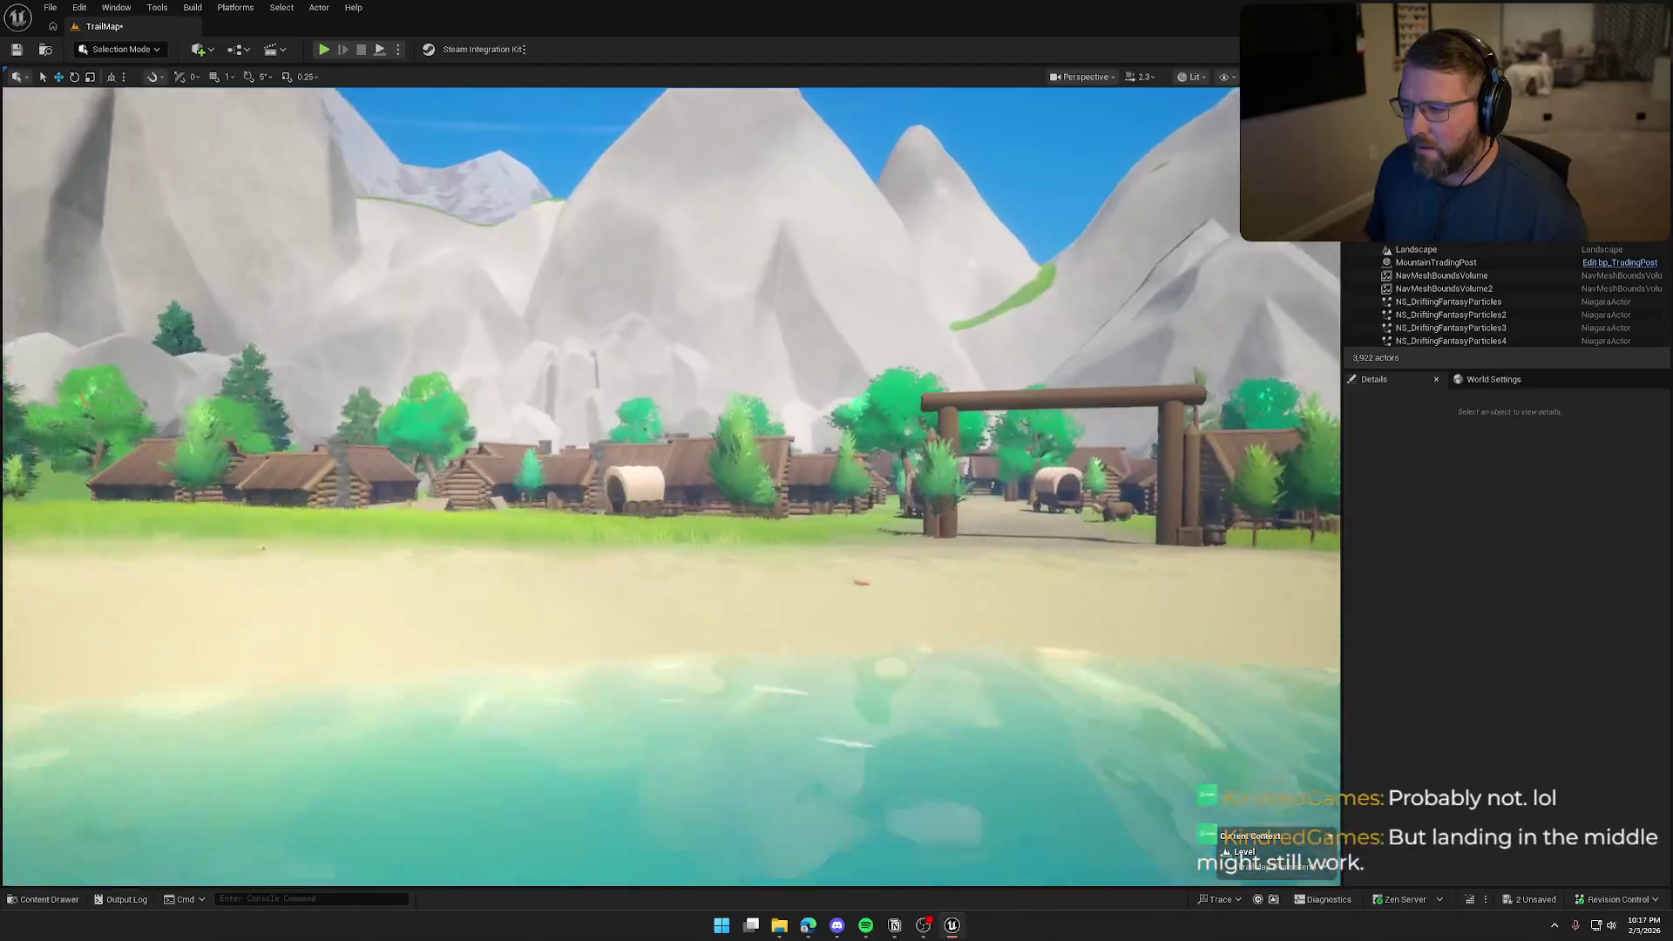
{"action": "key", "text": "w"}
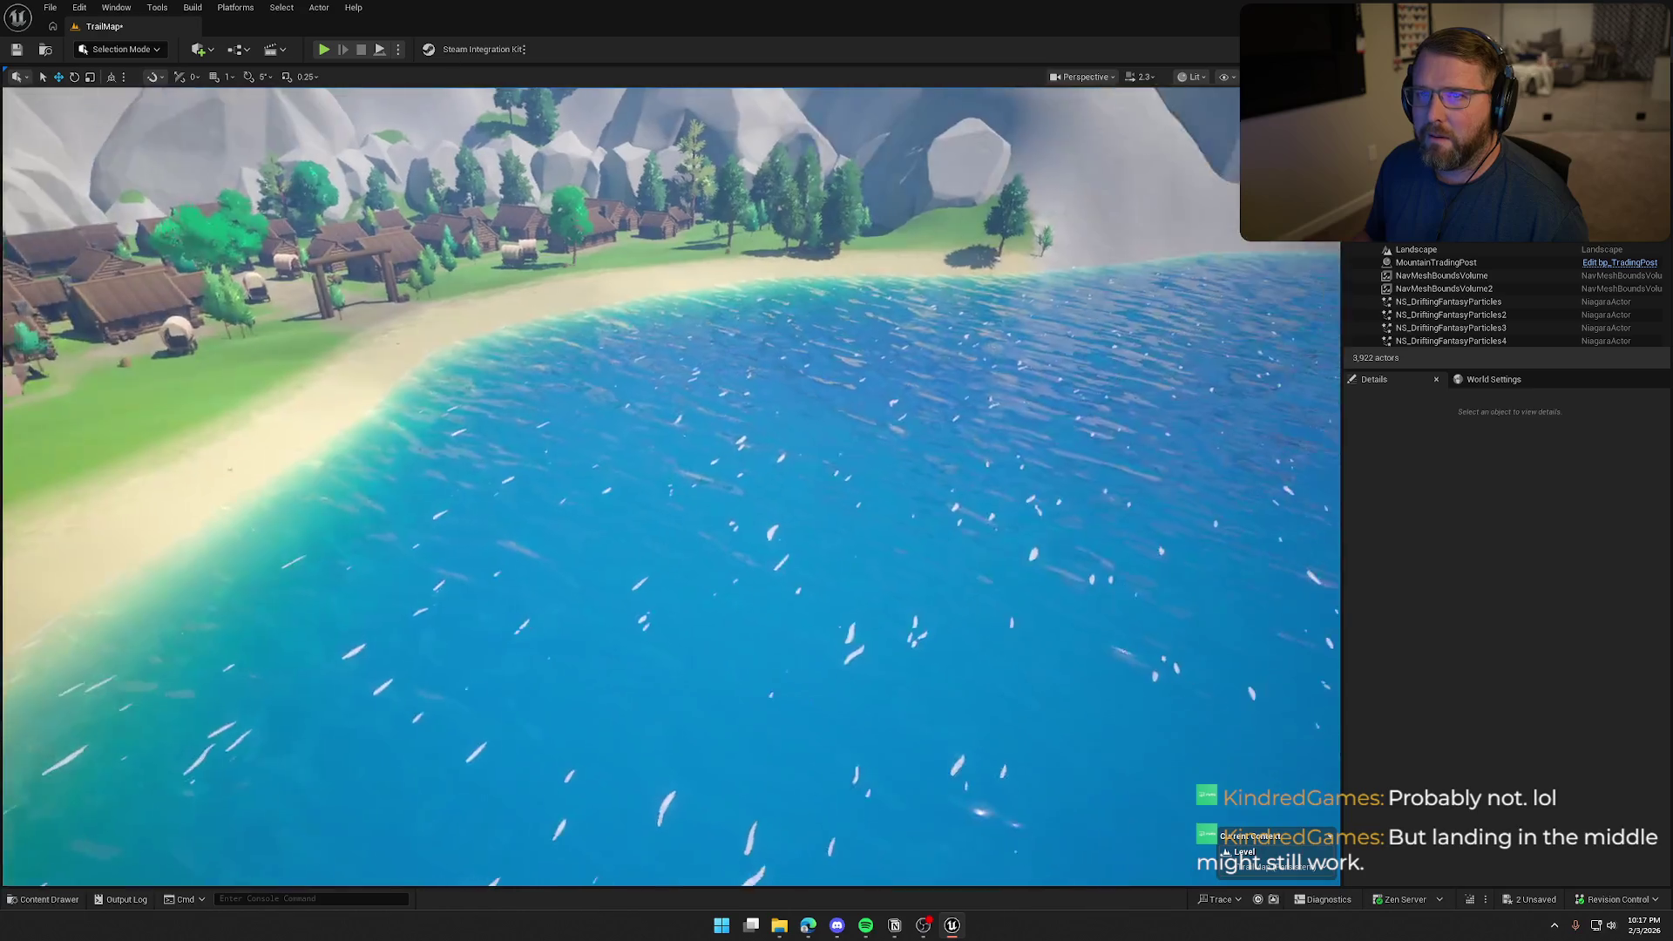
{"action": "key", "text": "w"}
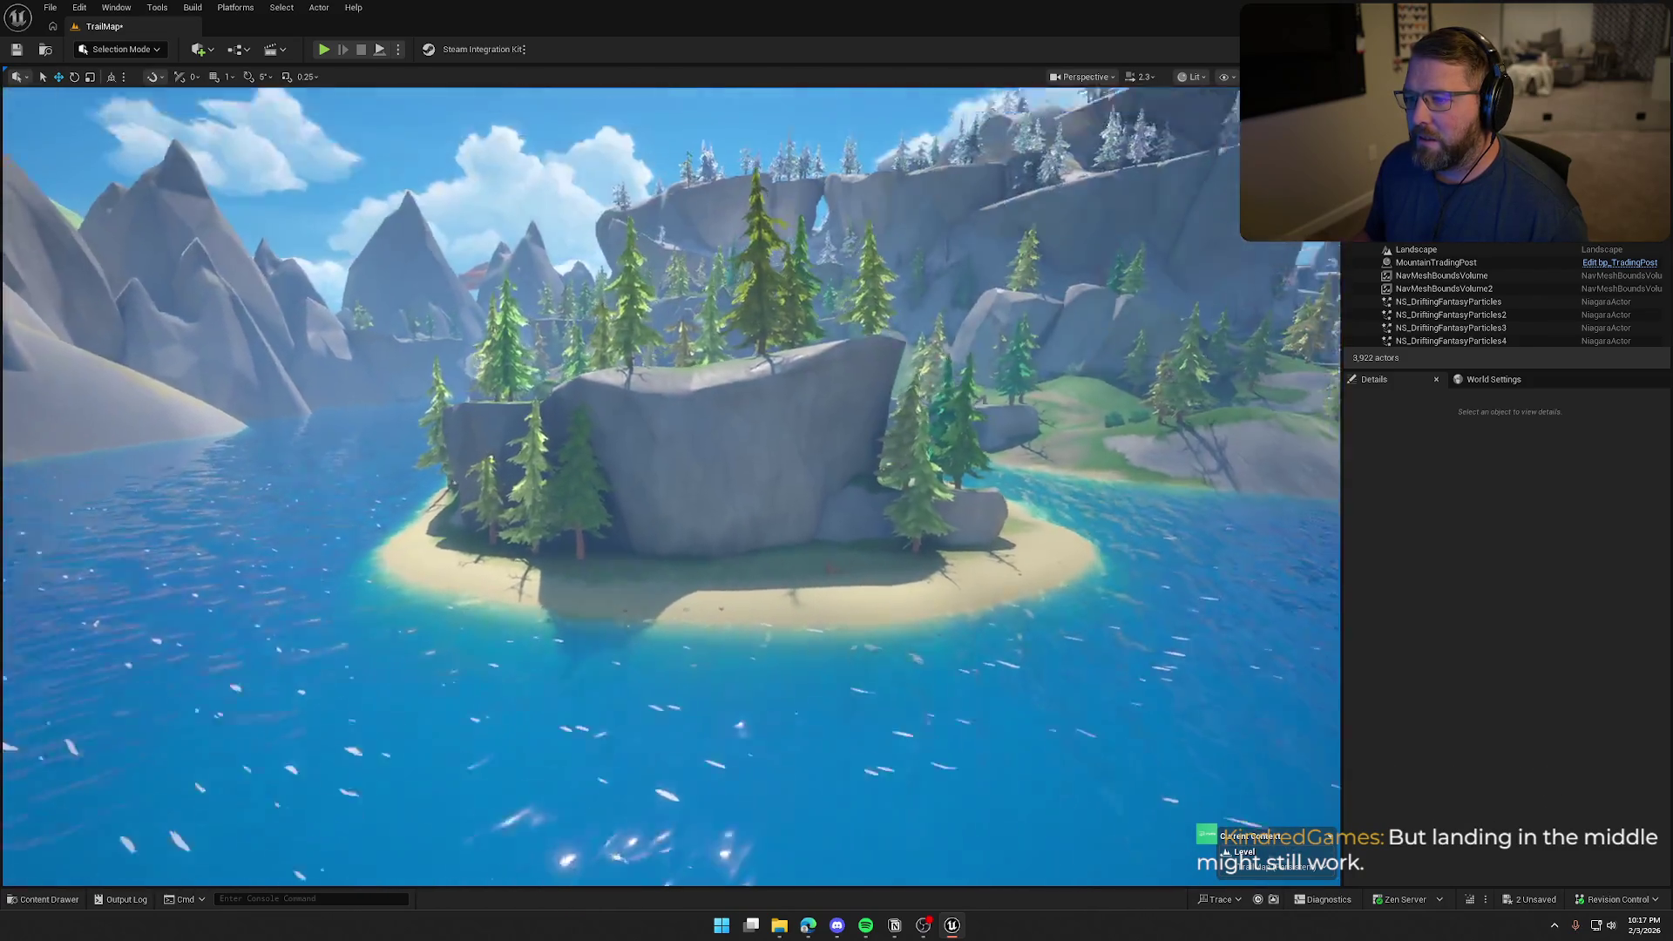
{"action": "key", "text": "w"}
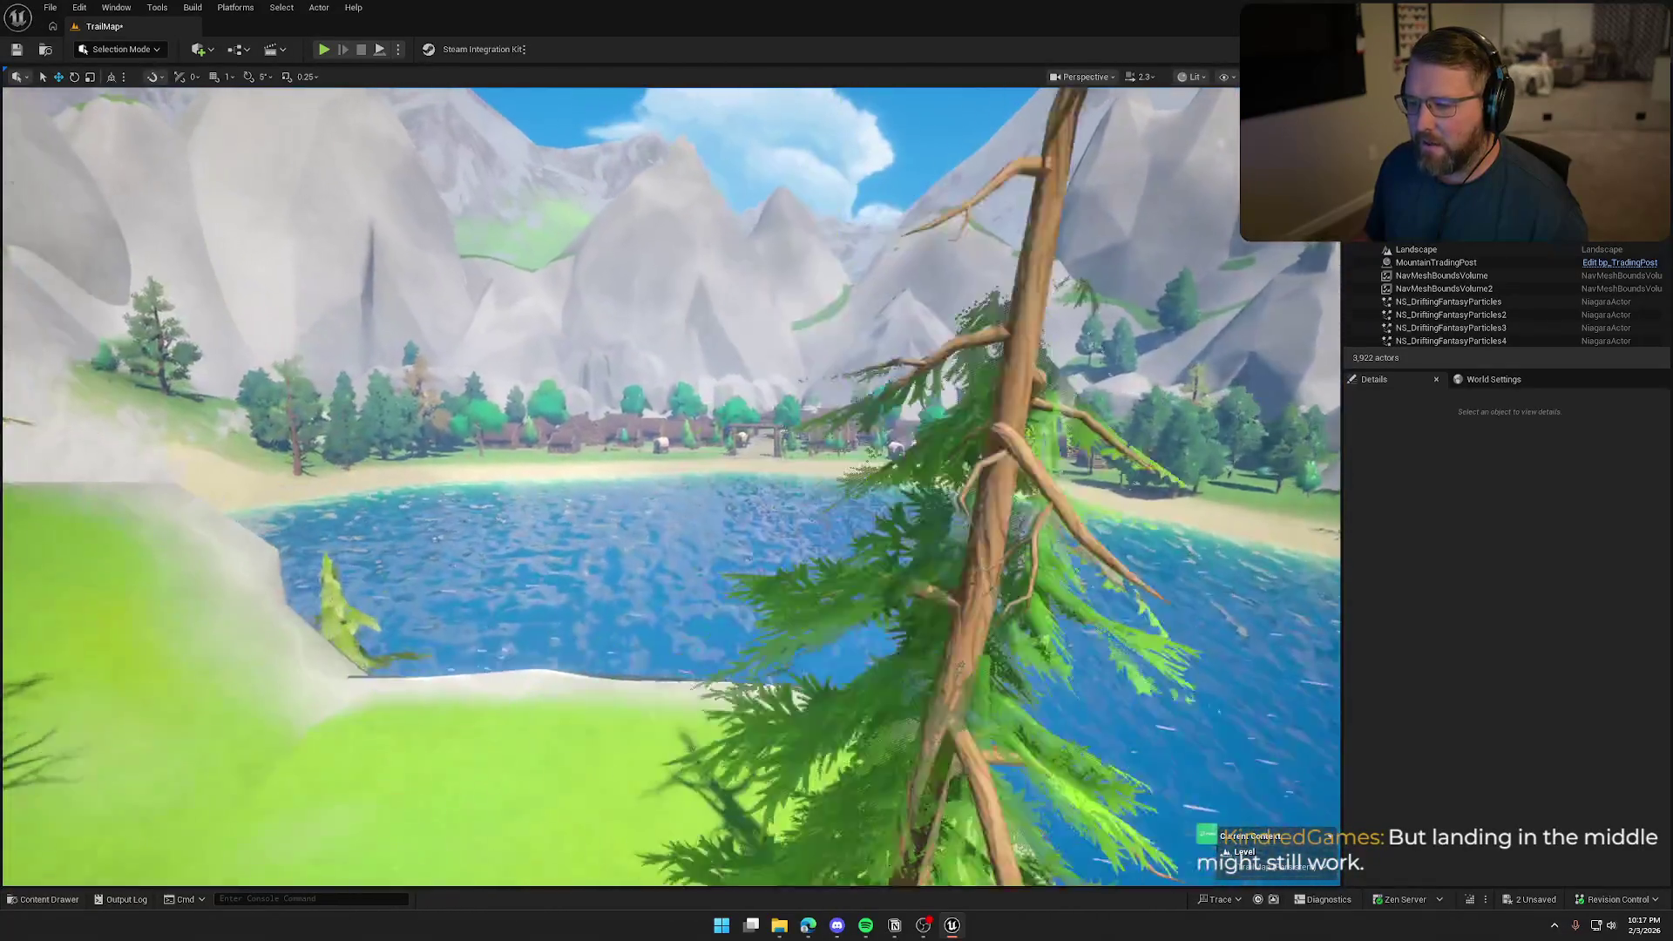
{"action": "key", "text": "w"}
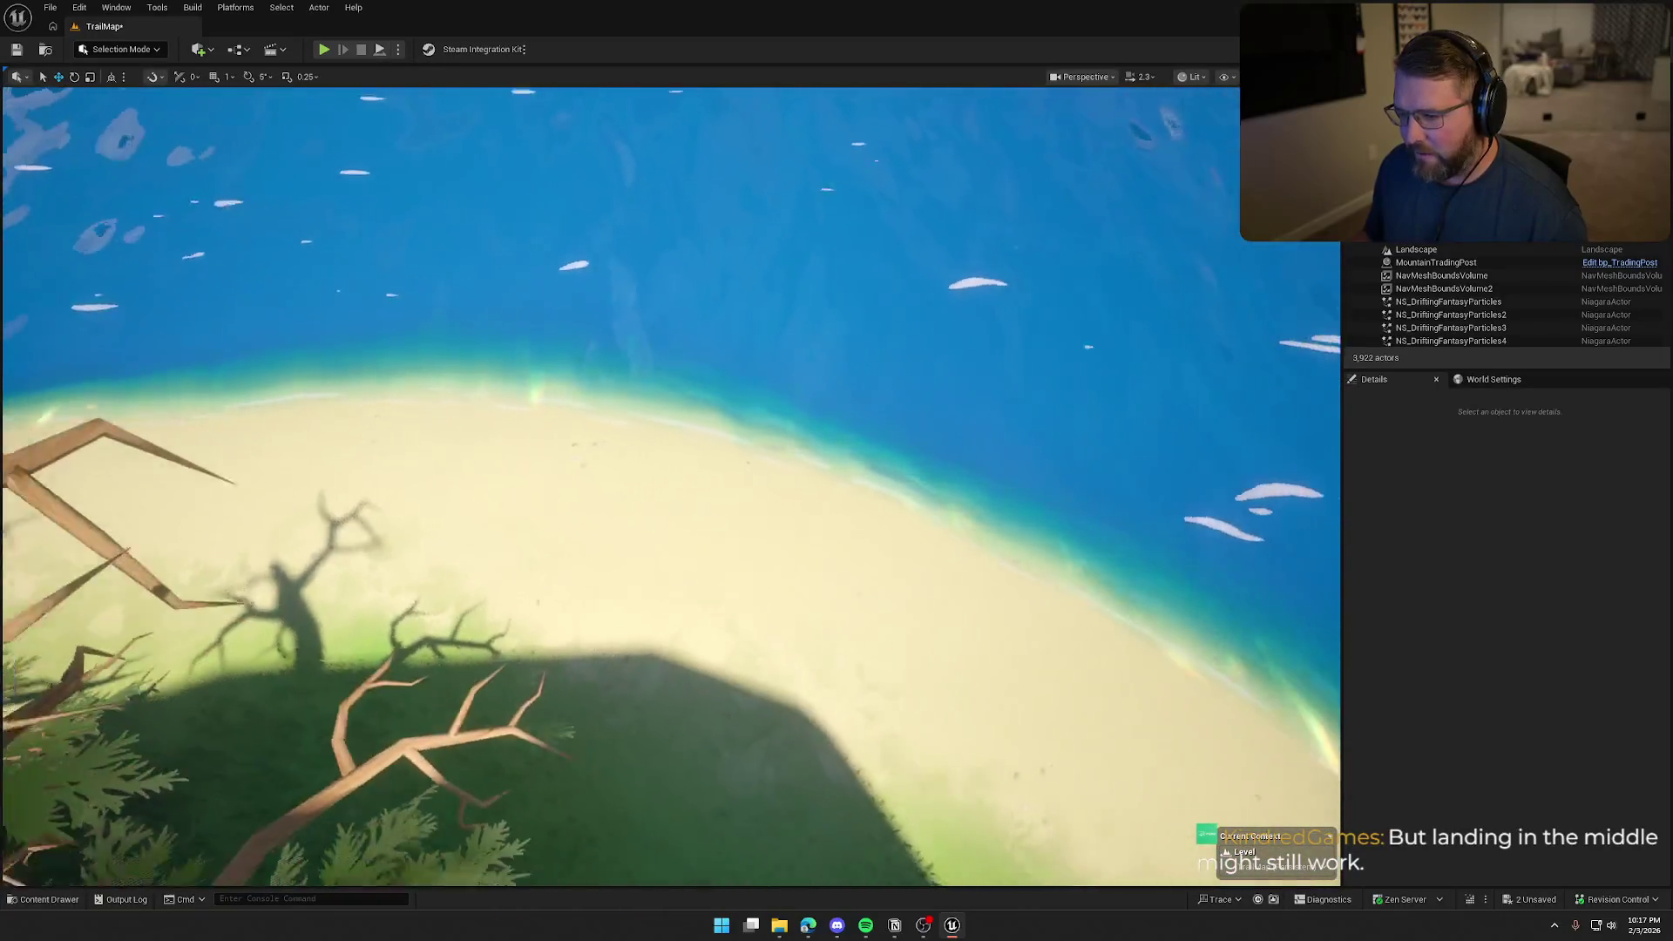
{"action": "key", "text": "w"}
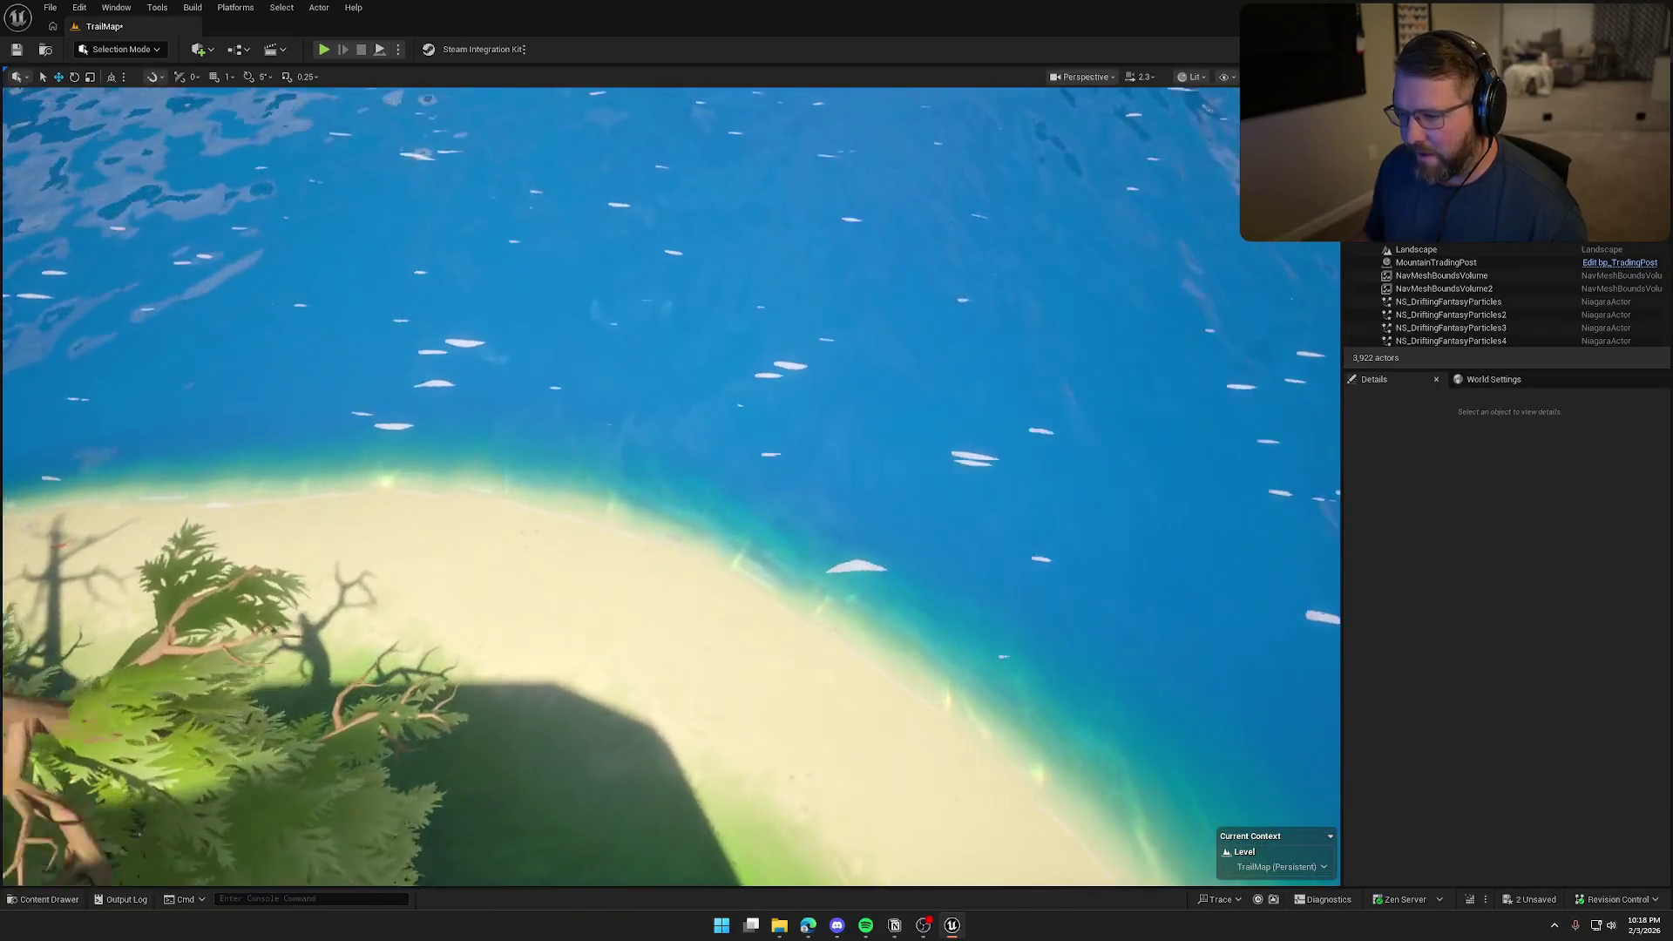
{"action": "key", "text": "w"}
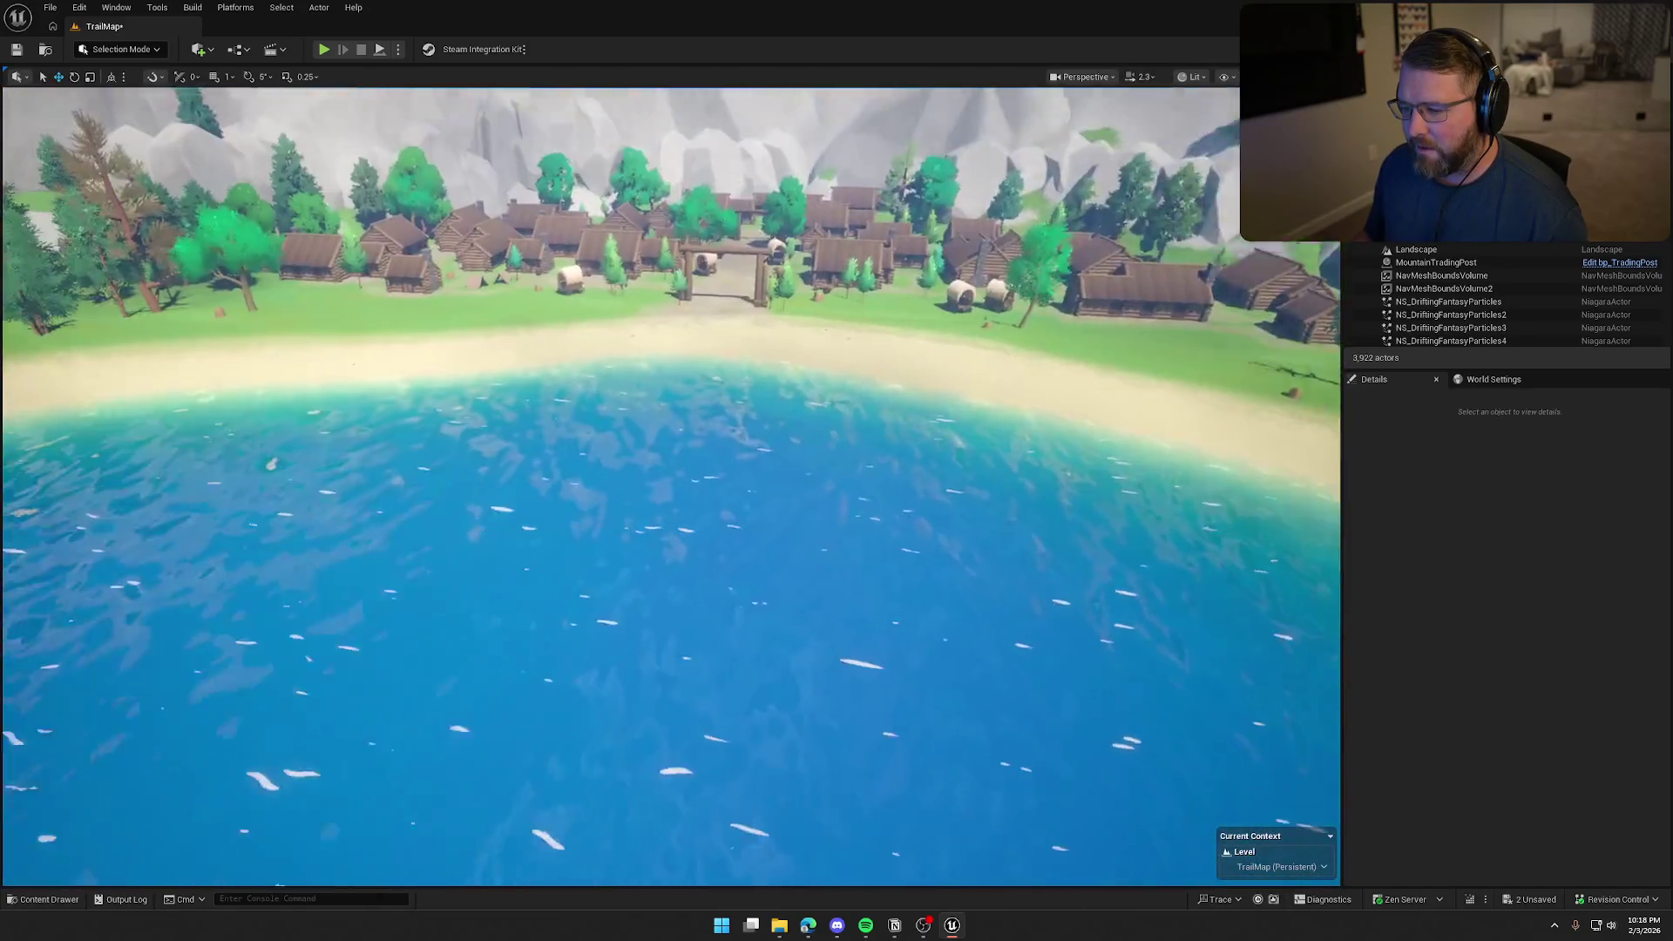
{"action": "key", "text": "w"}
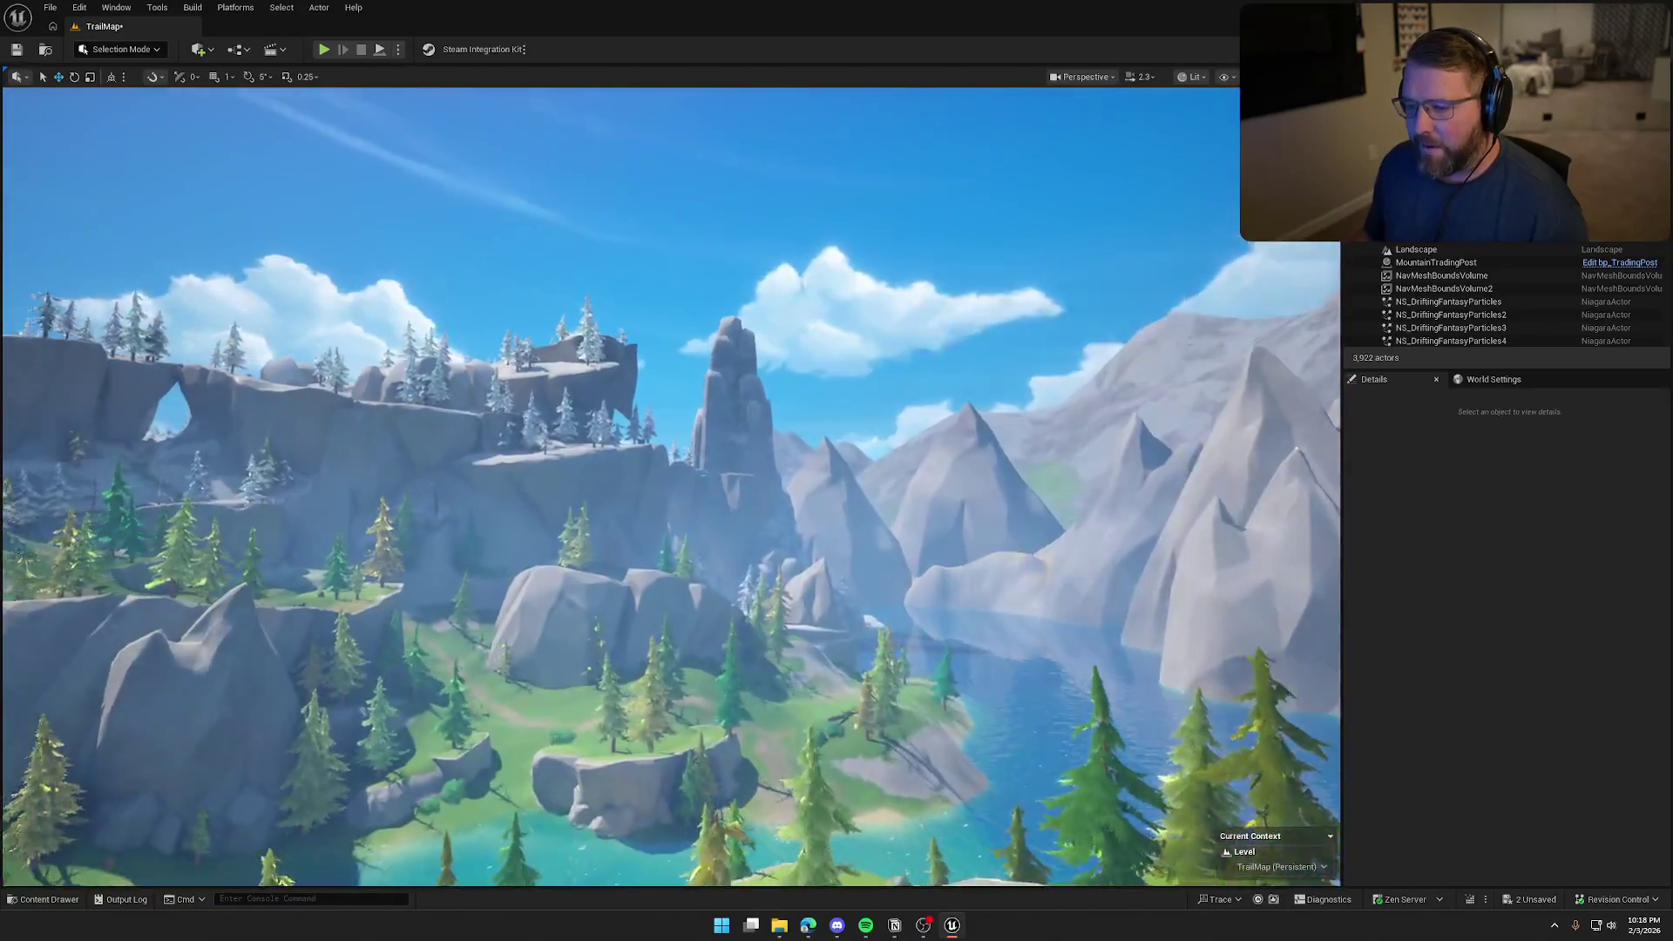
{"action": "key", "text": "w"}
{"action": "scroll", "coordinate": [671, 488], "scroll_direction": "up", "scroll_amount": 3}
{"action": "key", "text": "w"}
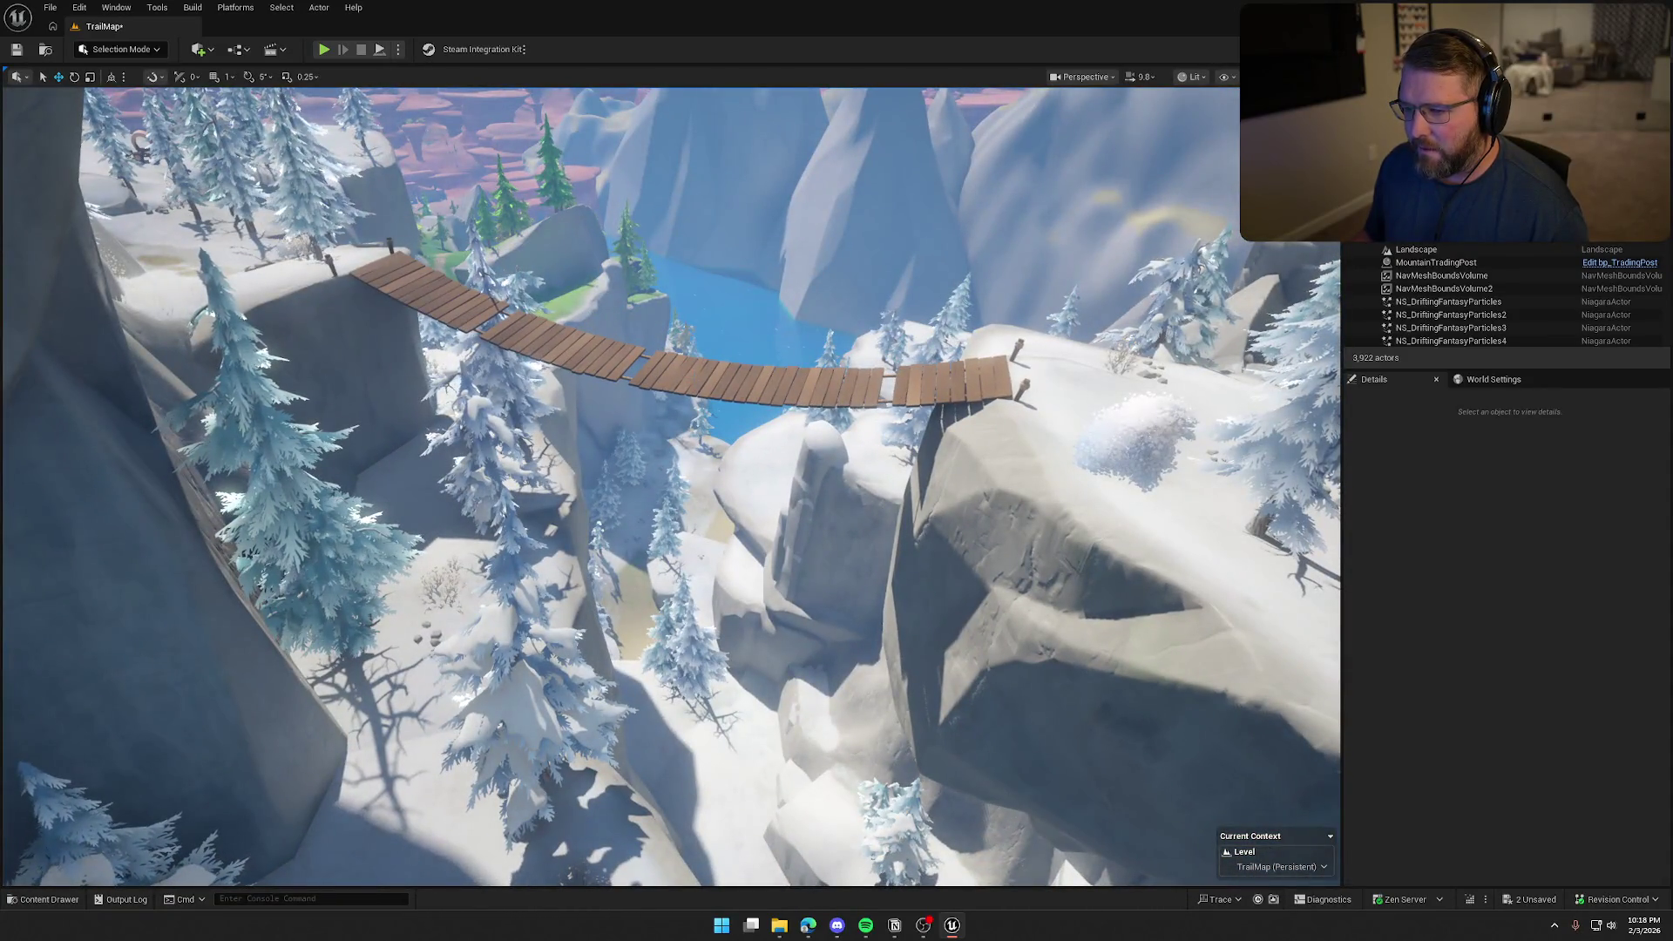
Duplicate SM_Bridge_Walkway, accept the warning, and snap the copy onto the island shore
{"action": "left_click", "coordinate": [767, 384]}
{"action": "key", "text": "f"}
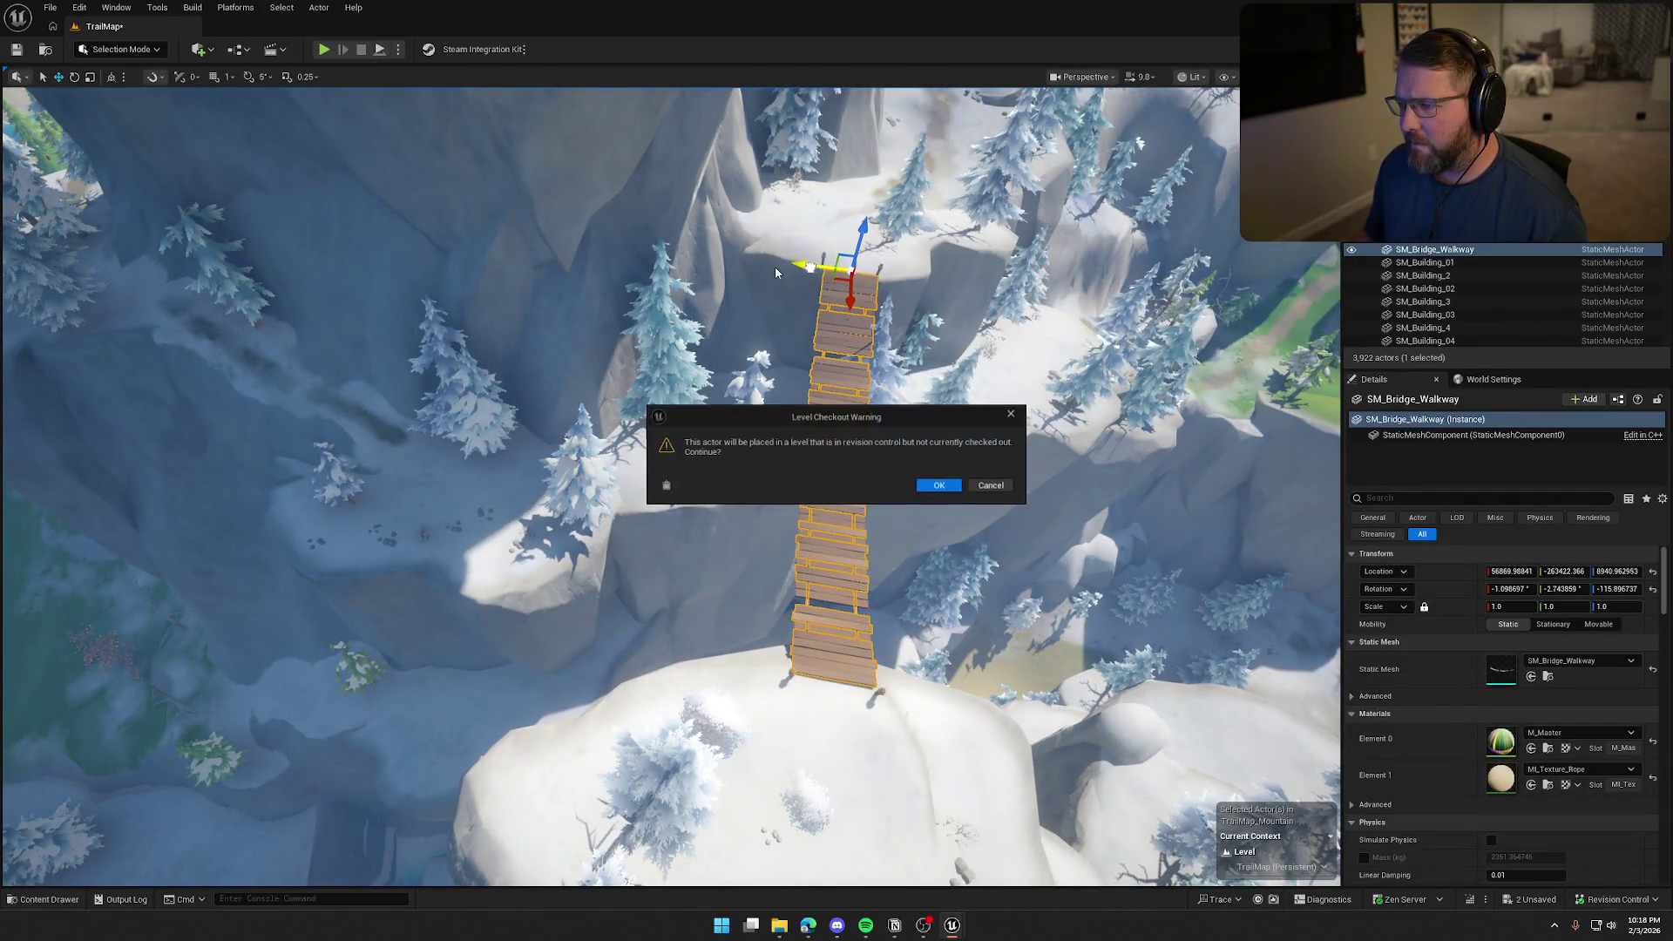
{"action": "left_click", "coordinate": [941, 488]}
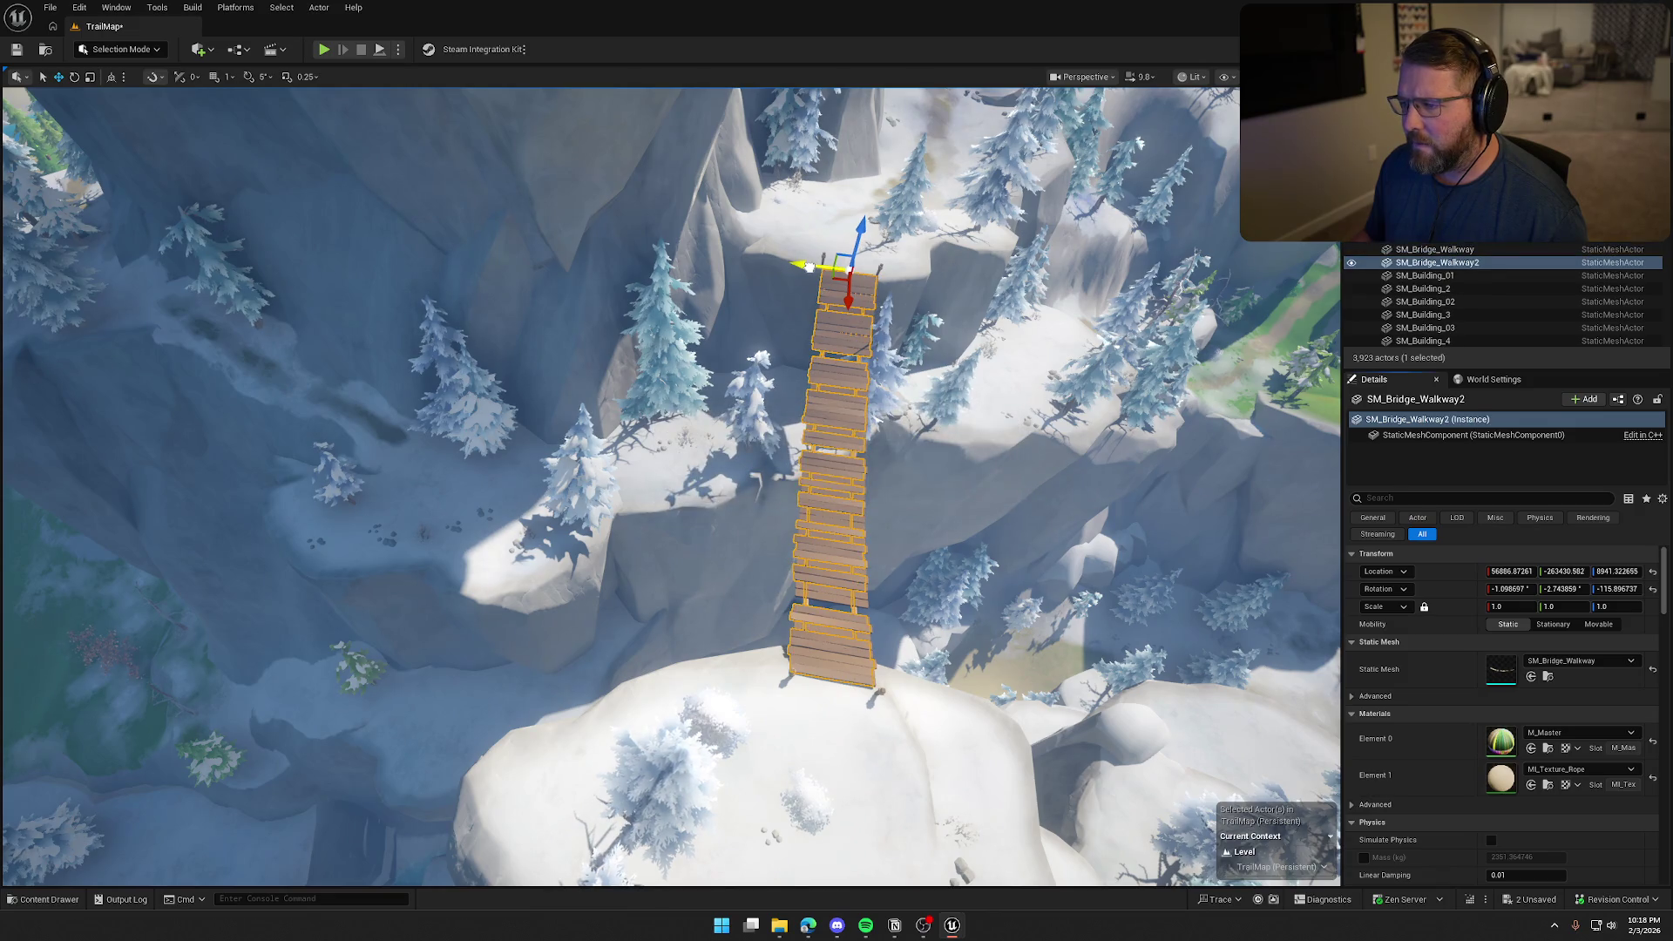
{"action": "left_click_drag", "start_coordinate": [807, 266], "coordinate": [689, 252]}
{"action": "key", "text": "End"}
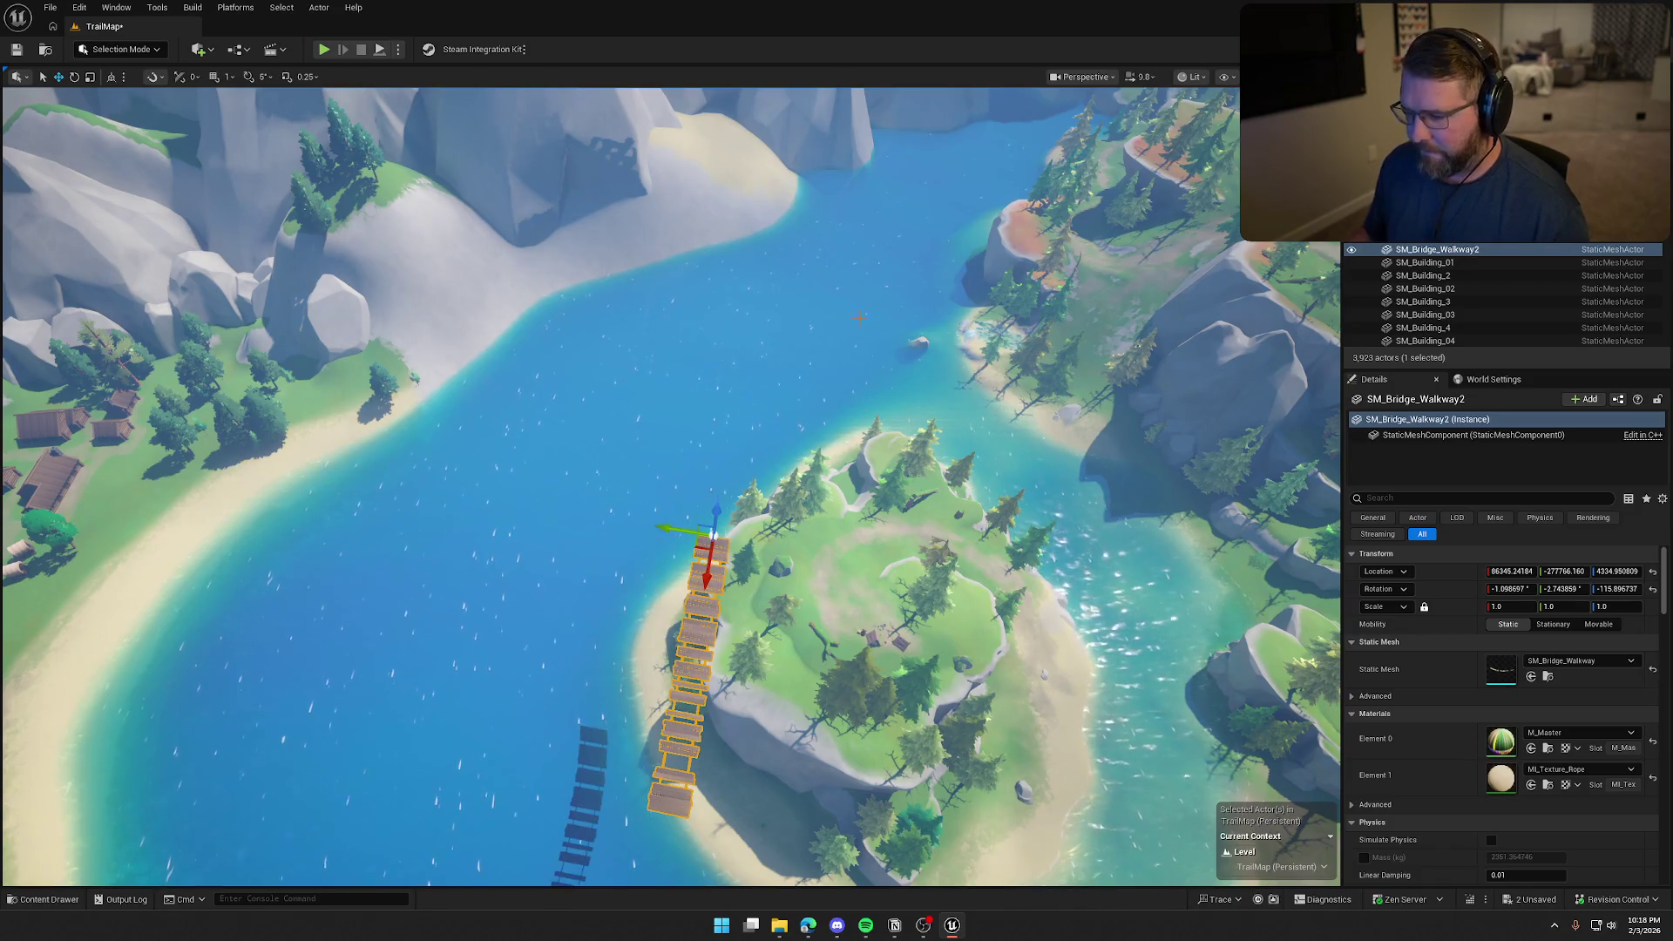
{"action": "scroll", "coordinate": [620, 487], "scroll_direction": "up", "scroll_amount": 2}
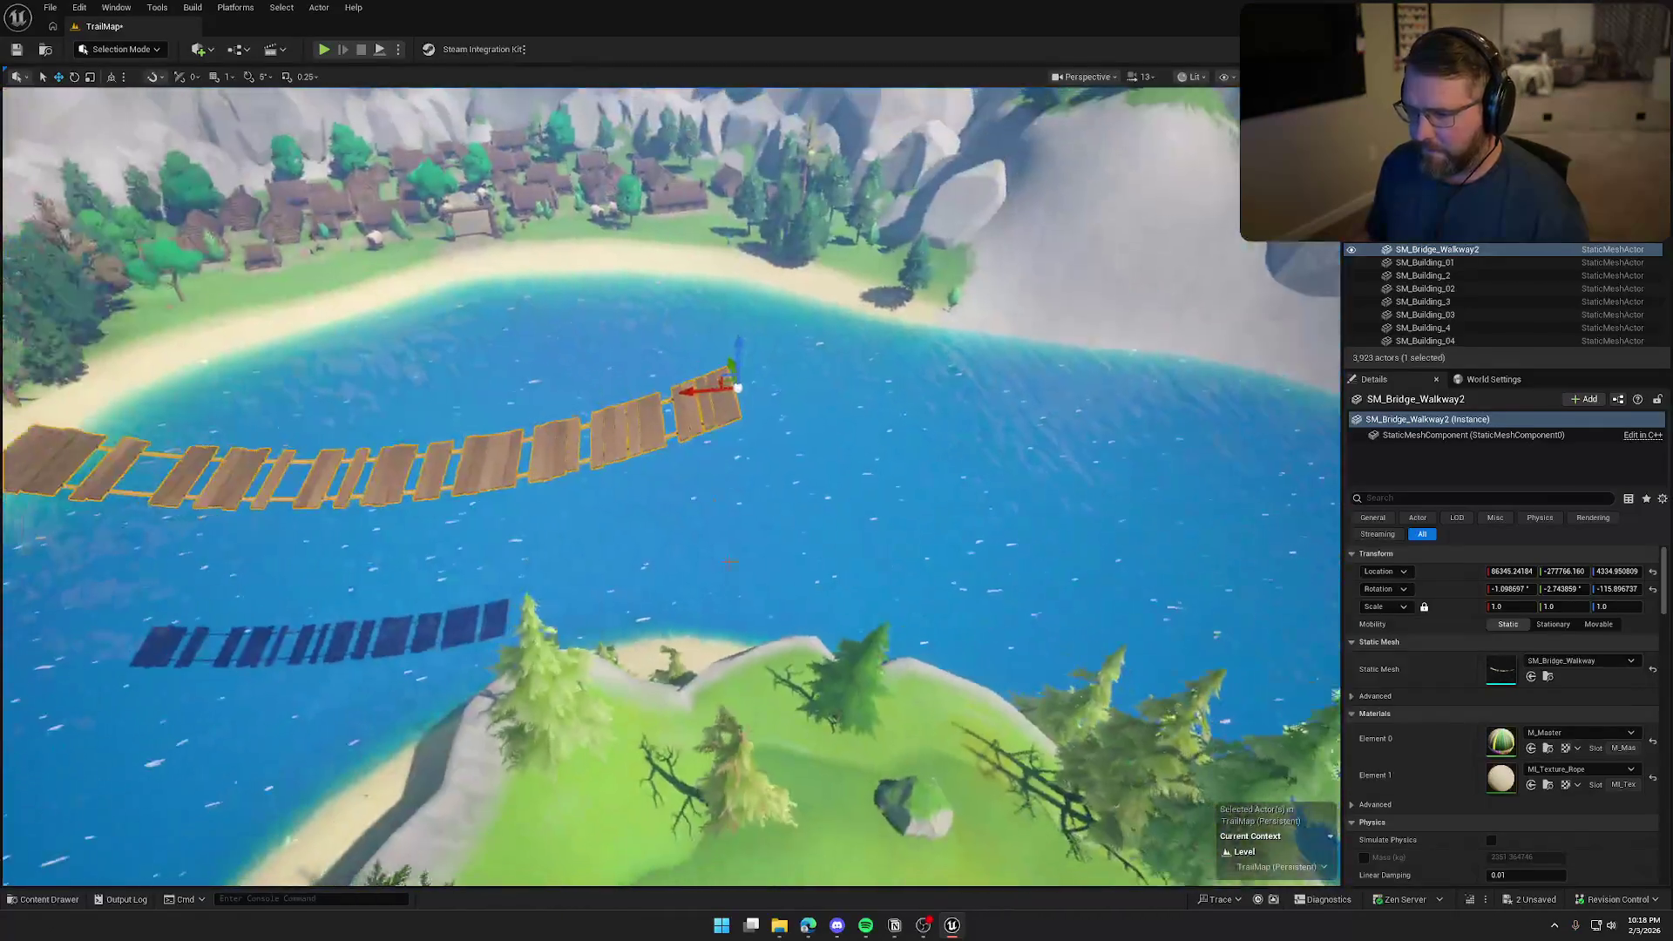
{"action": "key", "text": "End"}
Rotate the bridge copy across the water and nudge it into place at the cliff edge
{"action": "key", "text": "e"}
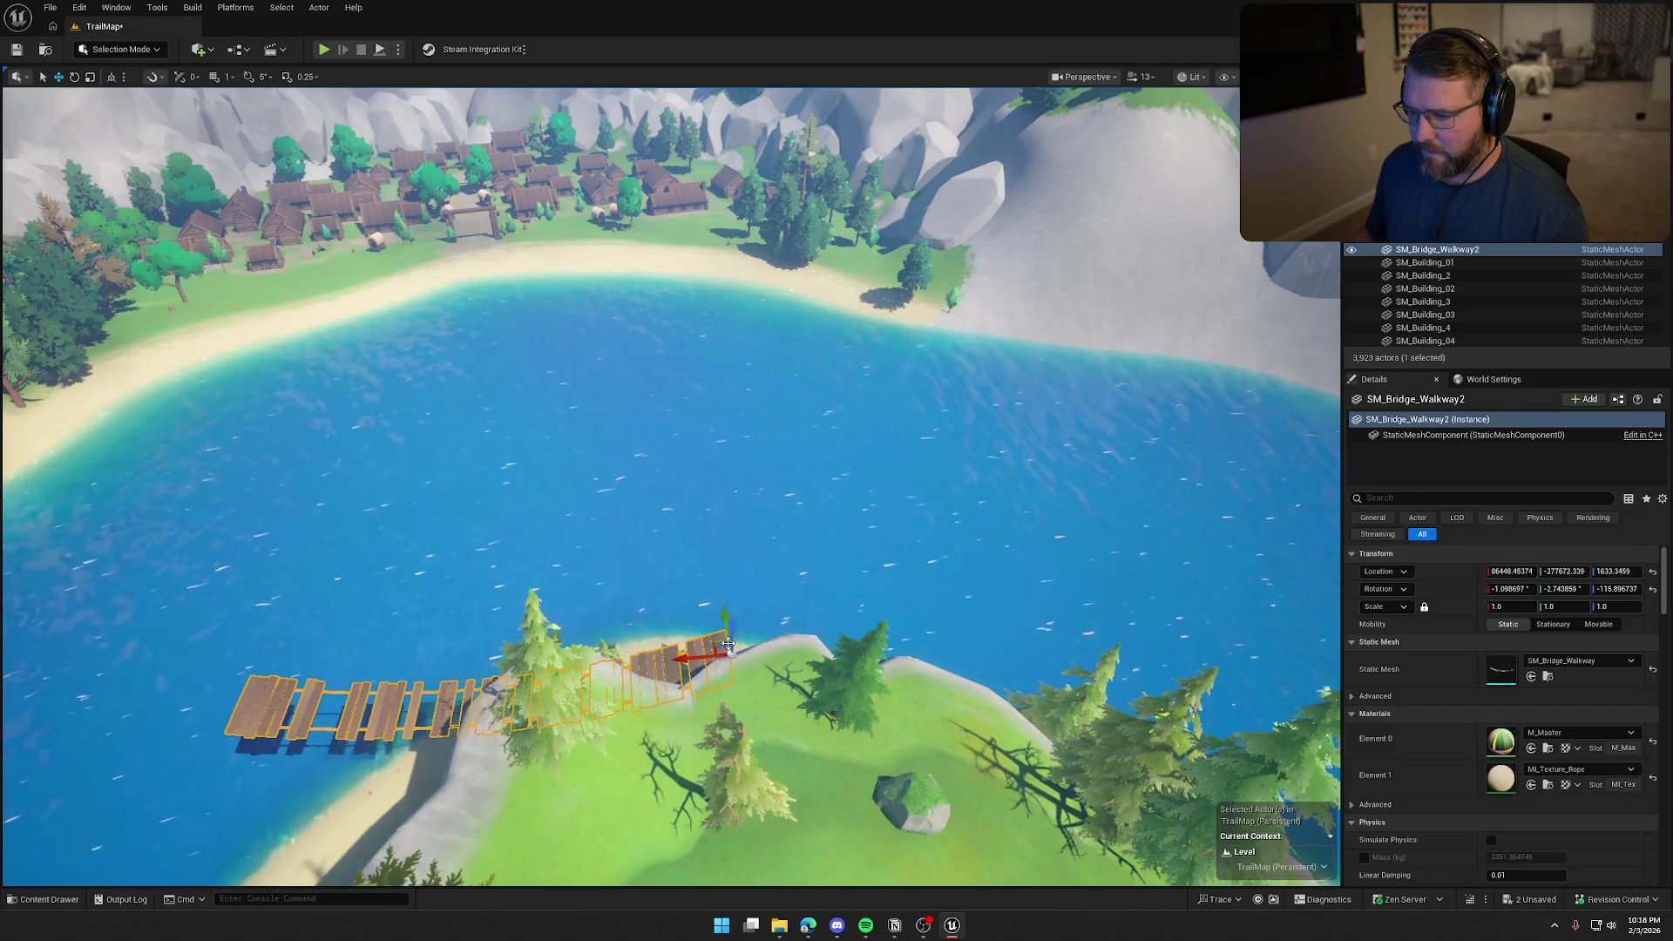
{"action": "mouse_move", "coordinate": [723, 713]}
{"action": "left_mouse_down"}
{"action": "mouse_move", "coordinate": [675, 695]}
{"action": "mouse_move", "coordinate": [834, 714]}
{"action": "mouse_move", "coordinate": [965, 521]}
{"action": "mouse_move", "coordinate": [948, 488]}
{"action": "left_mouse_up"}
{"action": "mouse_move", "coordinate": [930, 405]}
{"action": "left_mouse_down"}
{"action": "mouse_move", "coordinate": [929, 365]}
{"action": "mouse_move", "coordinate": [900, 406]}
{"action": "left_mouse_up"}
{"action": "mouse_move", "coordinate": [784, 522]}
{"action": "left_mouse_down"}
{"action": "mouse_move", "coordinate": [697, 514]}
{"action": "mouse_move", "coordinate": [662, 488]}
{"action": "left_mouse_up"}
{"action": "key", "text": "f"}
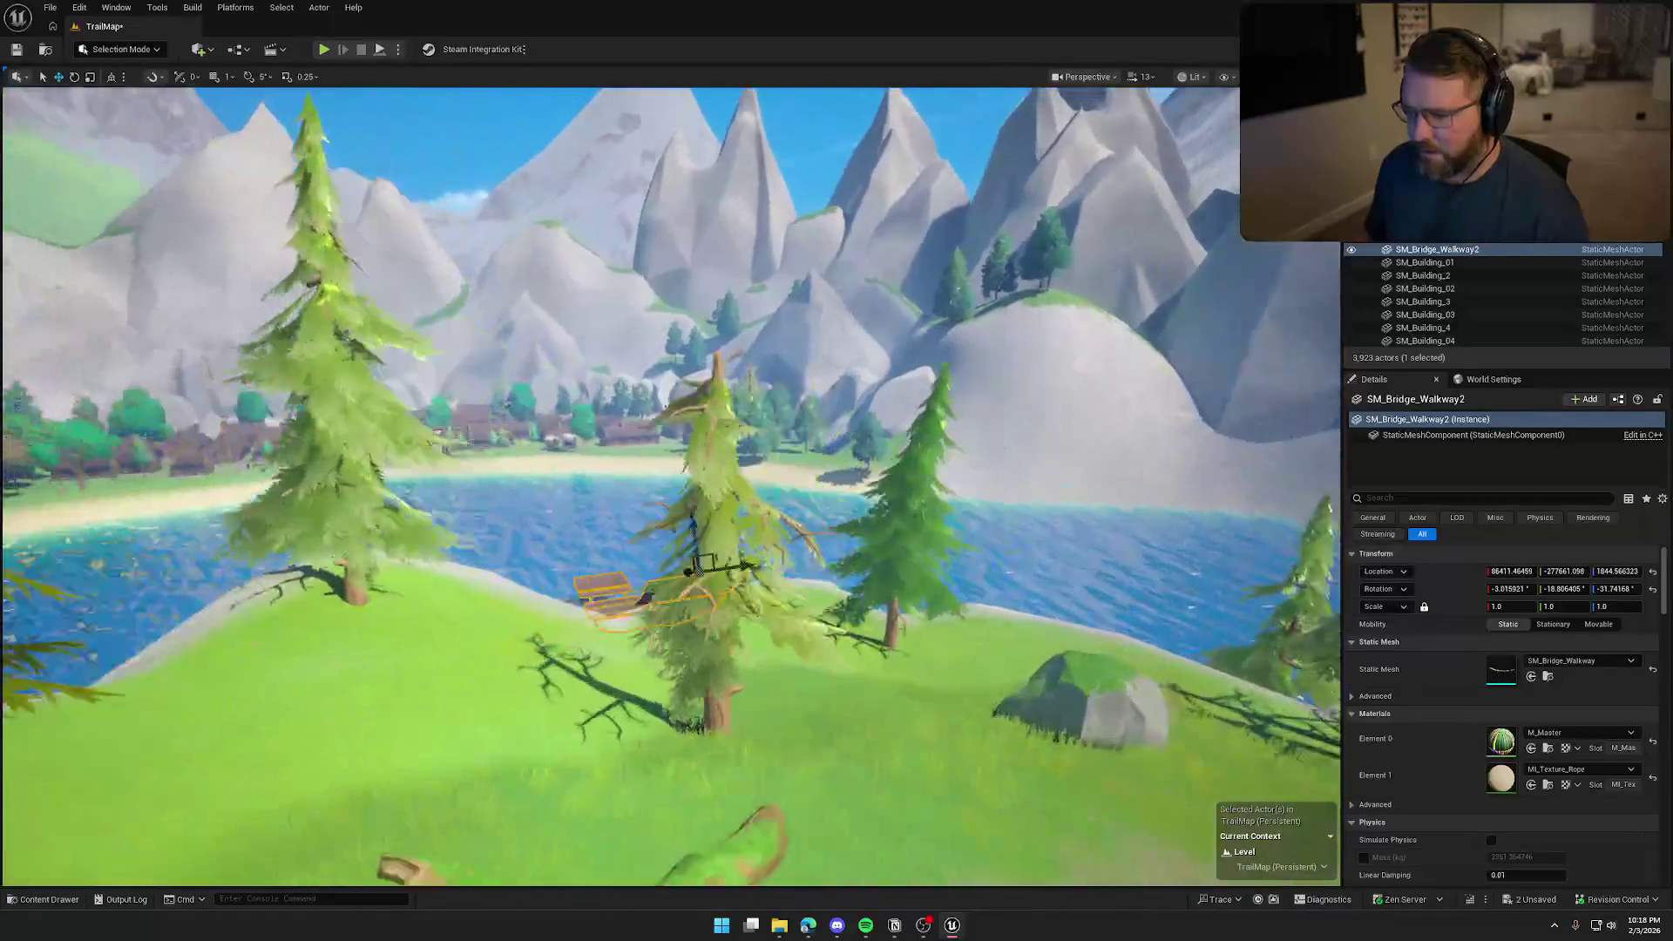
{"action": "key", "text": "w"}
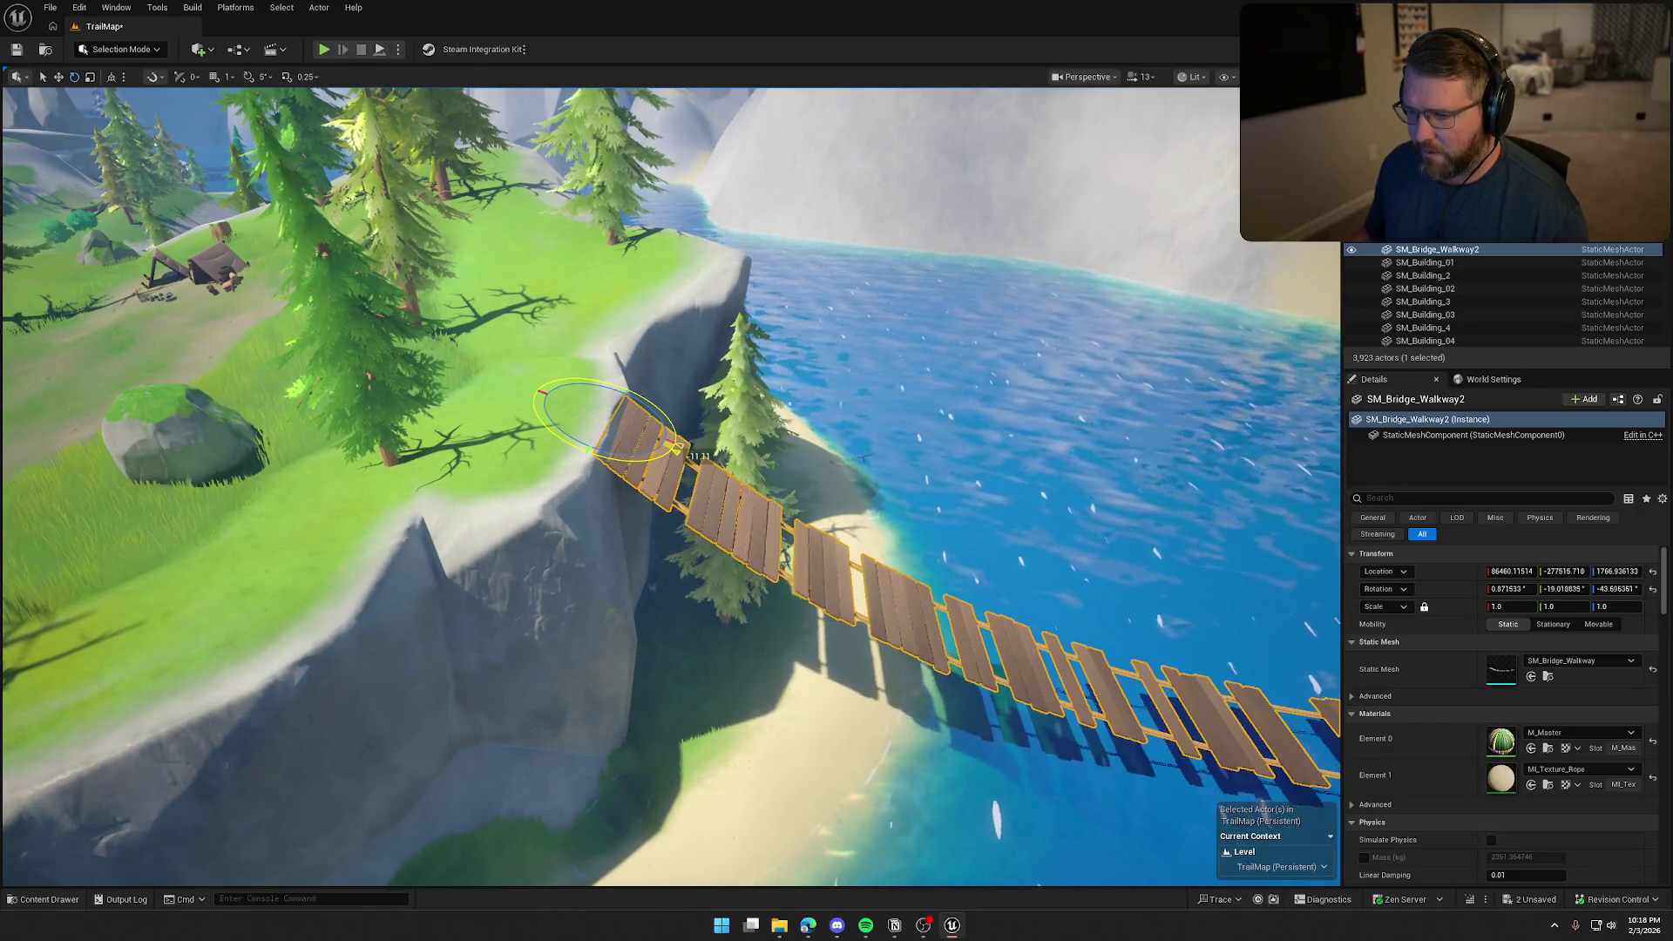
{"action": "key", "text": "Escape"}
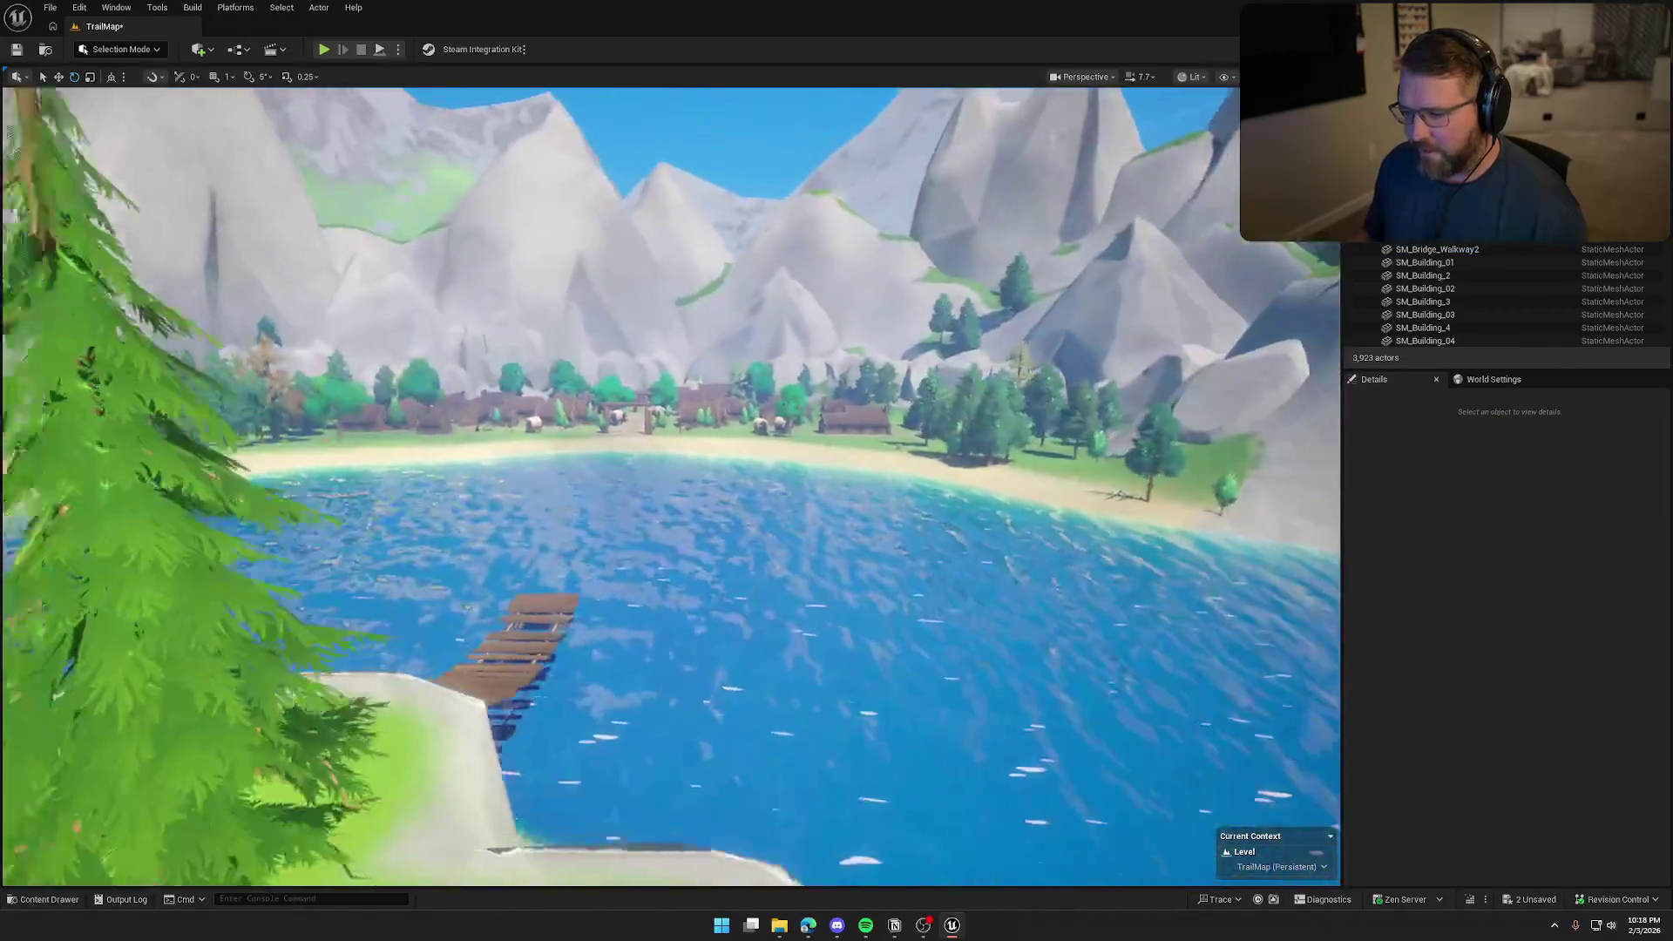
Fly along the new walkway over the lake to inspect it
{"action": "key", "text": "w"}
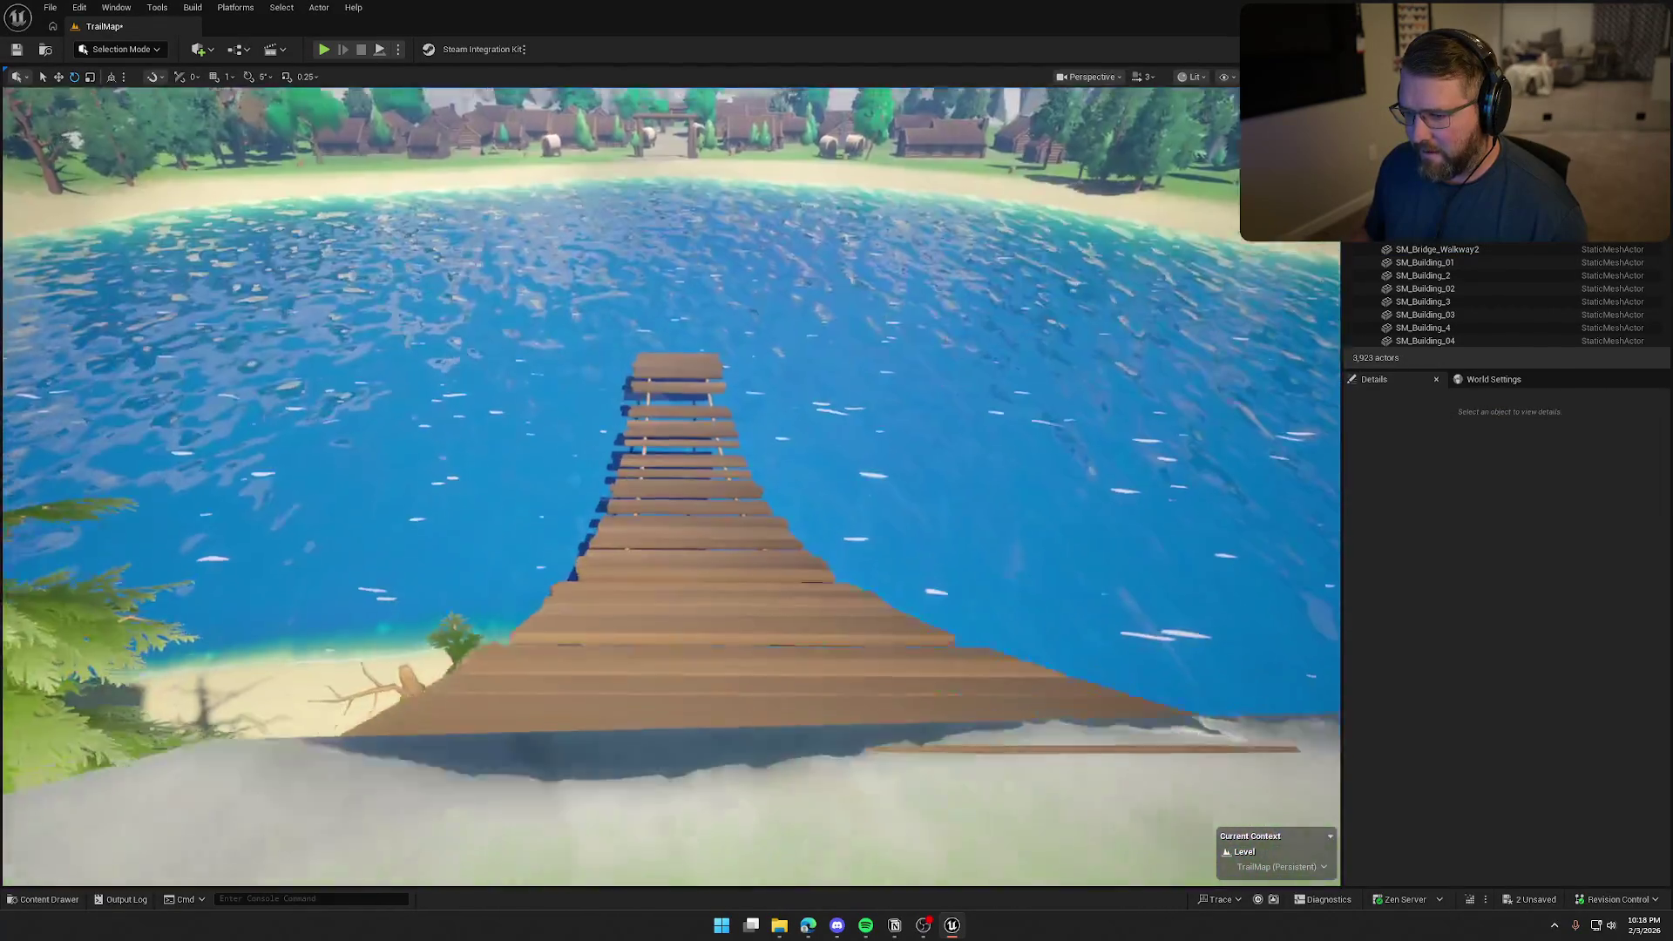
{"action": "key", "text": "w"}
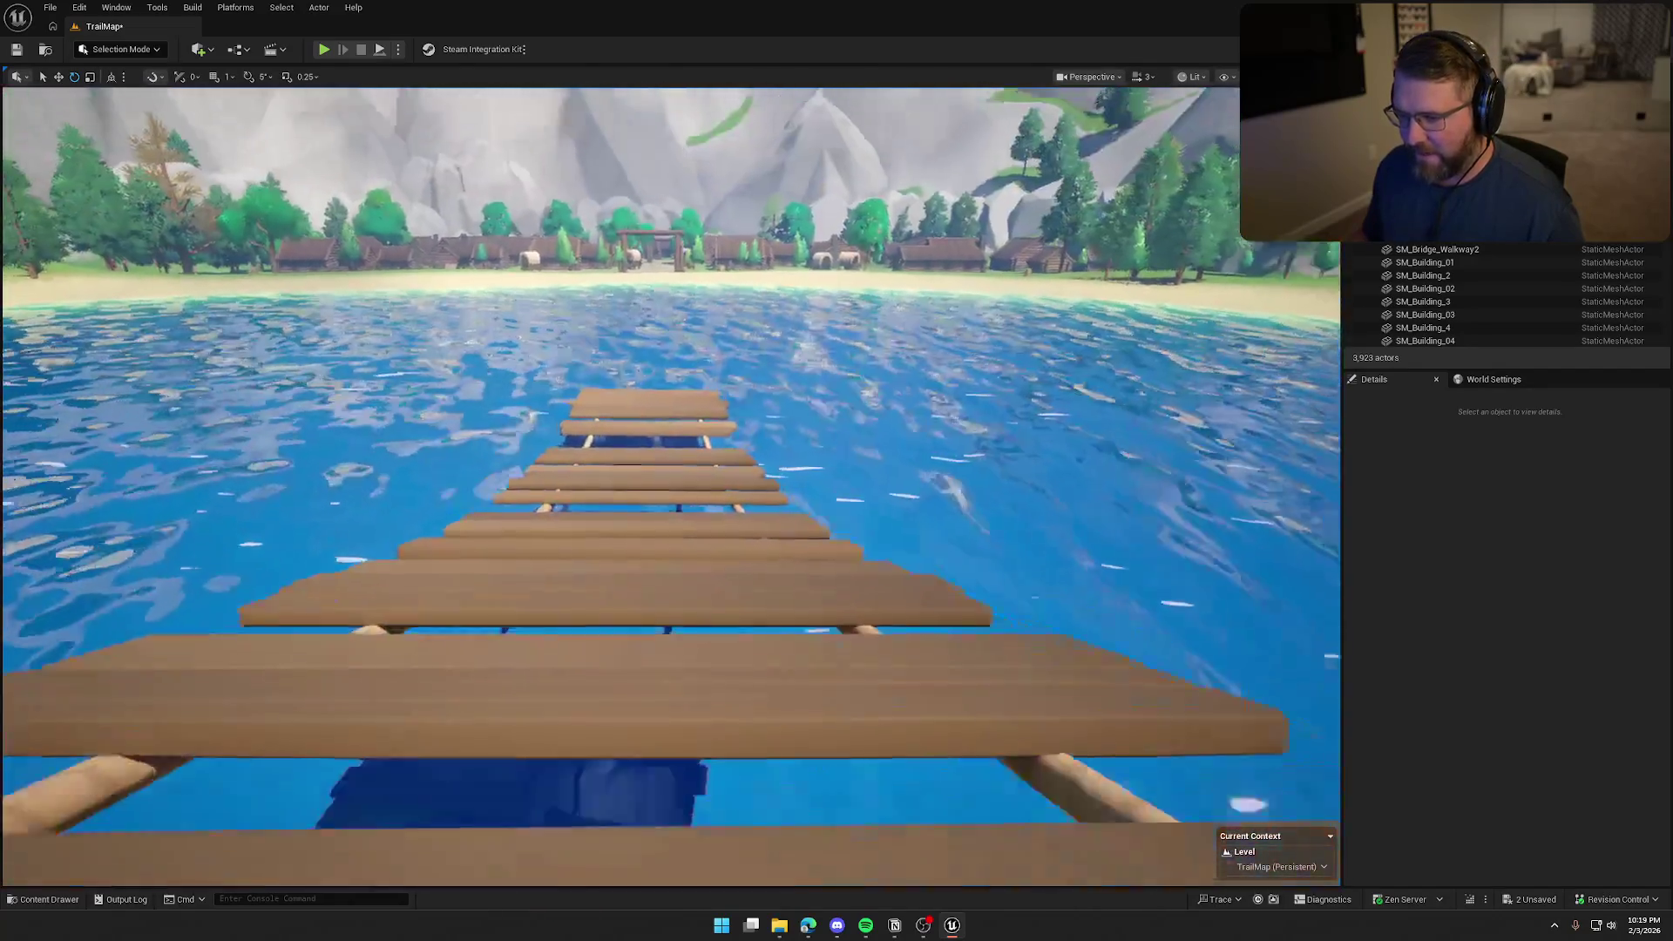
{"action": "left_click_drag", "start_coordinate": [671, 488], "coordinate": [671, 262]}
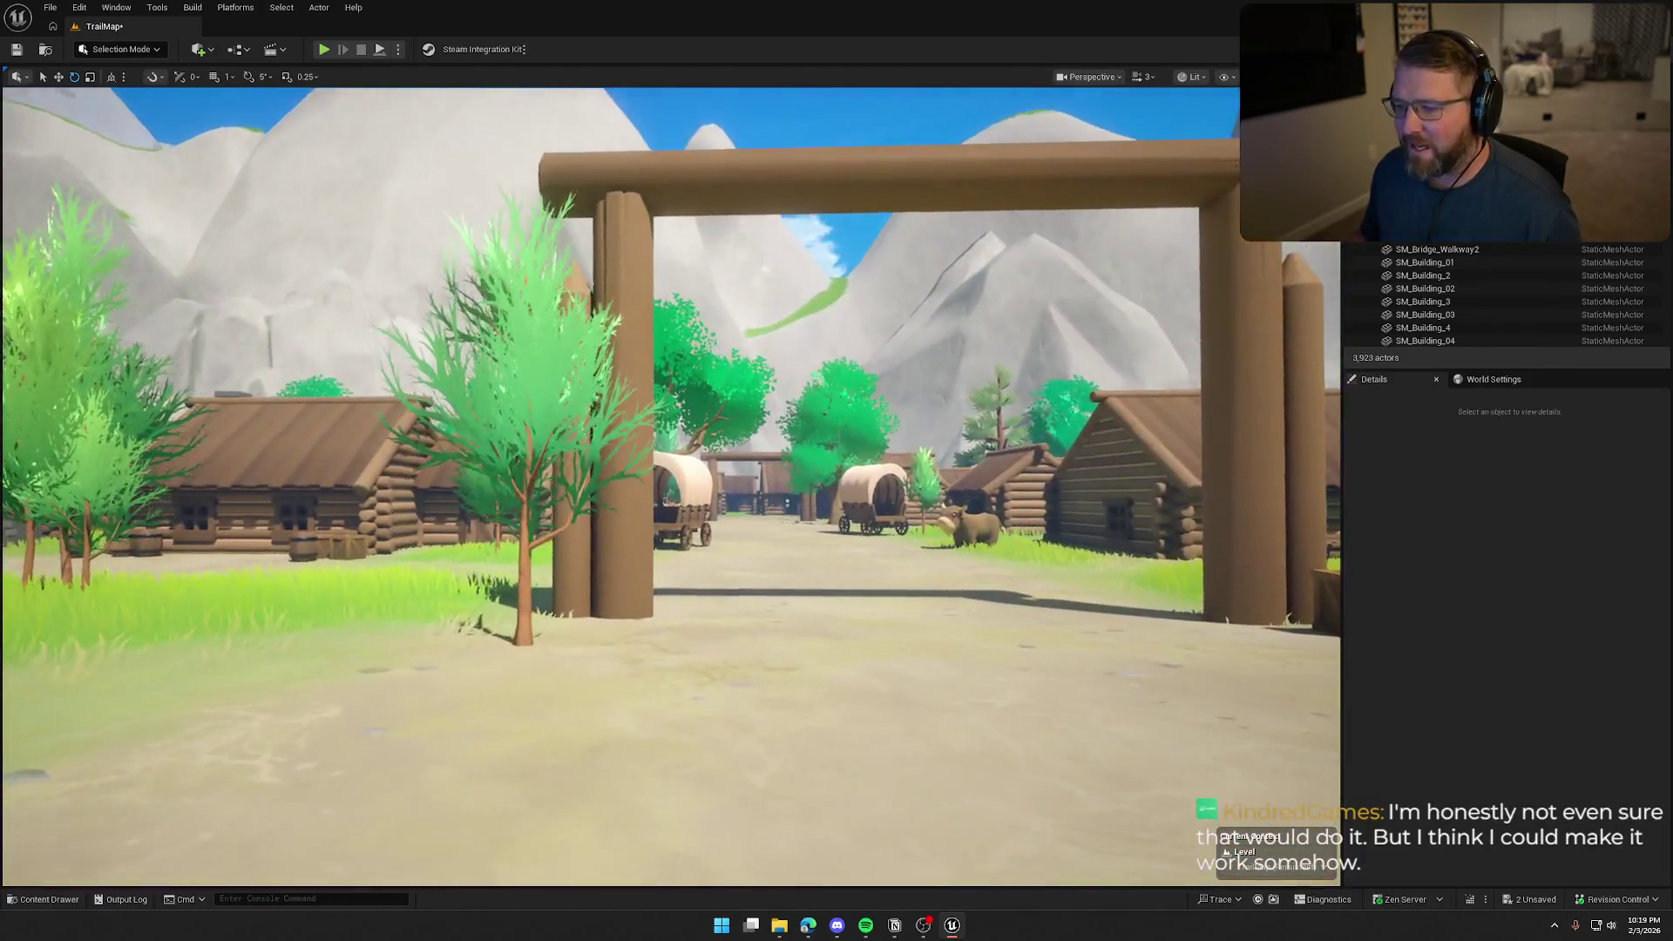
{"action": "mouse_move", "coordinate": [805, 462]}
{"action": "left_mouse_down"}
{"action": "mouse_move", "coordinate": [805, 514]}
{"action": "mouse_move", "coordinate": [806, 463]}
{"action": "left_mouse_up"}
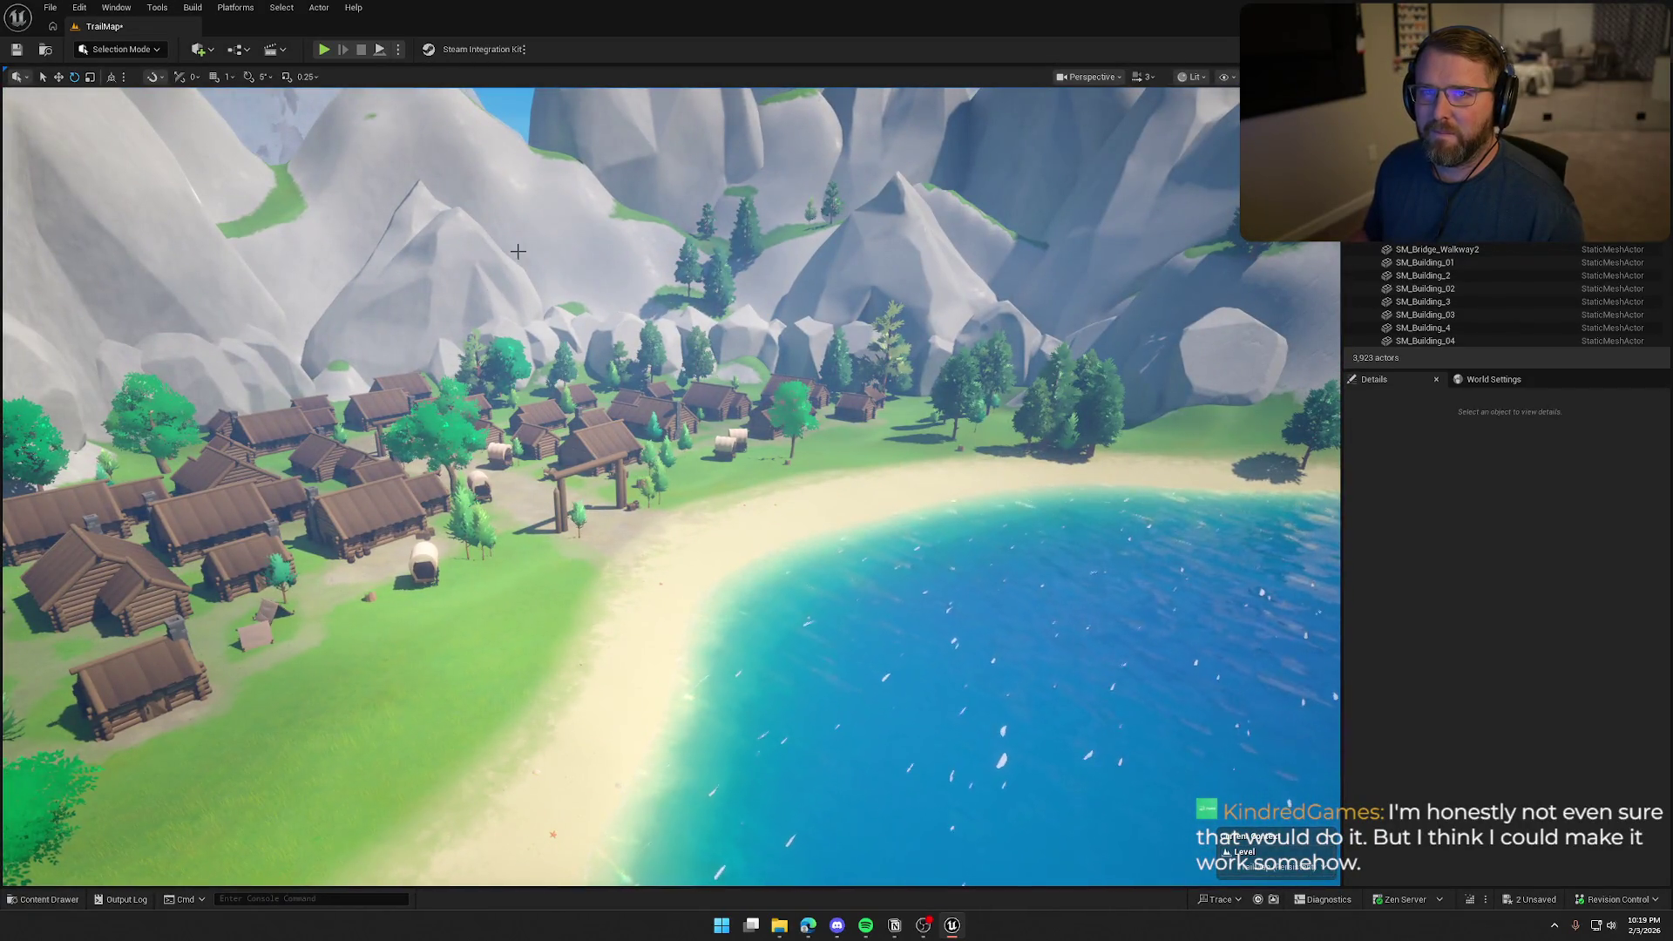
{"action": "mouse_move", "coordinate": [506, 132]}
{"action": "left_mouse_down"}
{"action": "mouse_move", "coordinate": [601, 122]}
{"action": "mouse_move", "coordinate": [610, 100]}
{"action": "left_mouse_up"}
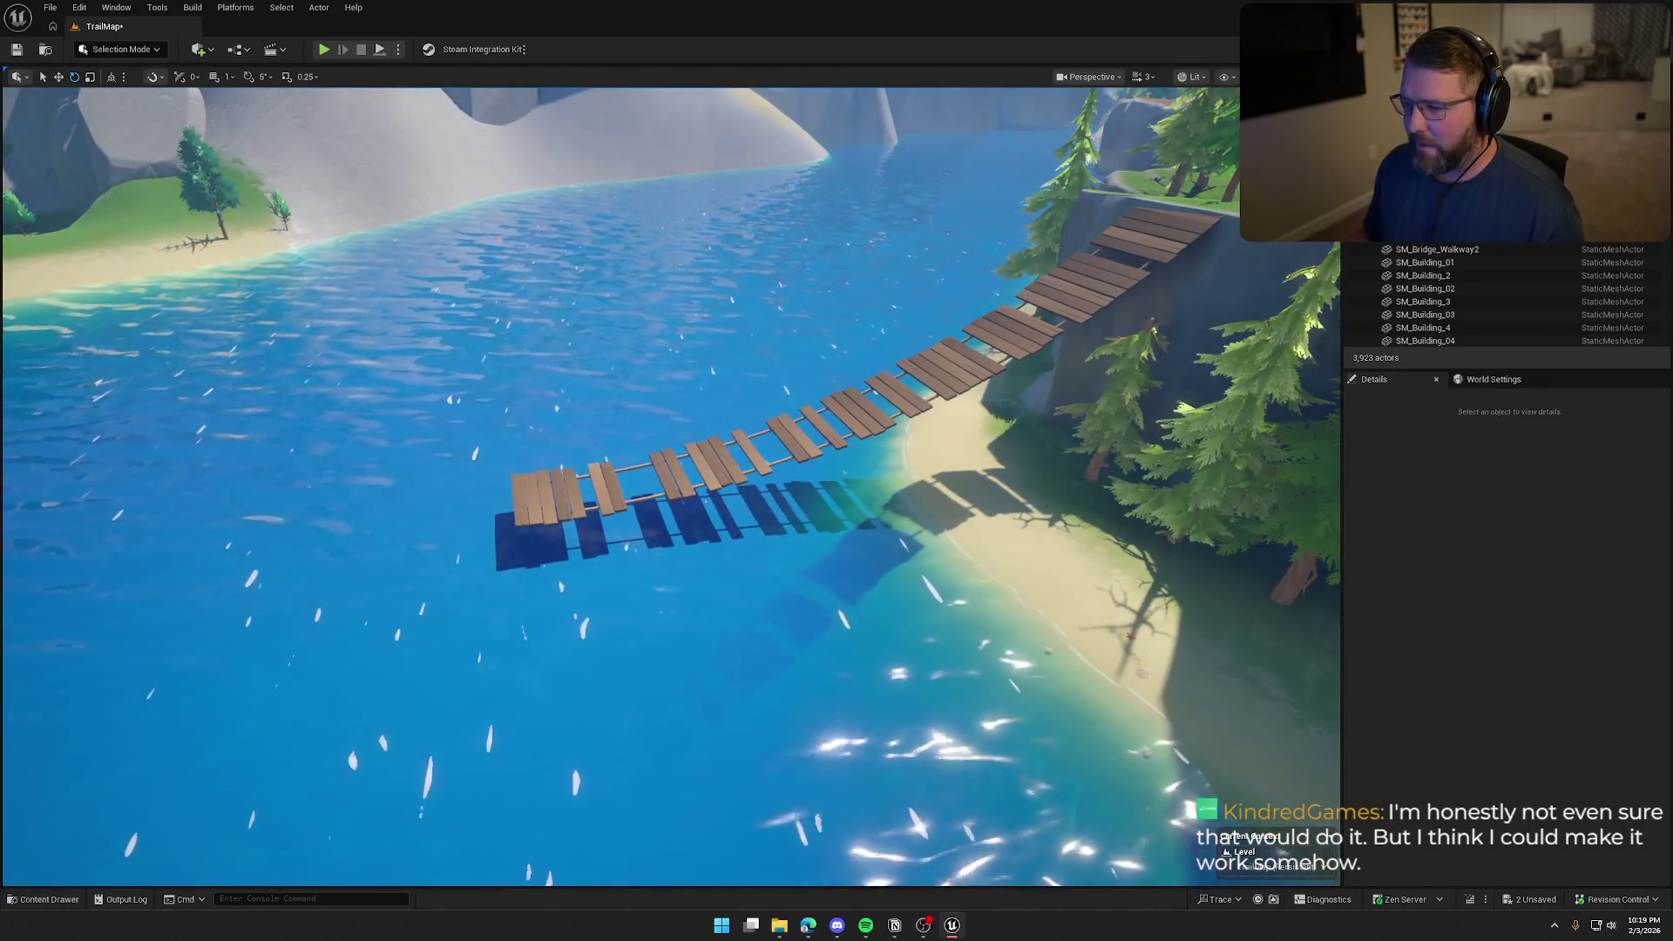
Focus the new bridge, then open the Content Drawer to the Wagon blueprints folder
{"action": "left_click", "coordinate": [745, 431]}
{"action": "key", "text": "f"}
{"action": "mouse_move", "coordinate": [671, 488]}
{"action": "left_mouse_down"}
{"action": "mouse_move", "coordinate": [671, 445]}
{"action": "mouse_move", "coordinate": [644, 435]}
{"action": "mouse_move", "coordinate": [636, 322]}
{"action": "left_mouse_up"}
{"action": "key", "text": "Escape"}
{"action": "key", "text": "ctrl+space"}
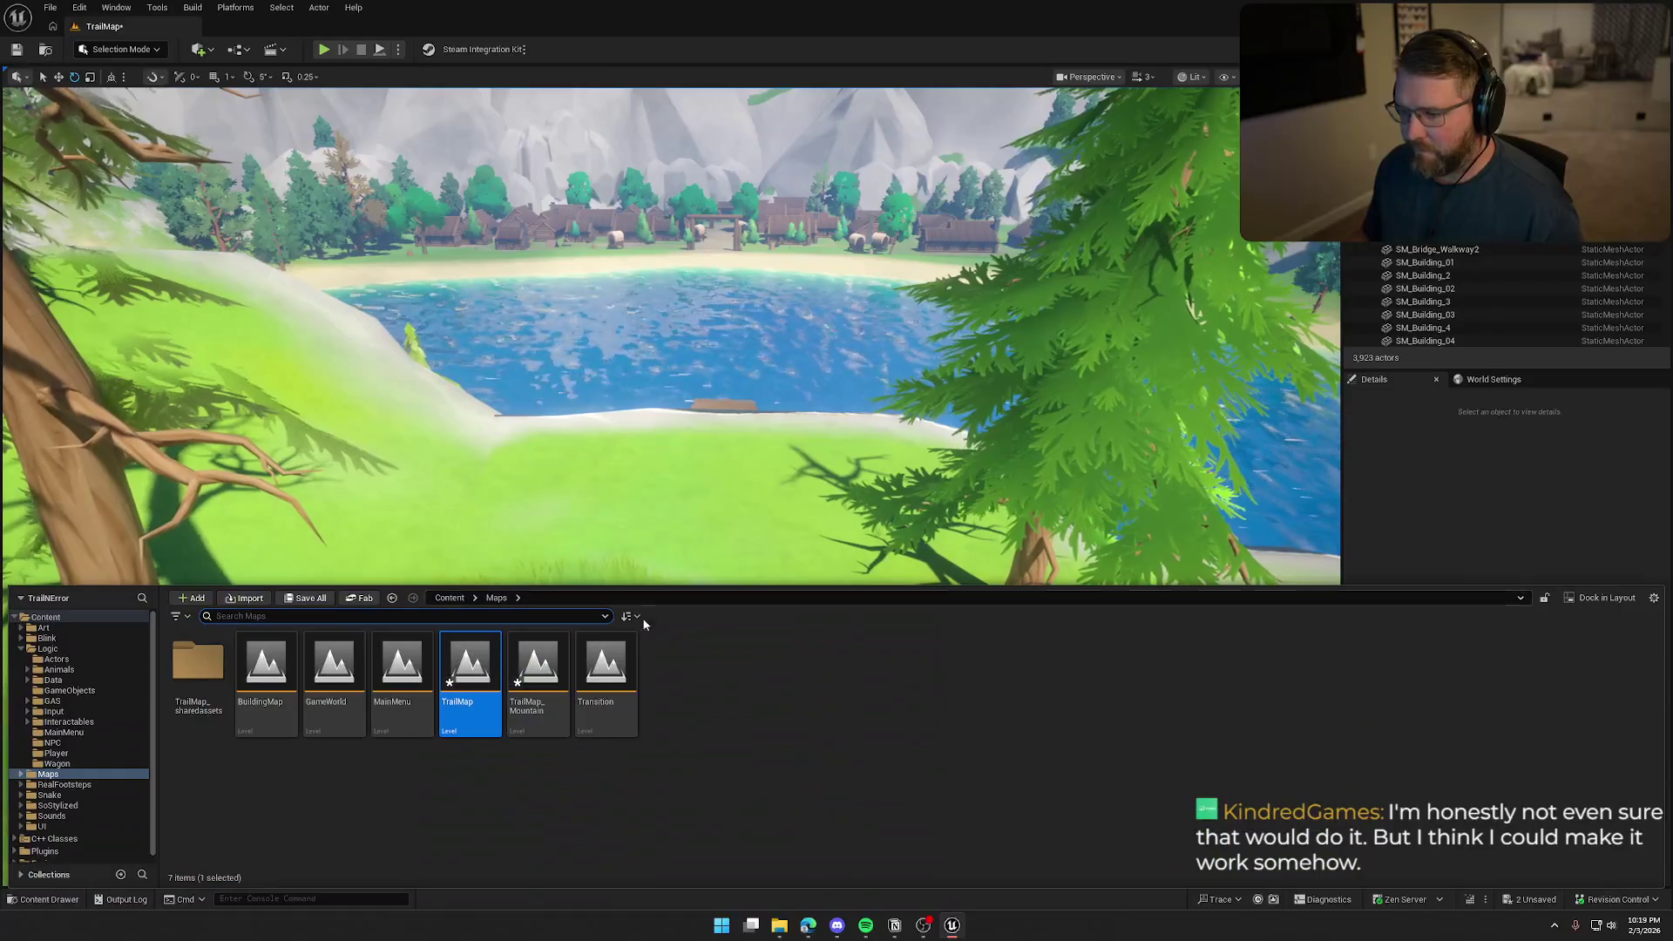
{"action": "left_click", "coordinate": [69, 763]}
Place a bp_AVSWagon_Debug wagon on the clifftop grass and start Play-In-Editor with Alt+P
{"action": "mouse_move", "coordinate": [266, 671]}
{"action": "left_mouse_down"}
{"action": "mouse_move", "coordinate": [541, 549]}
{"action": "mouse_move", "coordinate": [736, 637]}
{"action": "left_mouse_up"}
{"action": "key", "text": "f"}
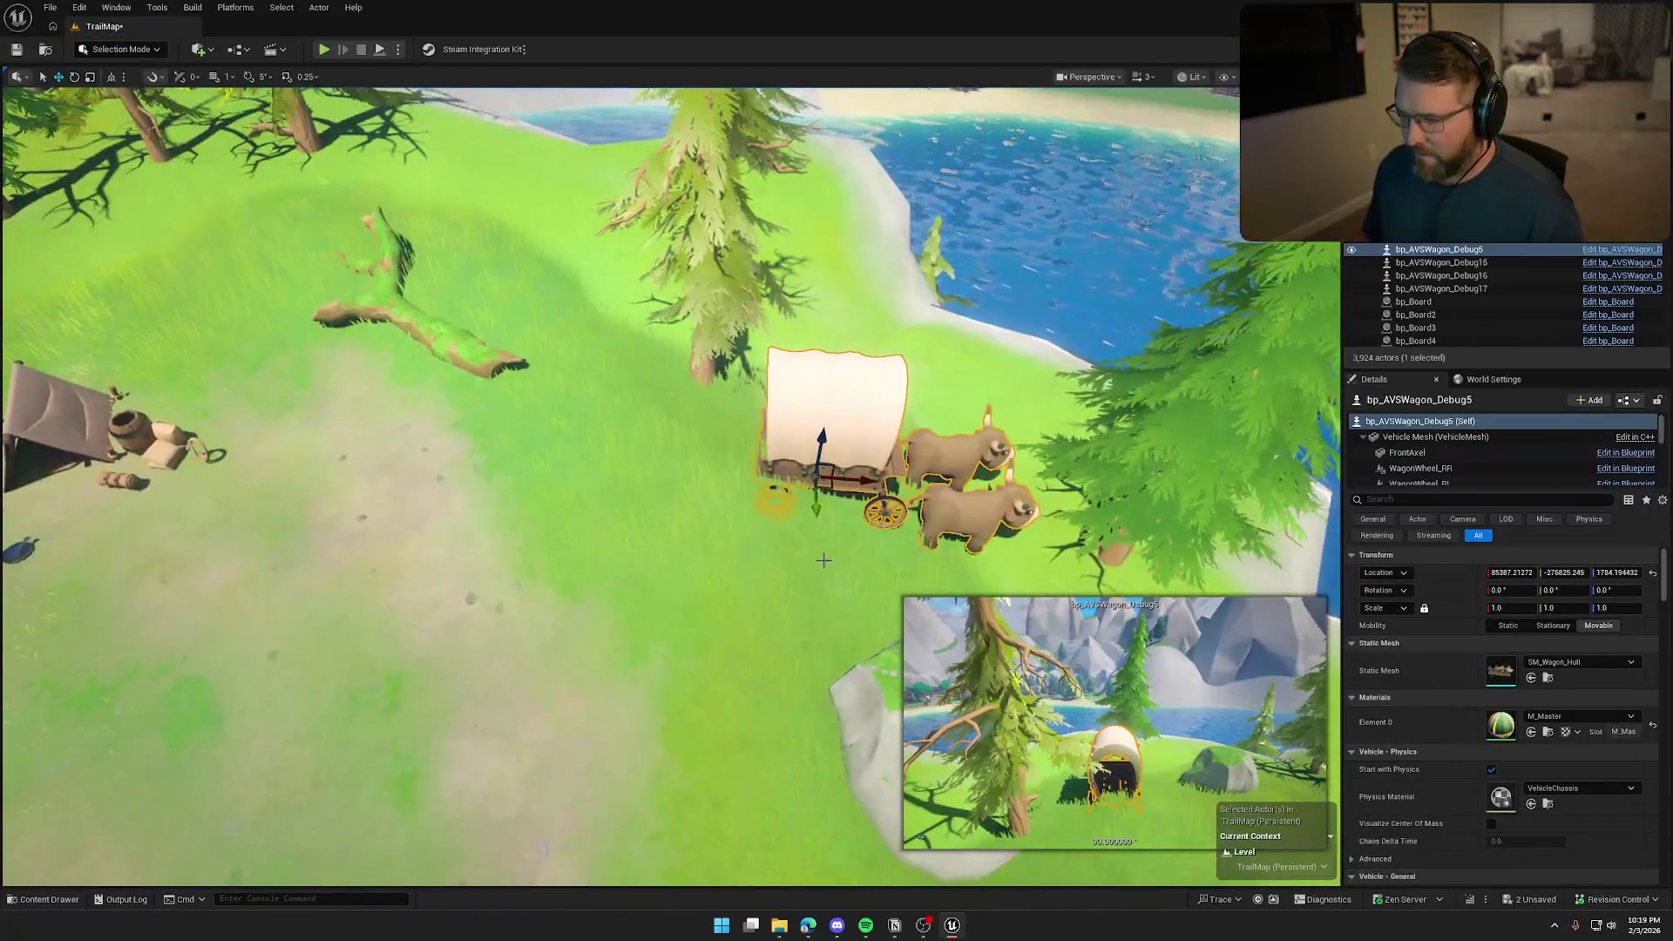
{"action": "left_click_drag", "start_coordinate": [823, 491], "coordinate": [423, 498]}
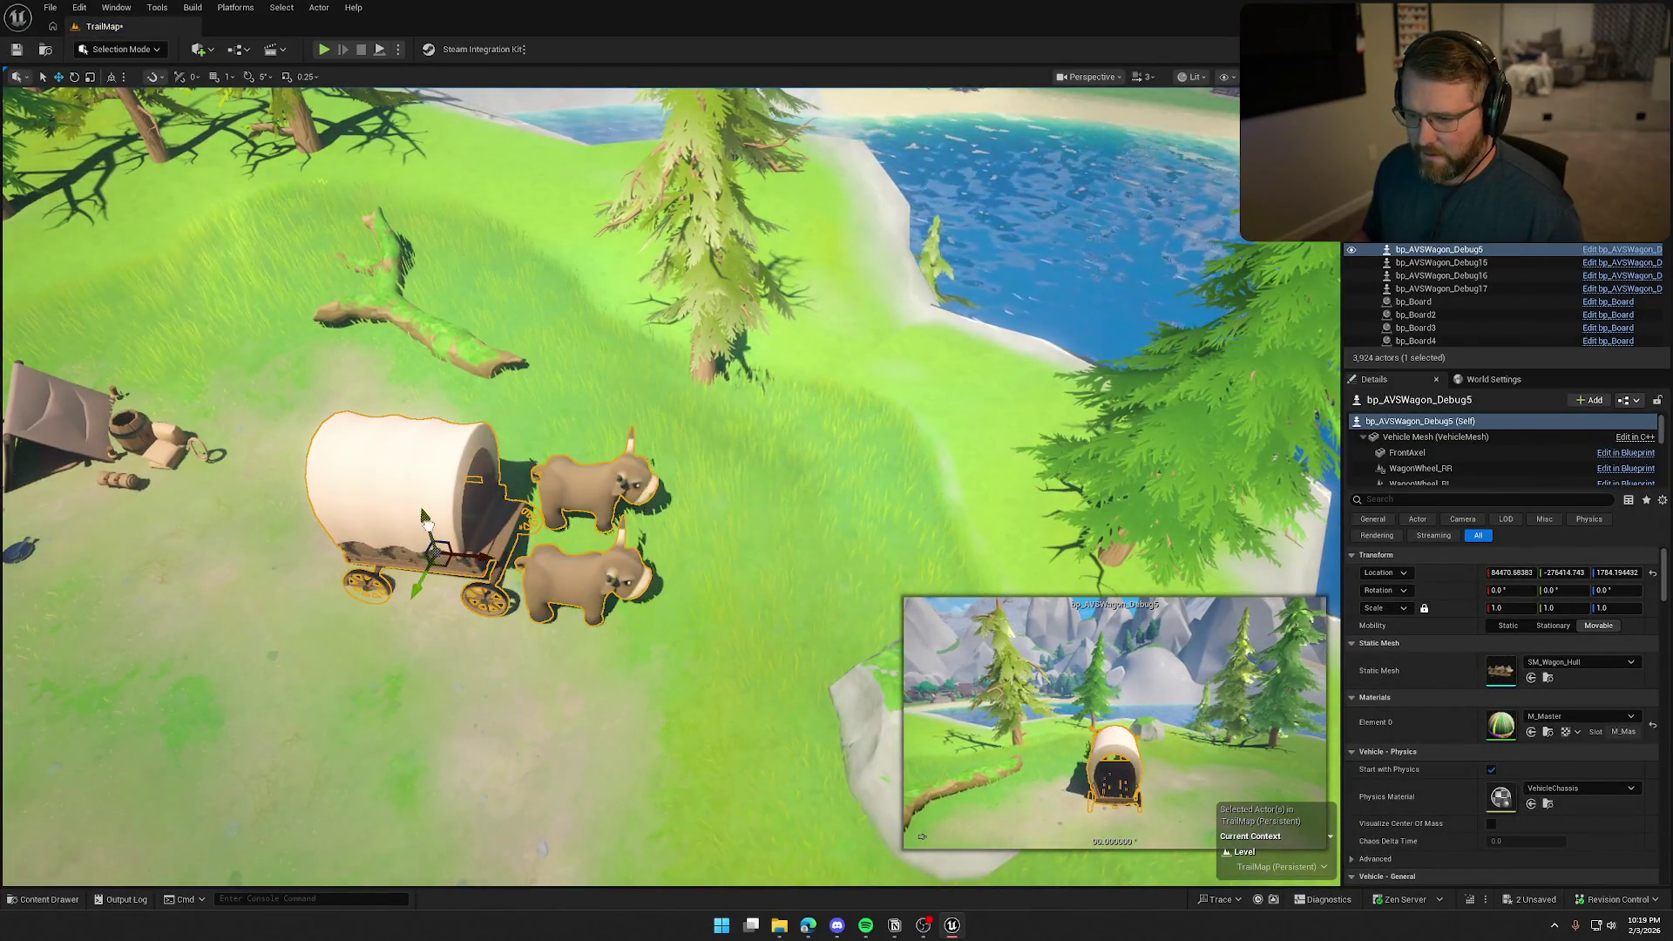
{"action": "key", "text": "f"}
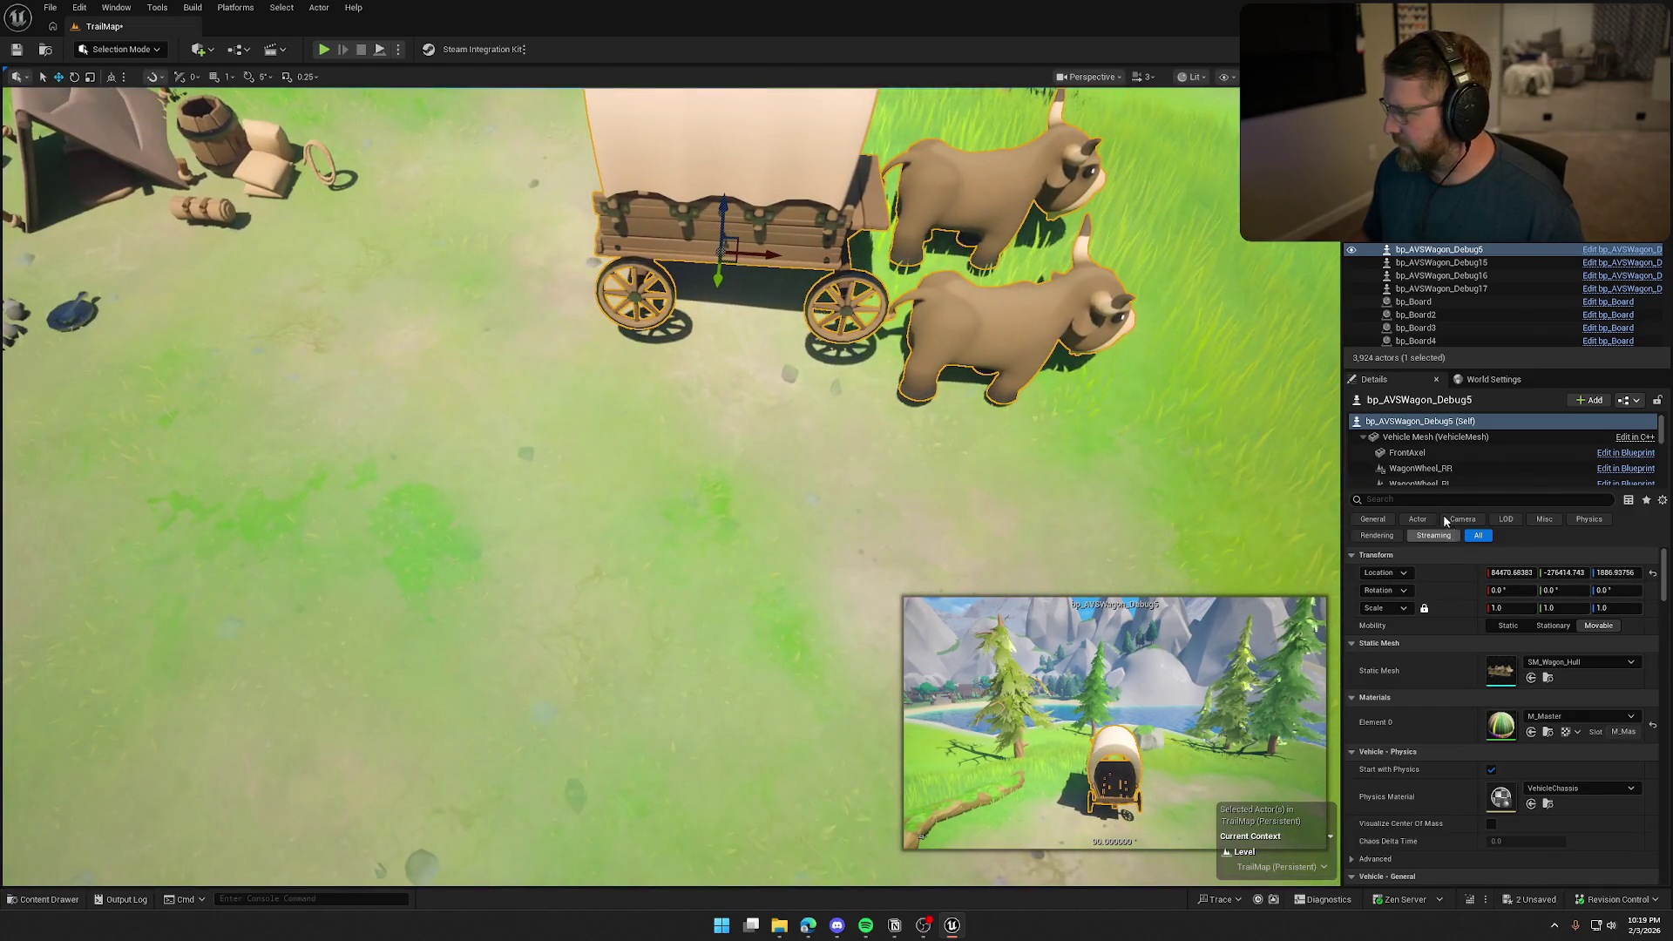
{"action": "left_click", "coordinate": [1492, 379]}
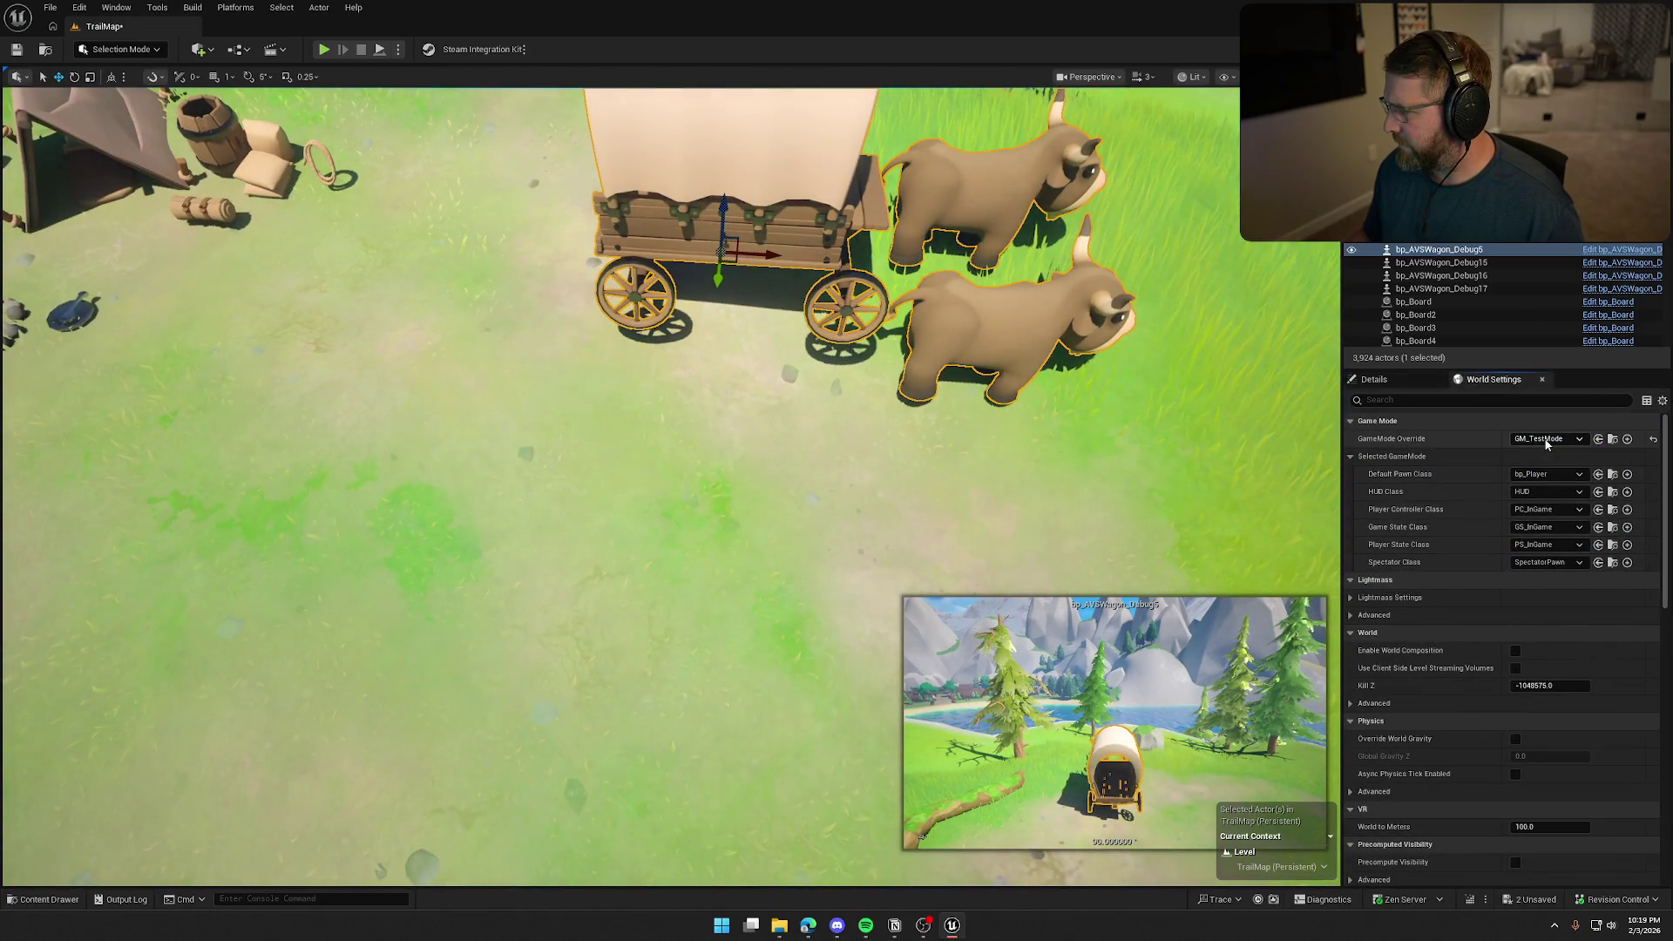
{"action": "left_click_drag", "start_coordinate": [652, 201], "coordinate": [624, 284]}
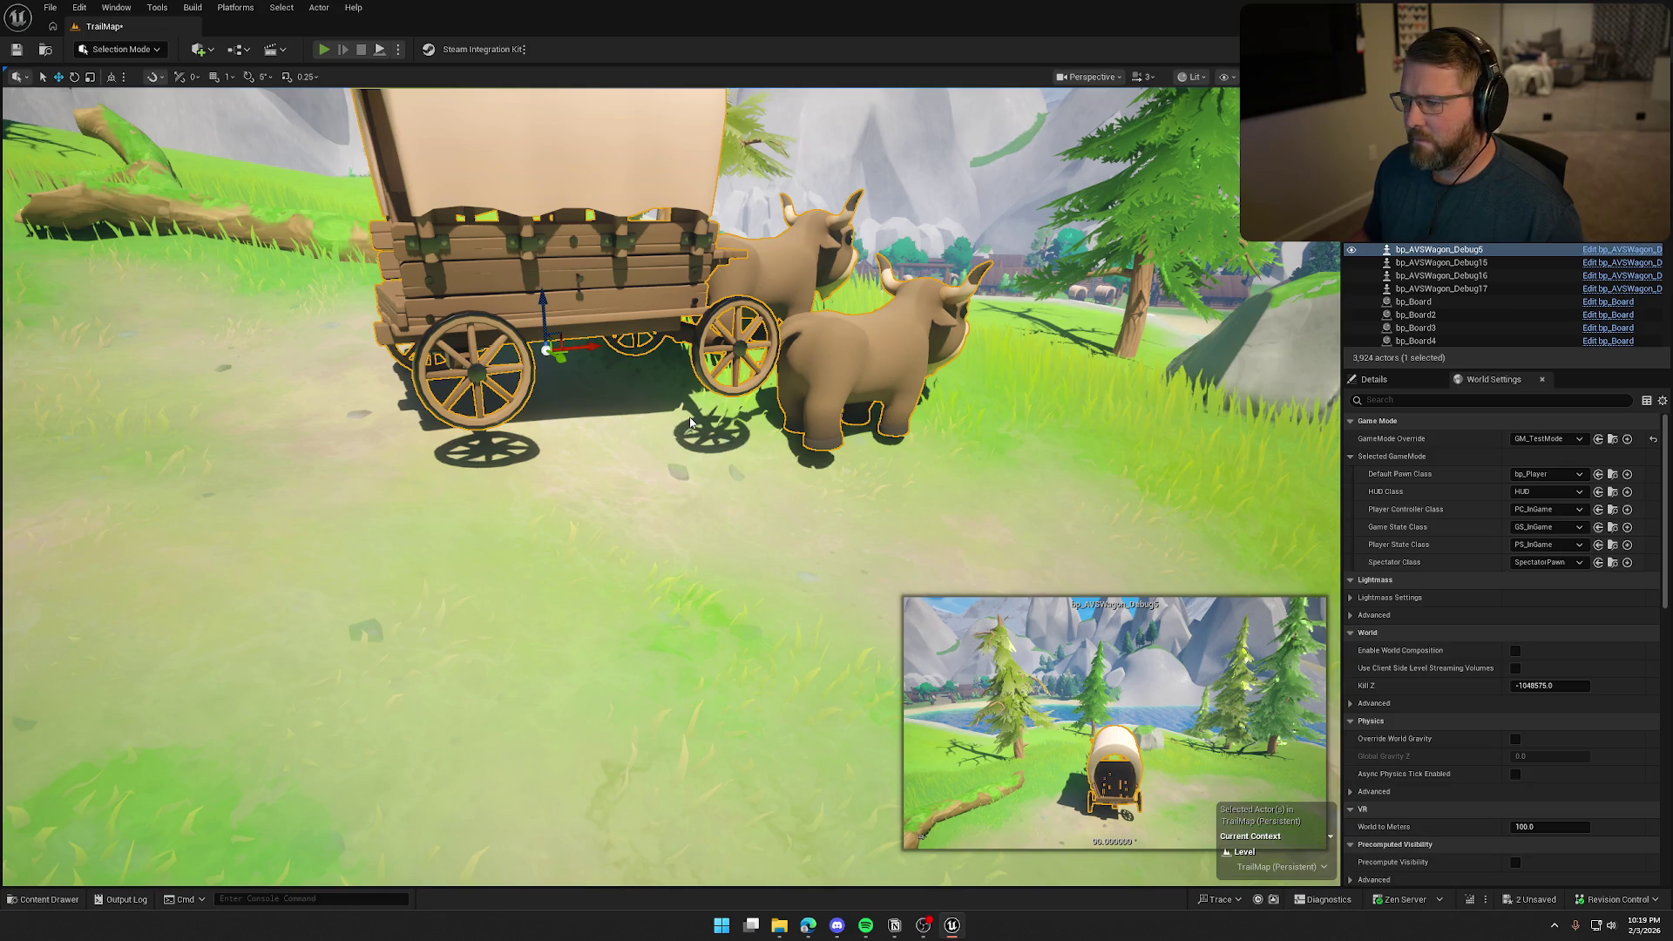
{"action": "key", "text": "alt+p"}
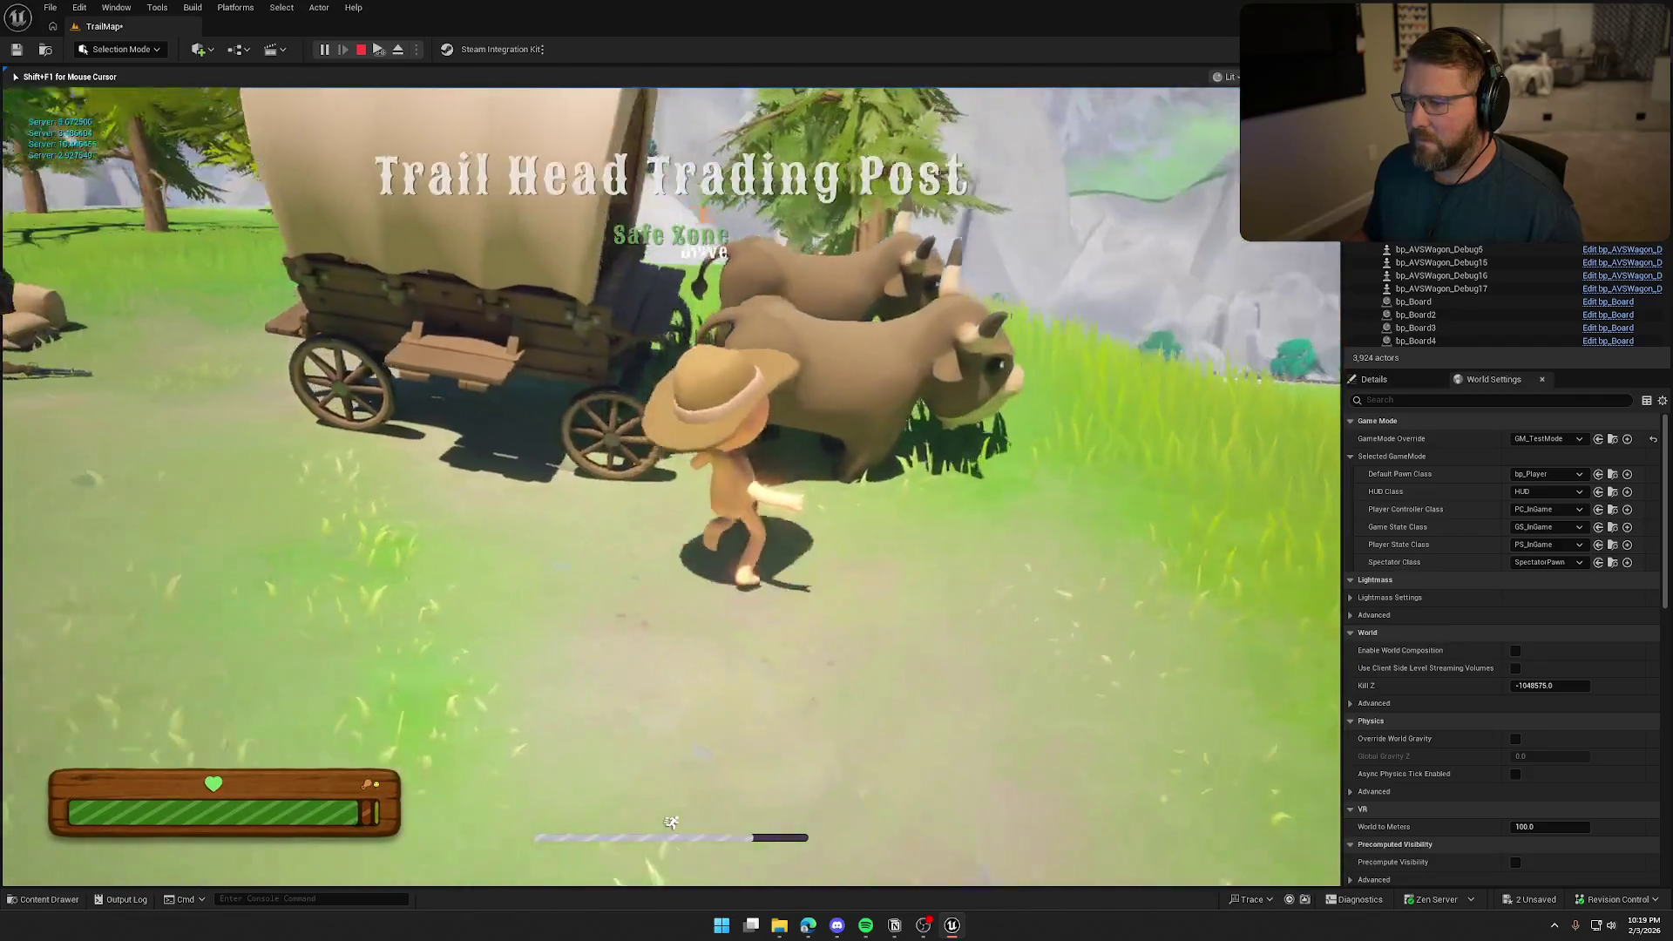
Steer toward the village, sprint the character across the bridge to the dock, then stop playing
{"action": "key", "text": "e"}
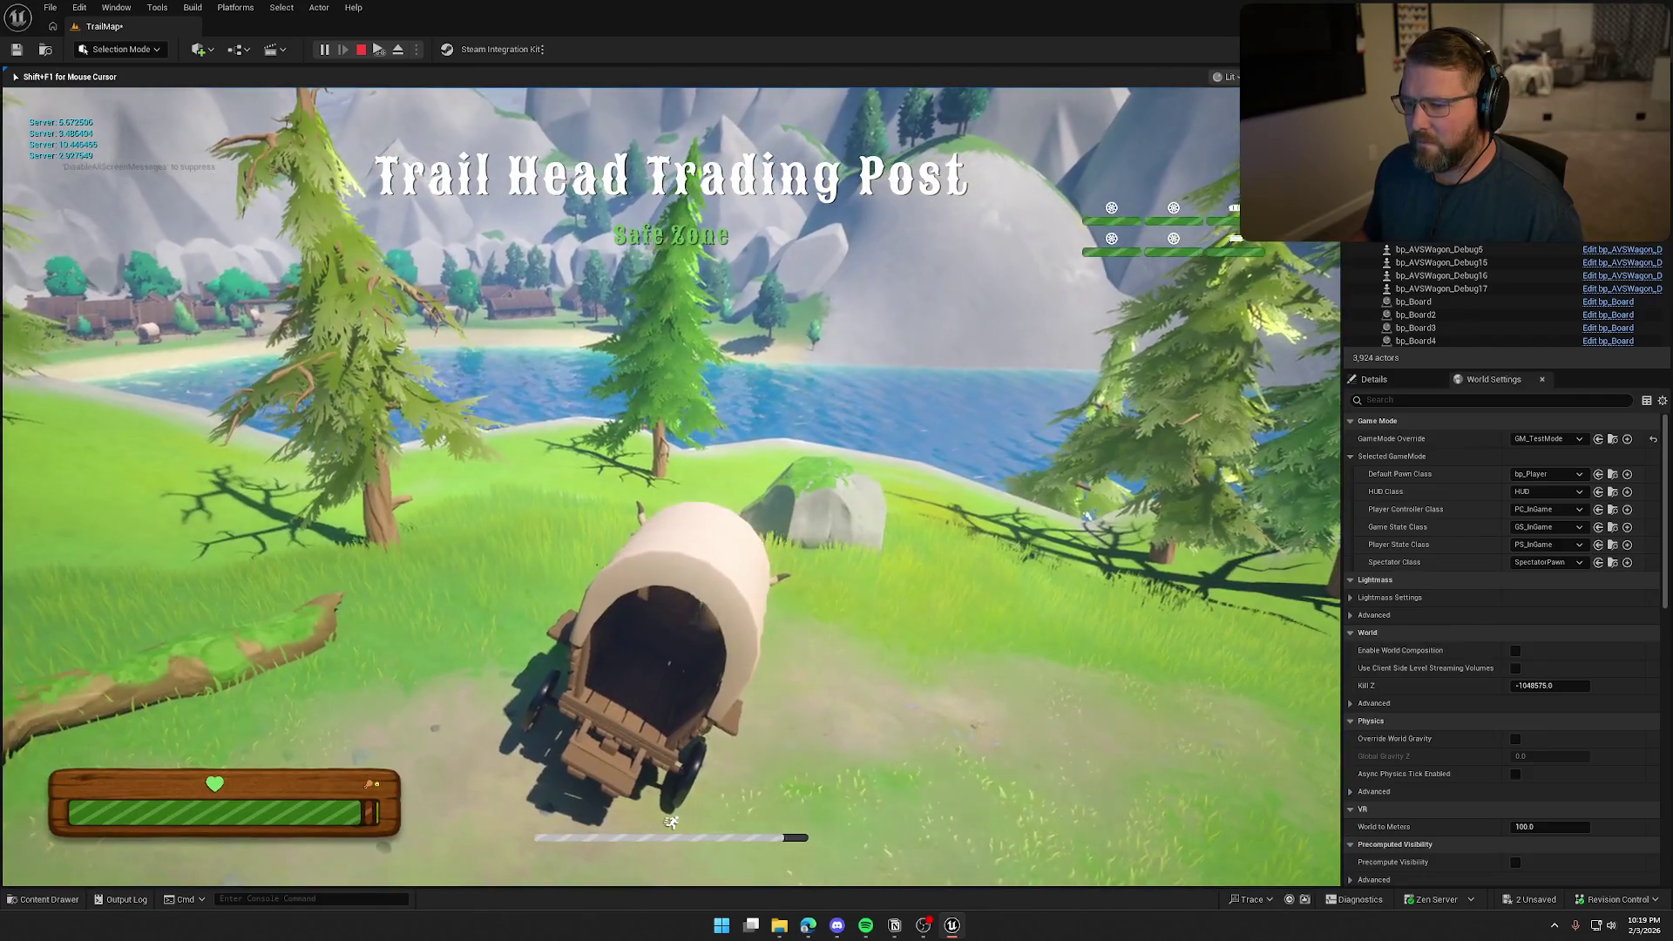
{"action": "key", "text": "a"}
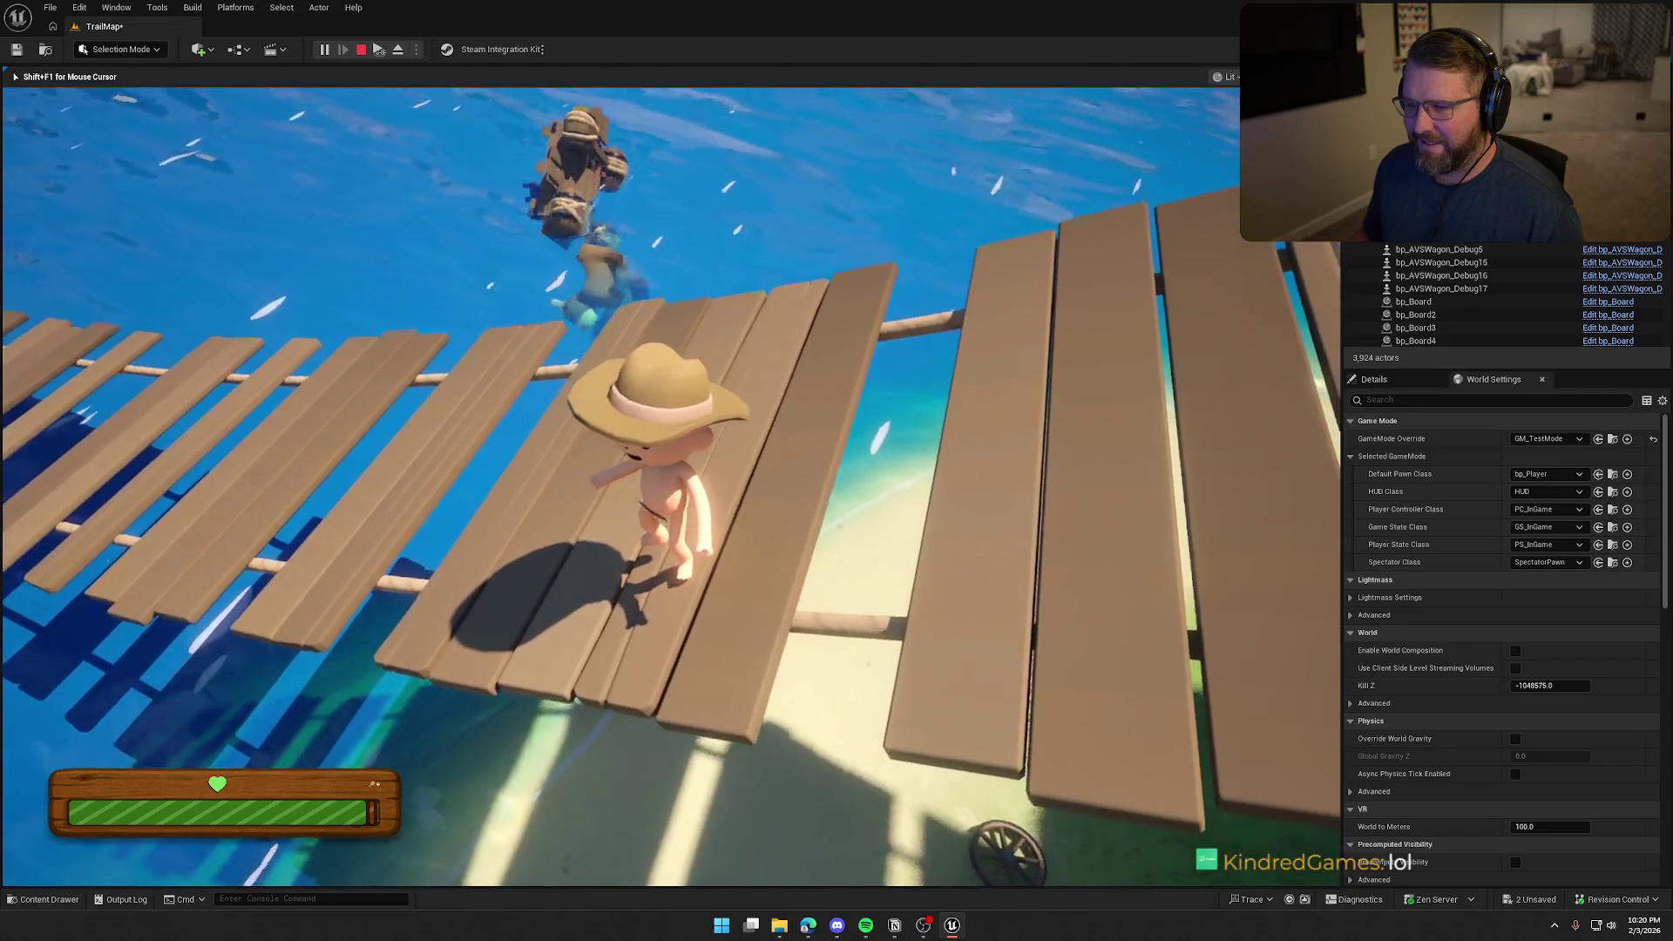
{"action": "key", "text": "w"}
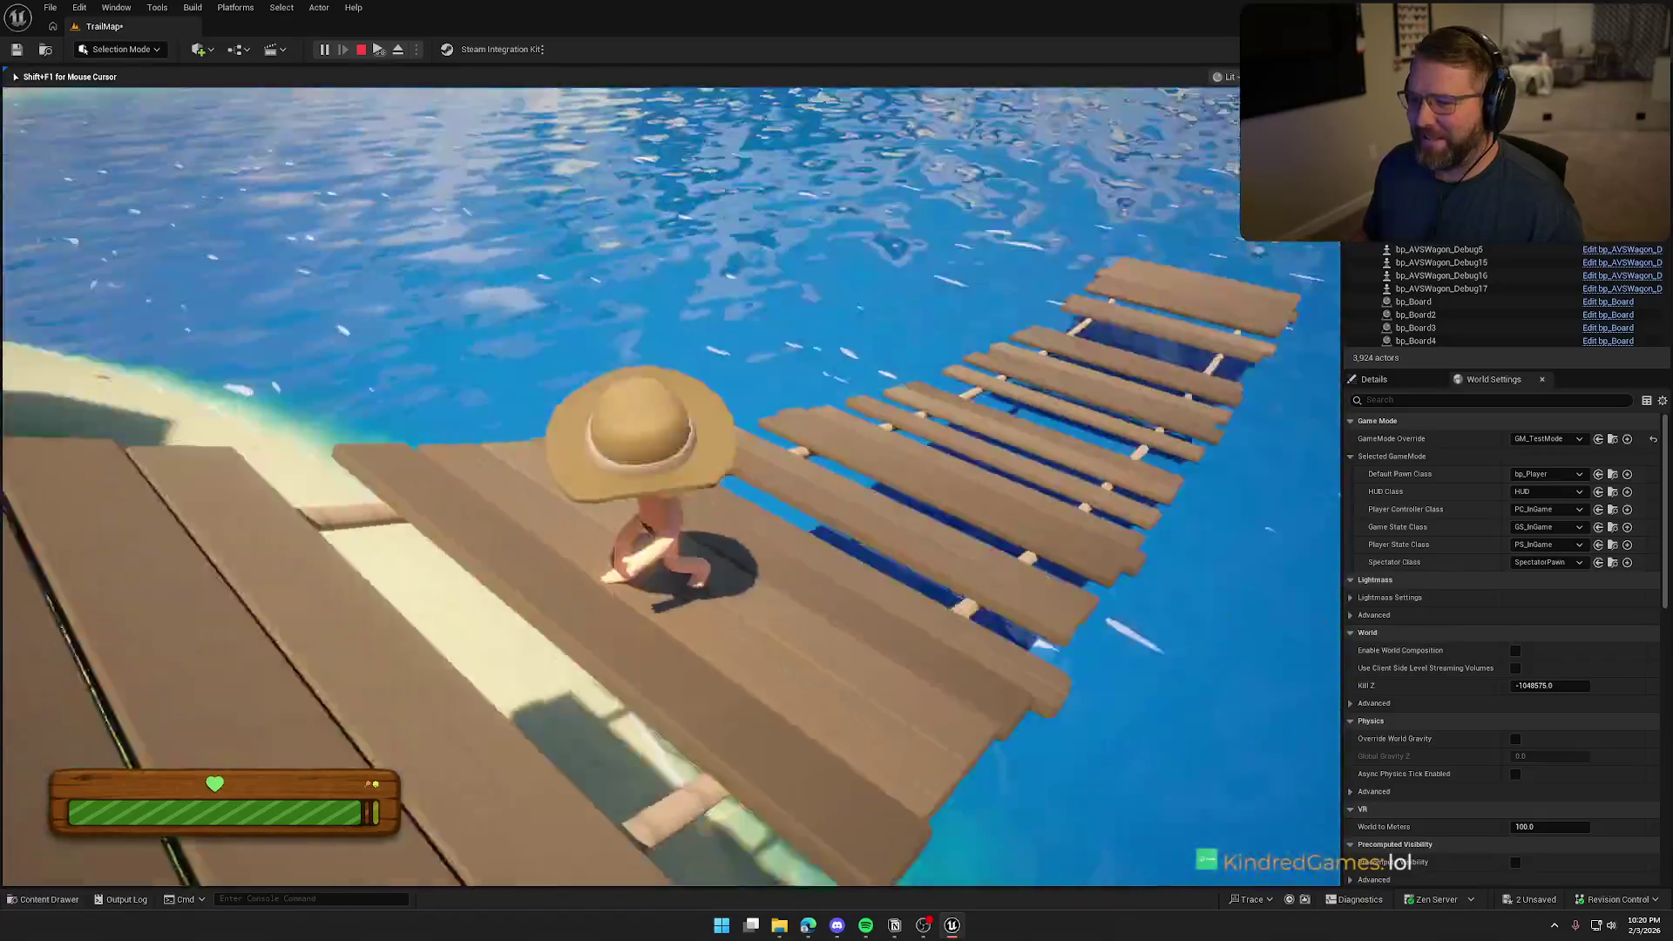
{"action": "key", "text": "shift"}
{"action": "key", "text": "w"}
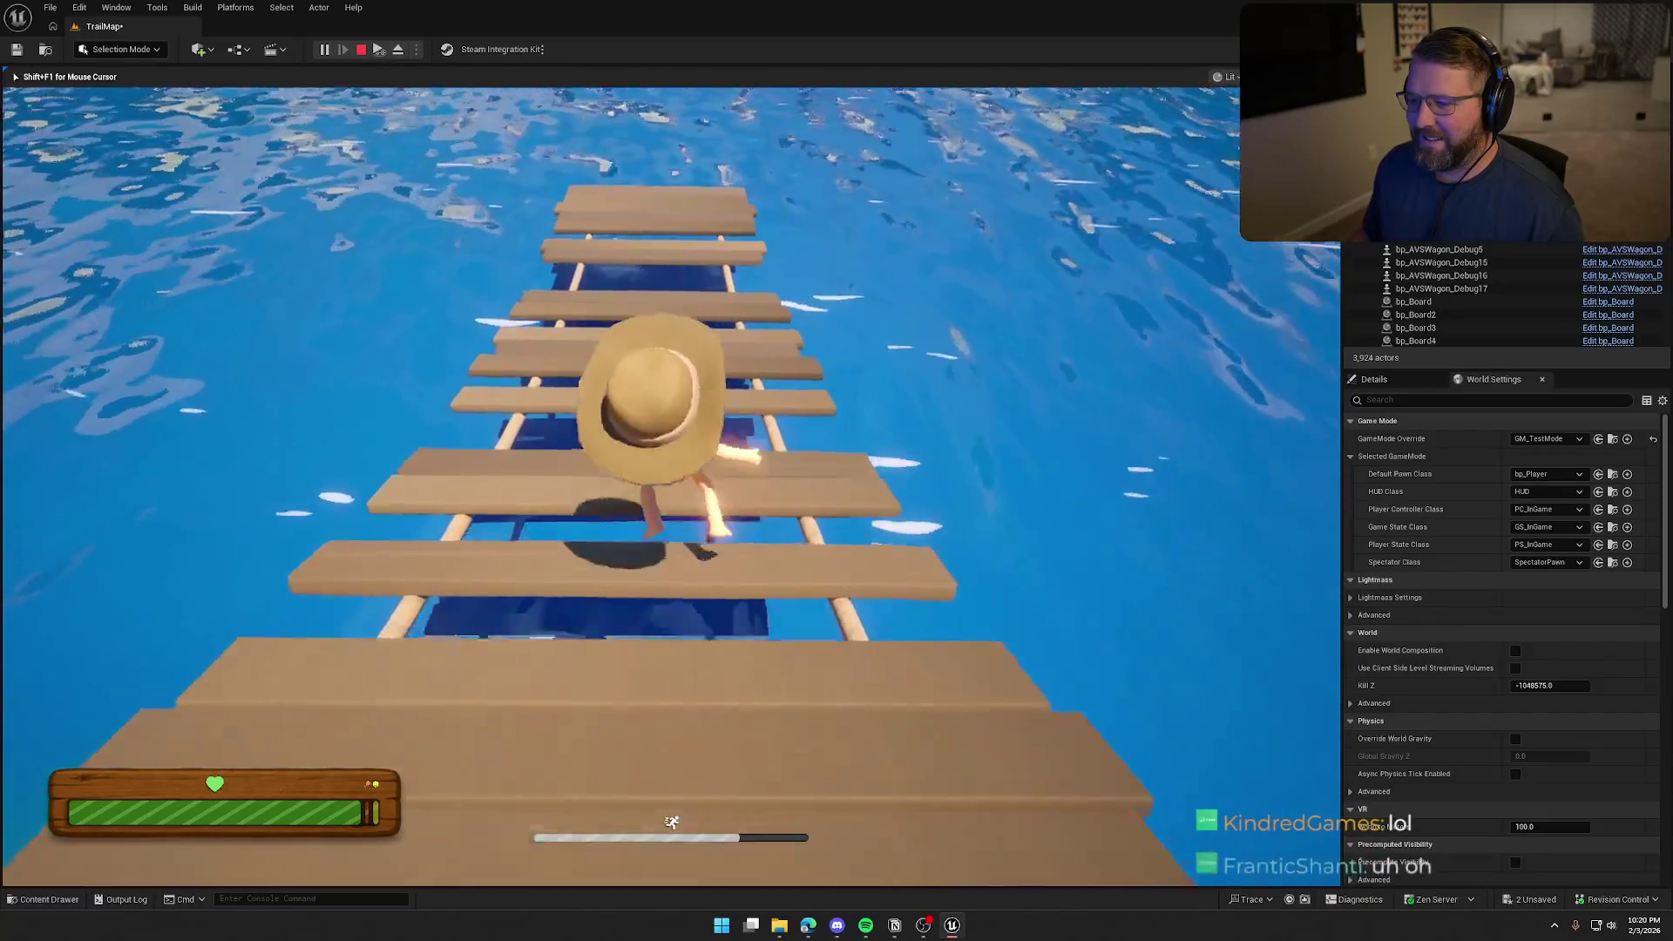
{"action": "key", "text": "w"}
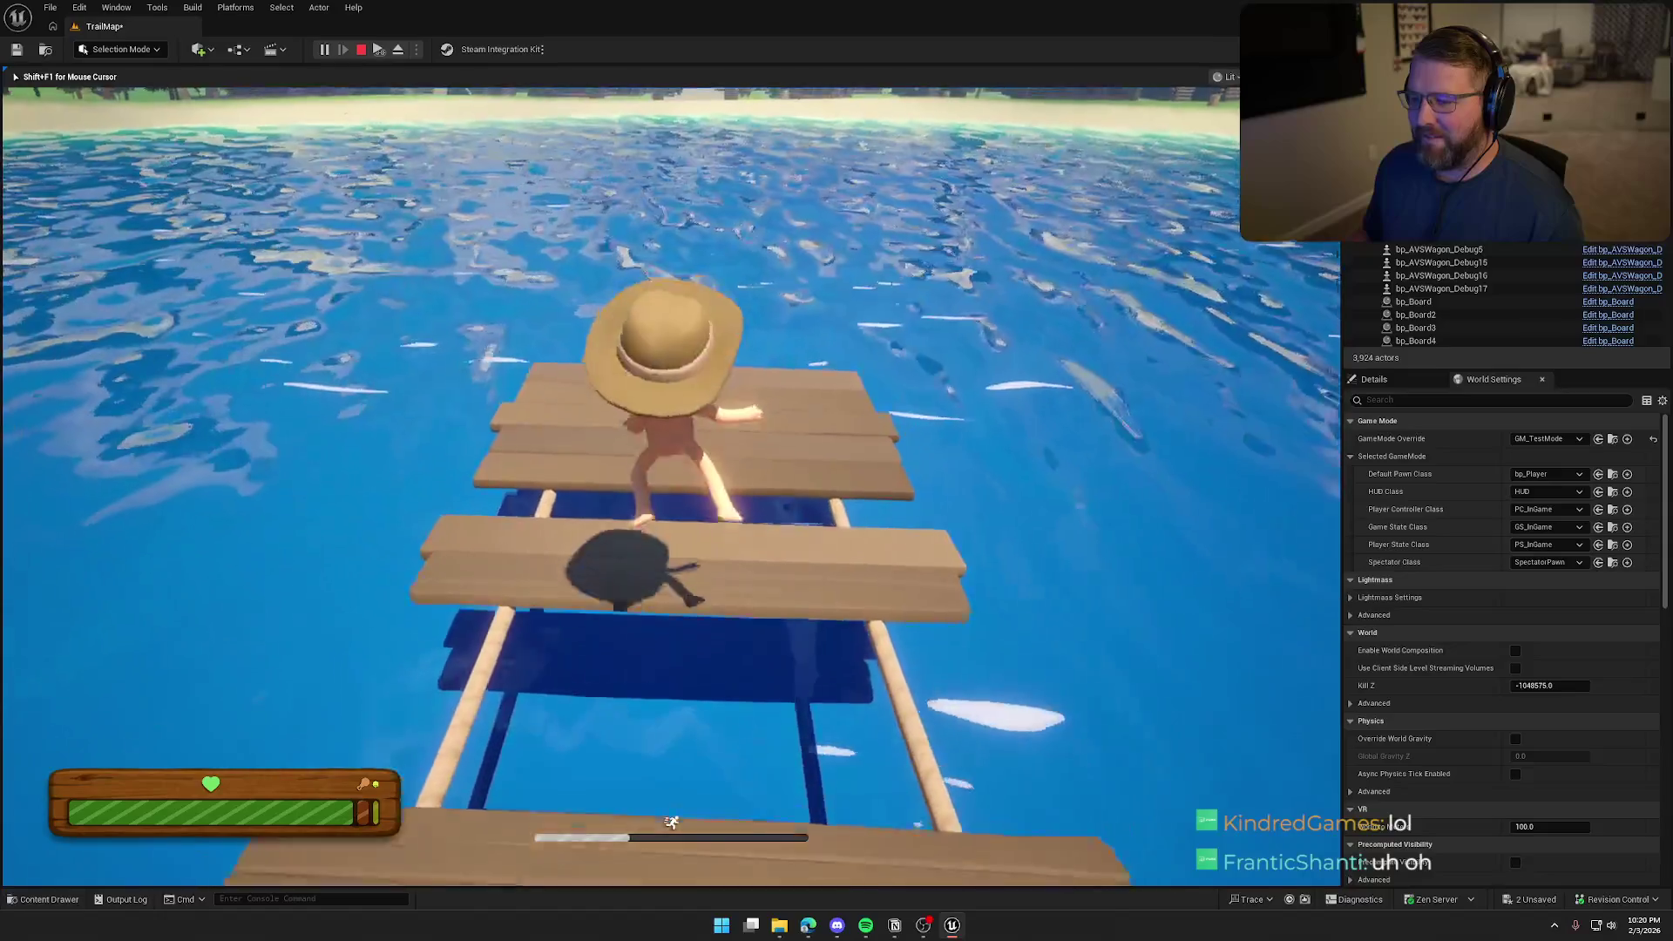
{"action": "key", "text": "w"}
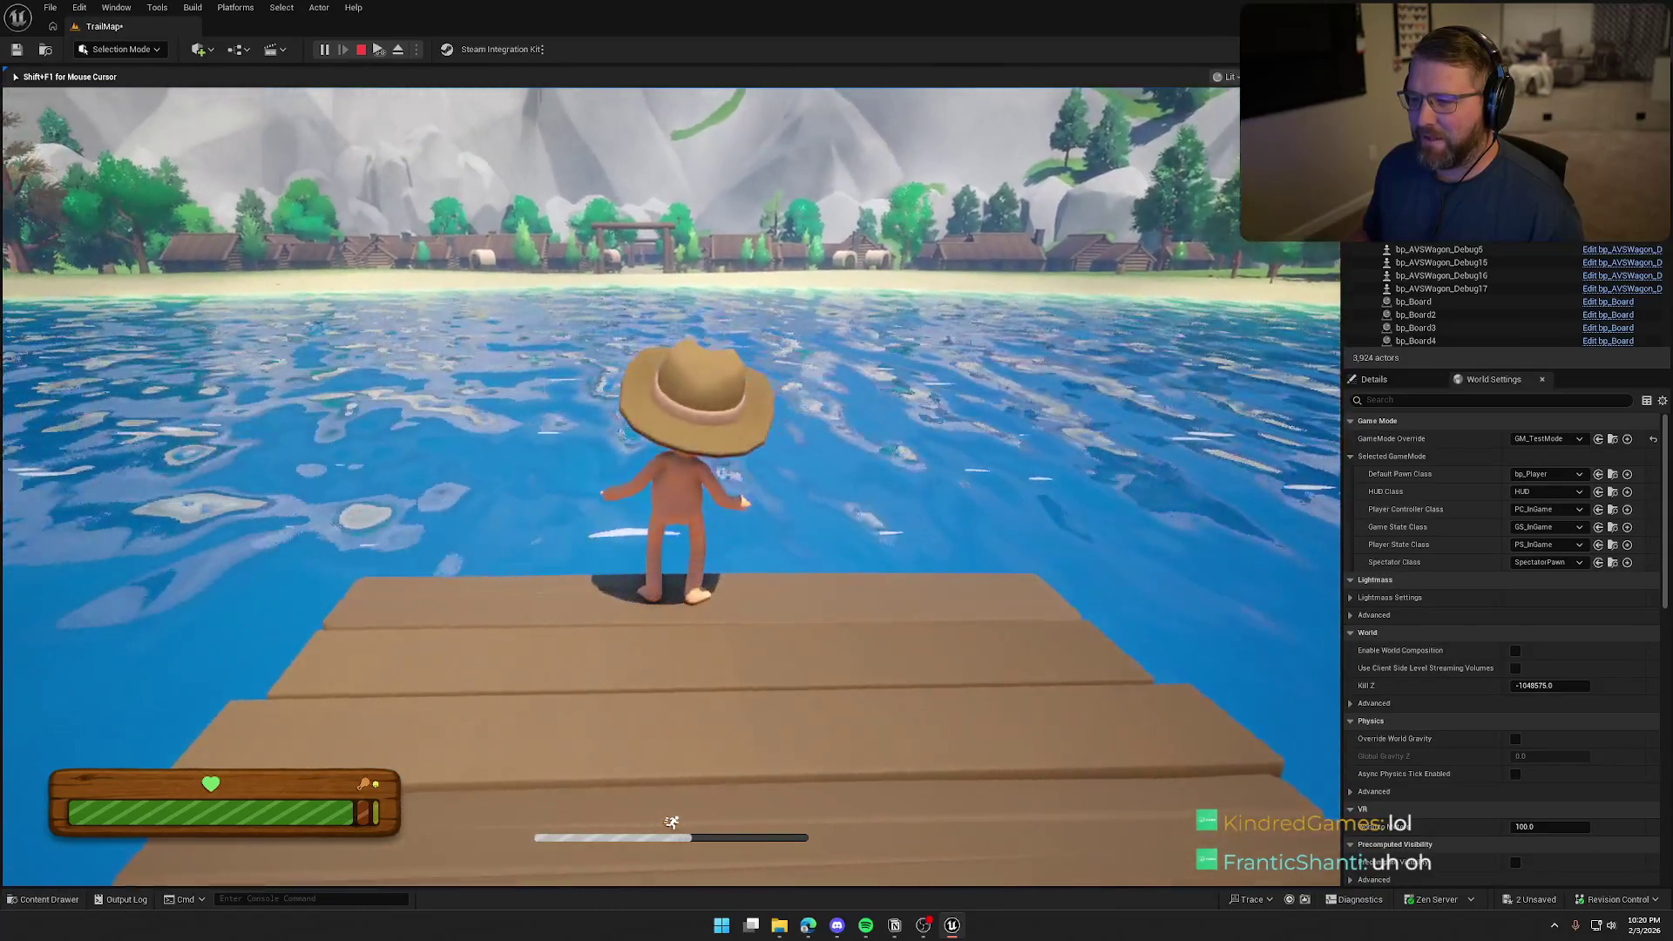
{"action": "key", "text": "Escape"}
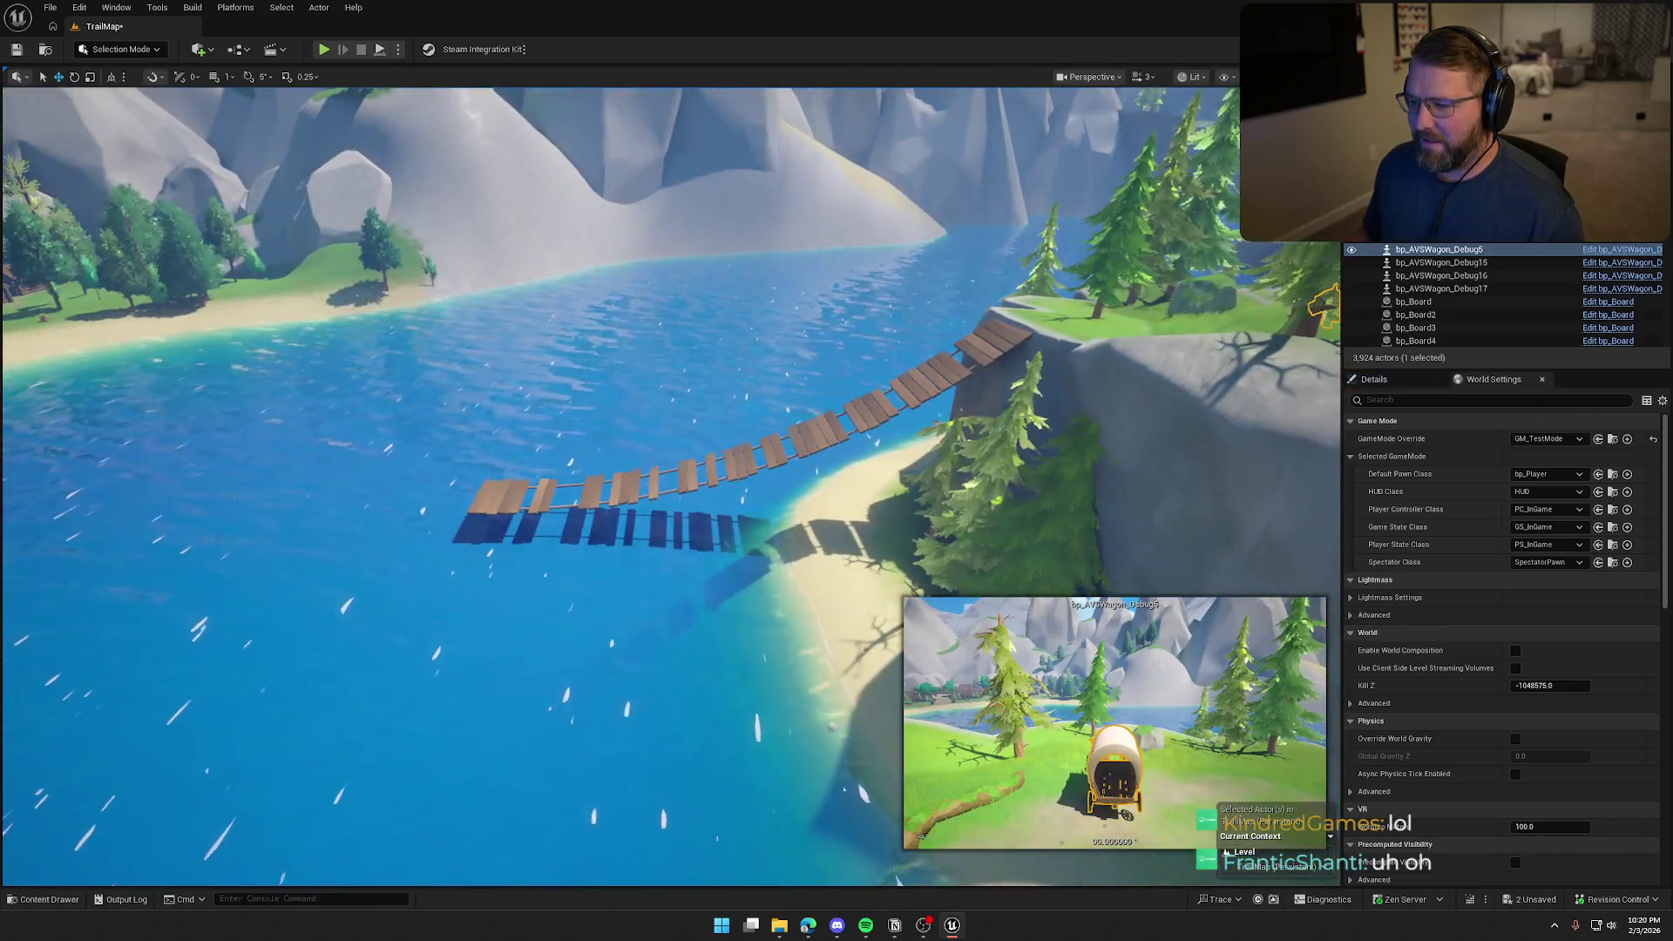
Locate SM_Bridge_Walkway from the viewport with Ctrl+B and open it in the Static Mesh Editor
{"action": "left_click", "coordinate": [976, 357]}
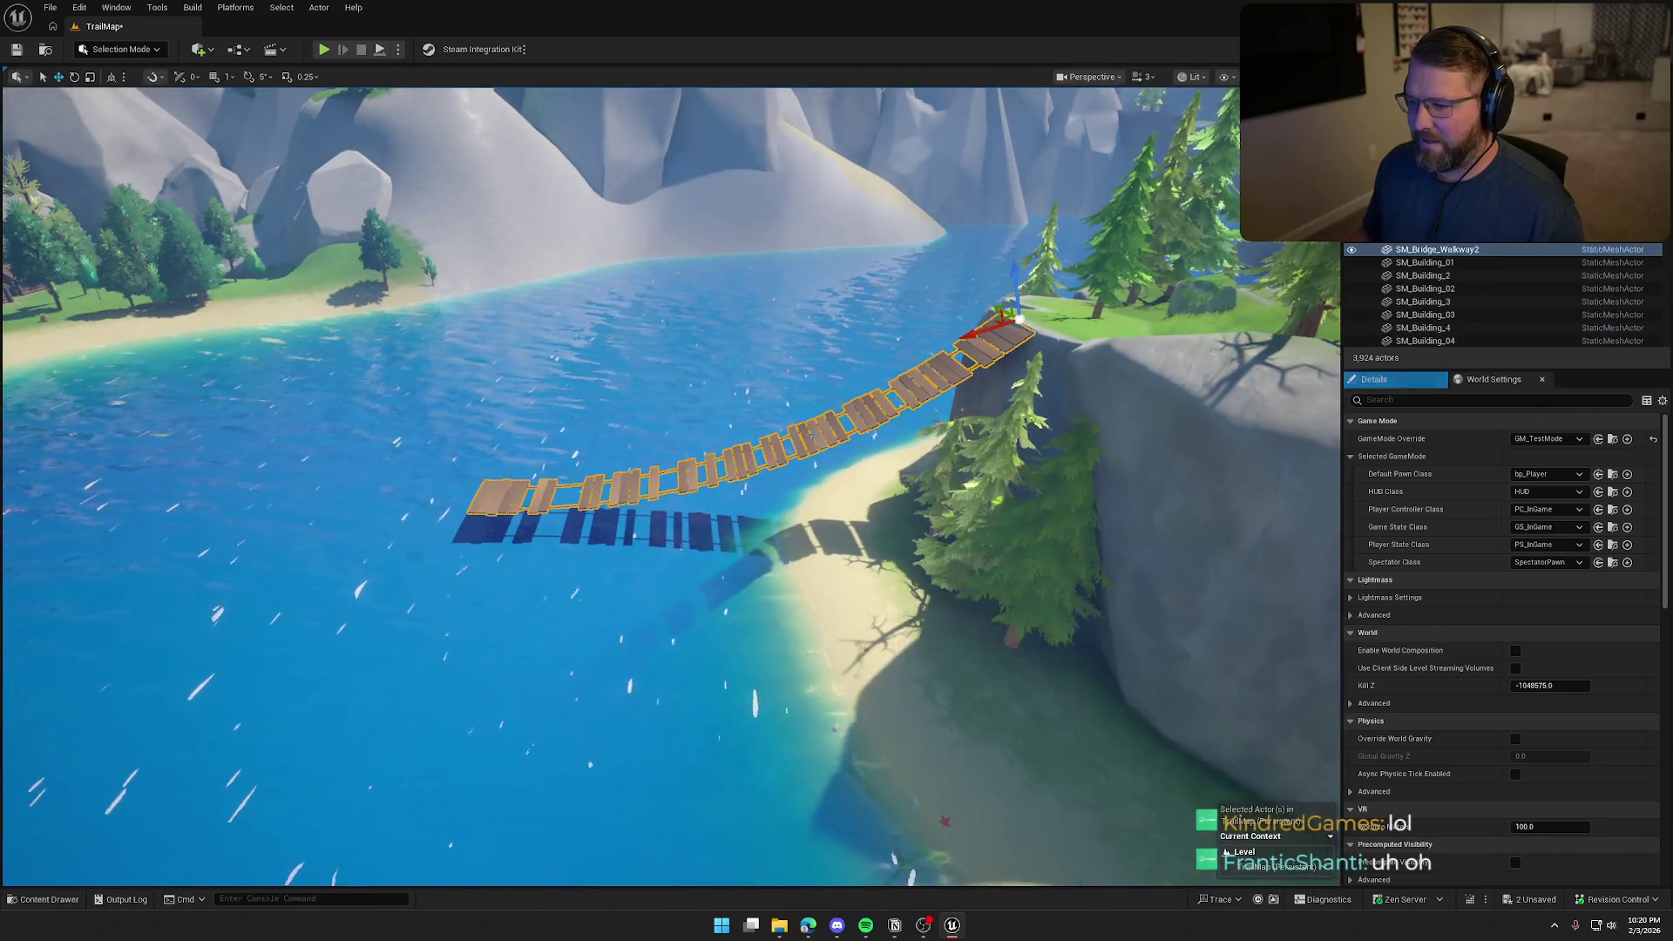
{"action": "key", "text": "ctrl+b"}
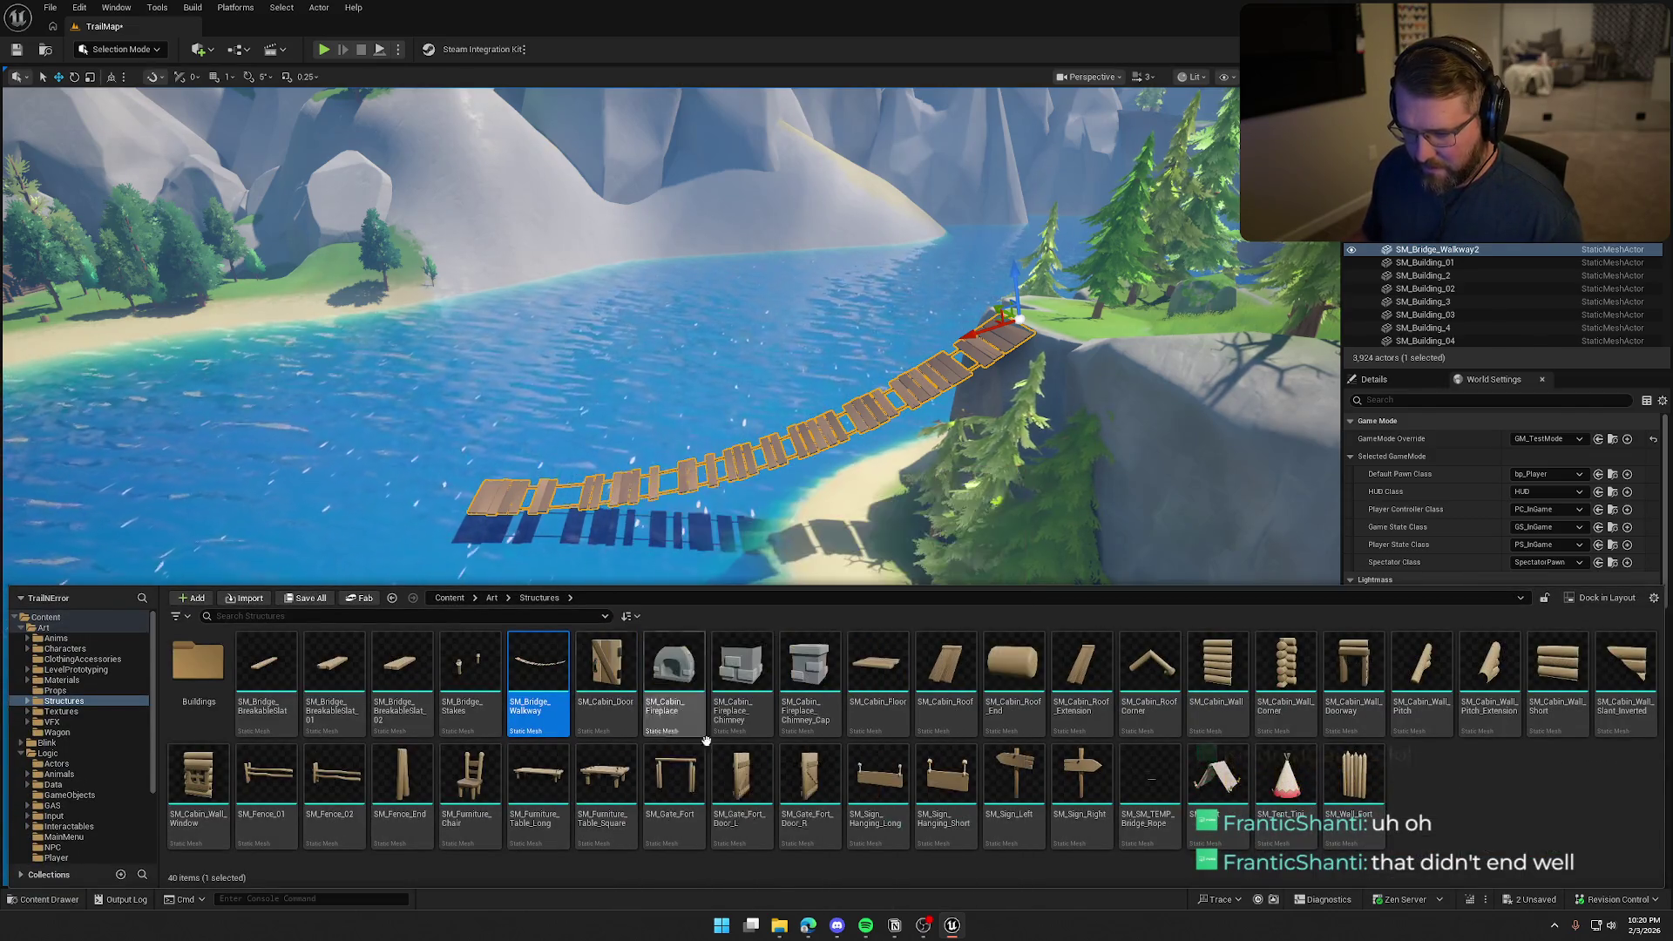
{"action": "key", "text": "ctrl+e"}
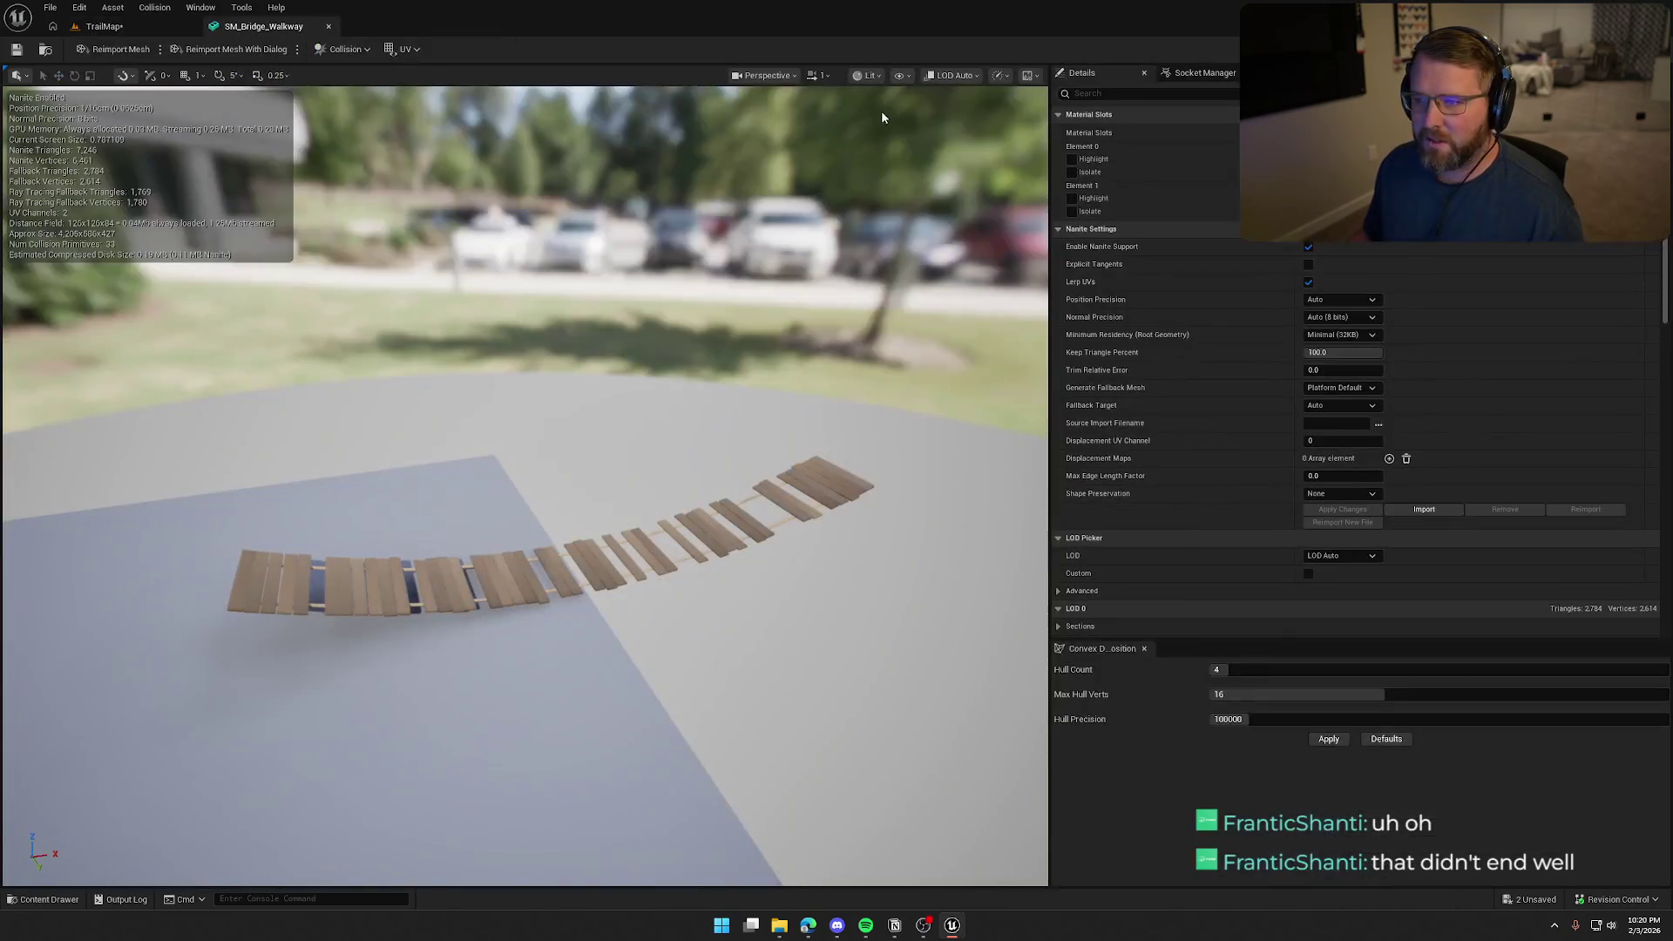
{"action": "left_click", "coordinate": [902, 75]}
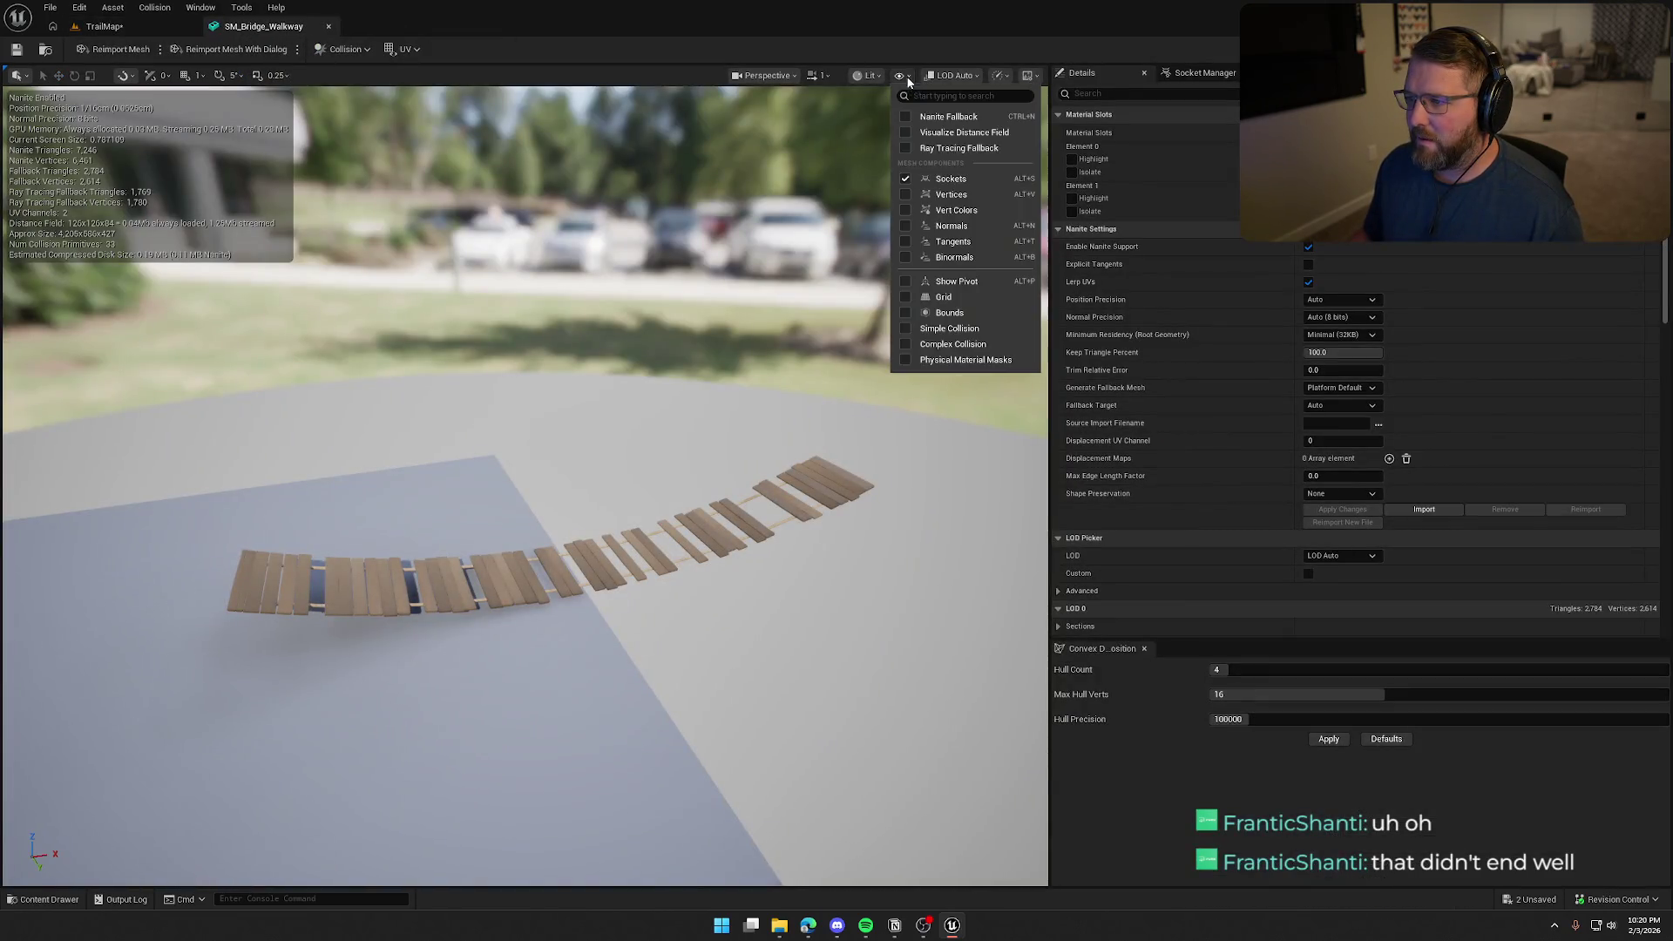
Show simple collision in the level viewport and frame the whole curved bridge
{"action": "left_click", "coordinate": [949, 328]}
{"action": "scroll", "coordinate": [523, 488], "scroll_direction": "up", "scroll_amount": 5}
{"action": "left_click_drag", "start_coordinate": [523, 488], "coordinate": [662, 457]}
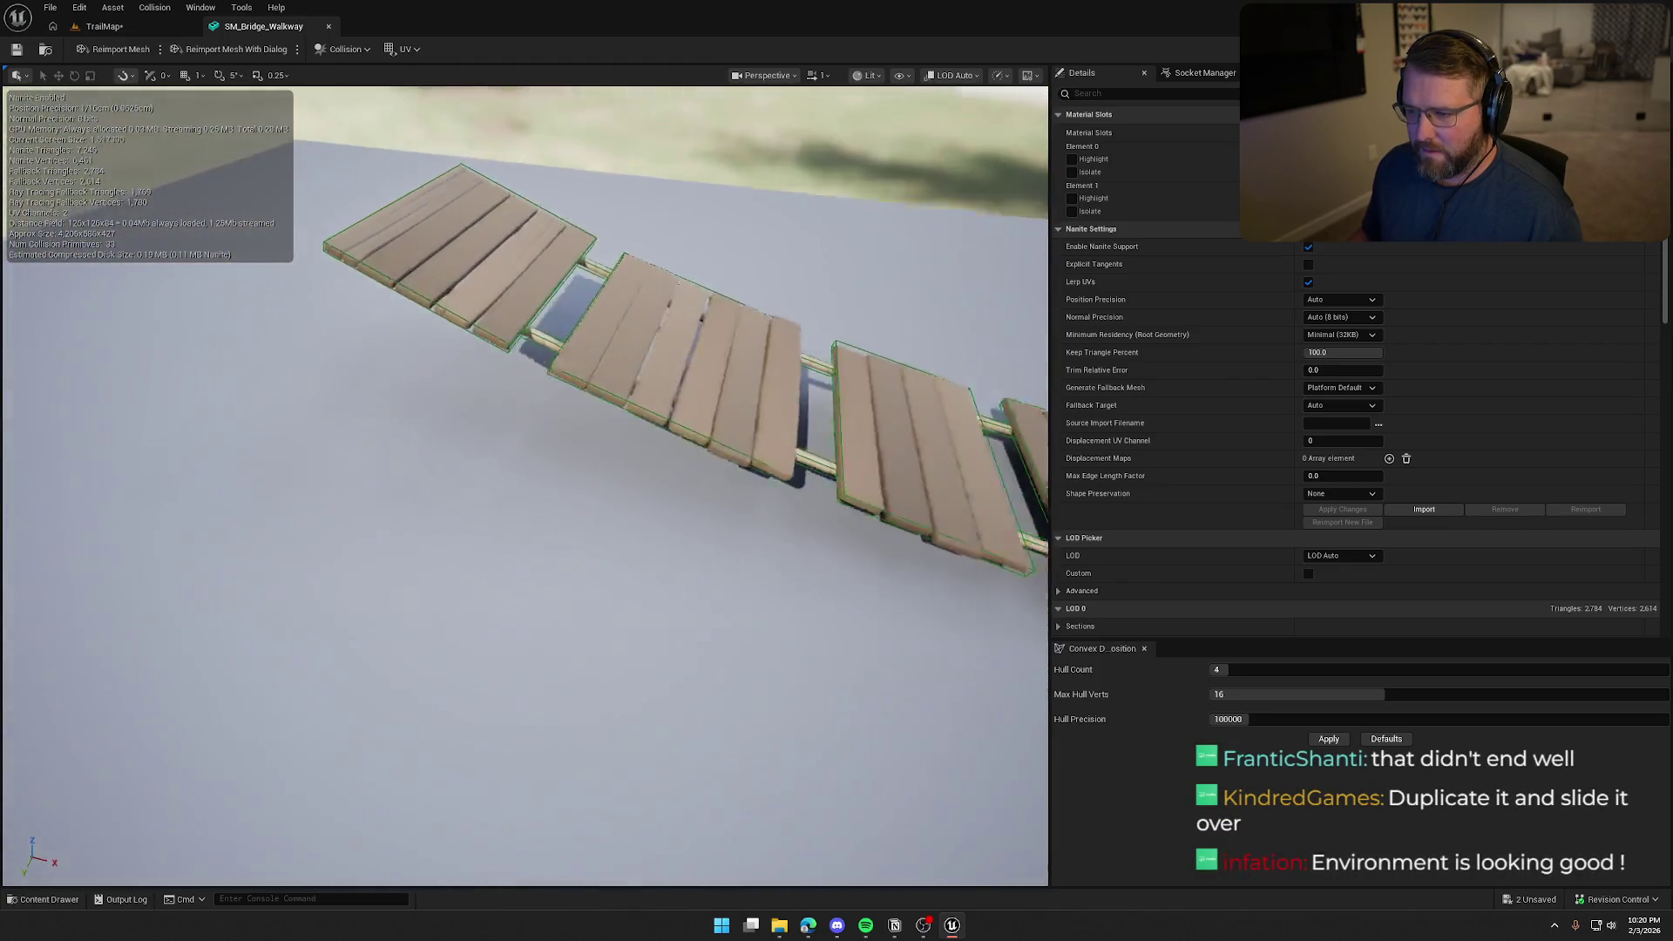
{"action": "key", "text": "f"}
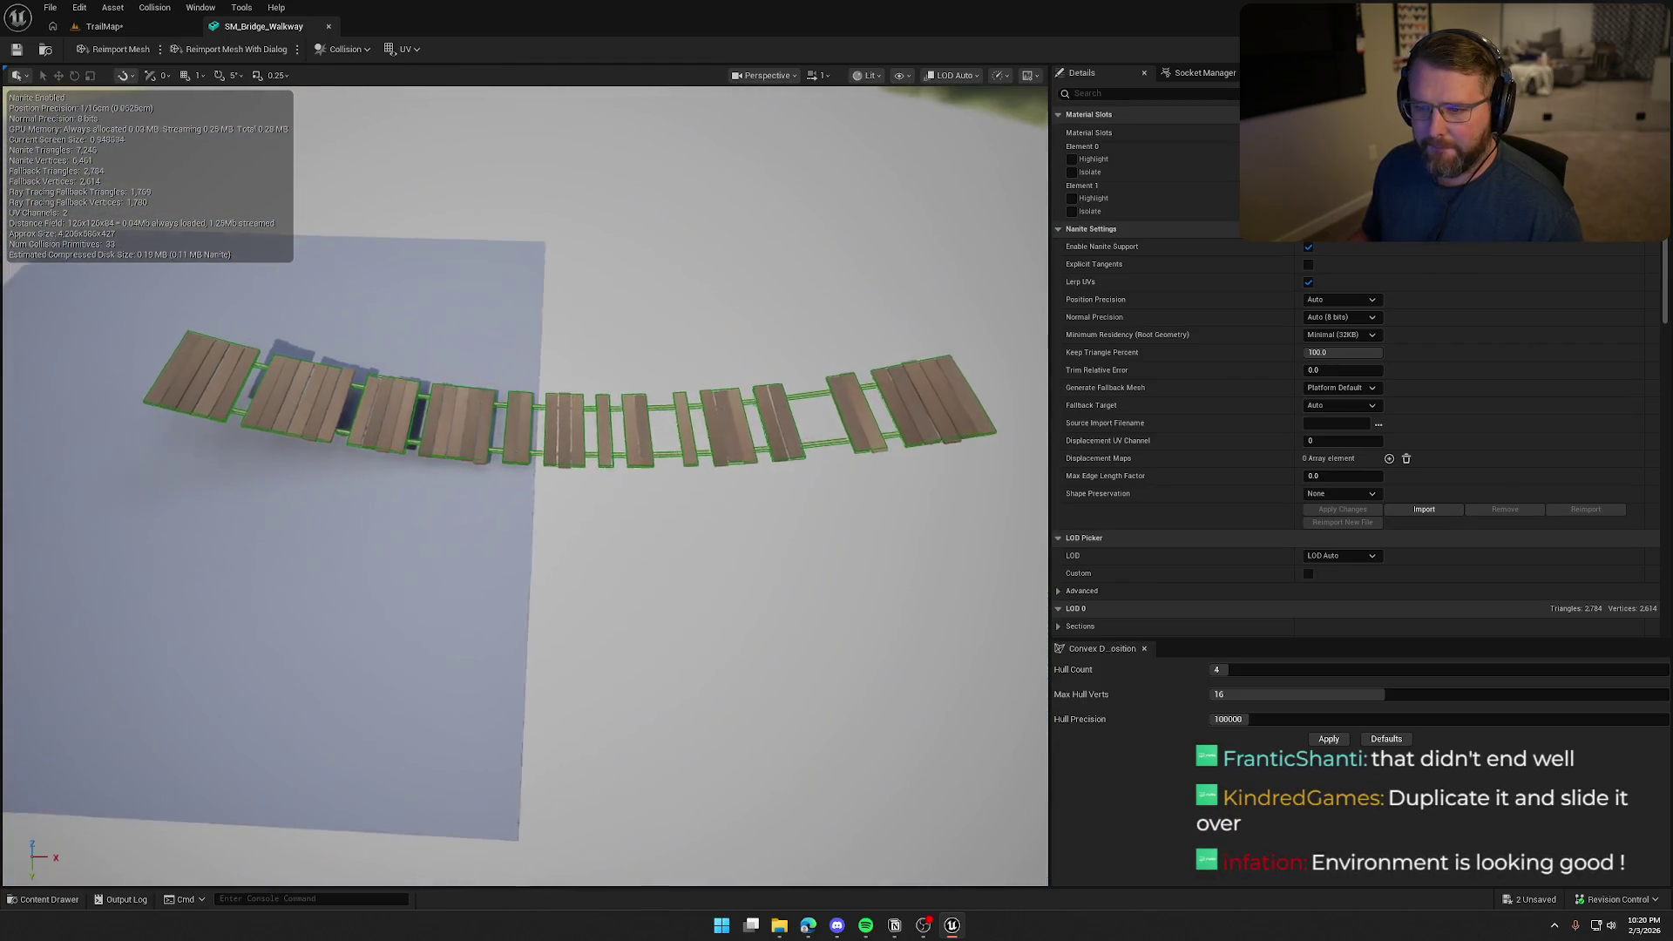
{"action": "left_click_drag", "start_coordinate": [488, 254], "coordinate": [521, 254]}
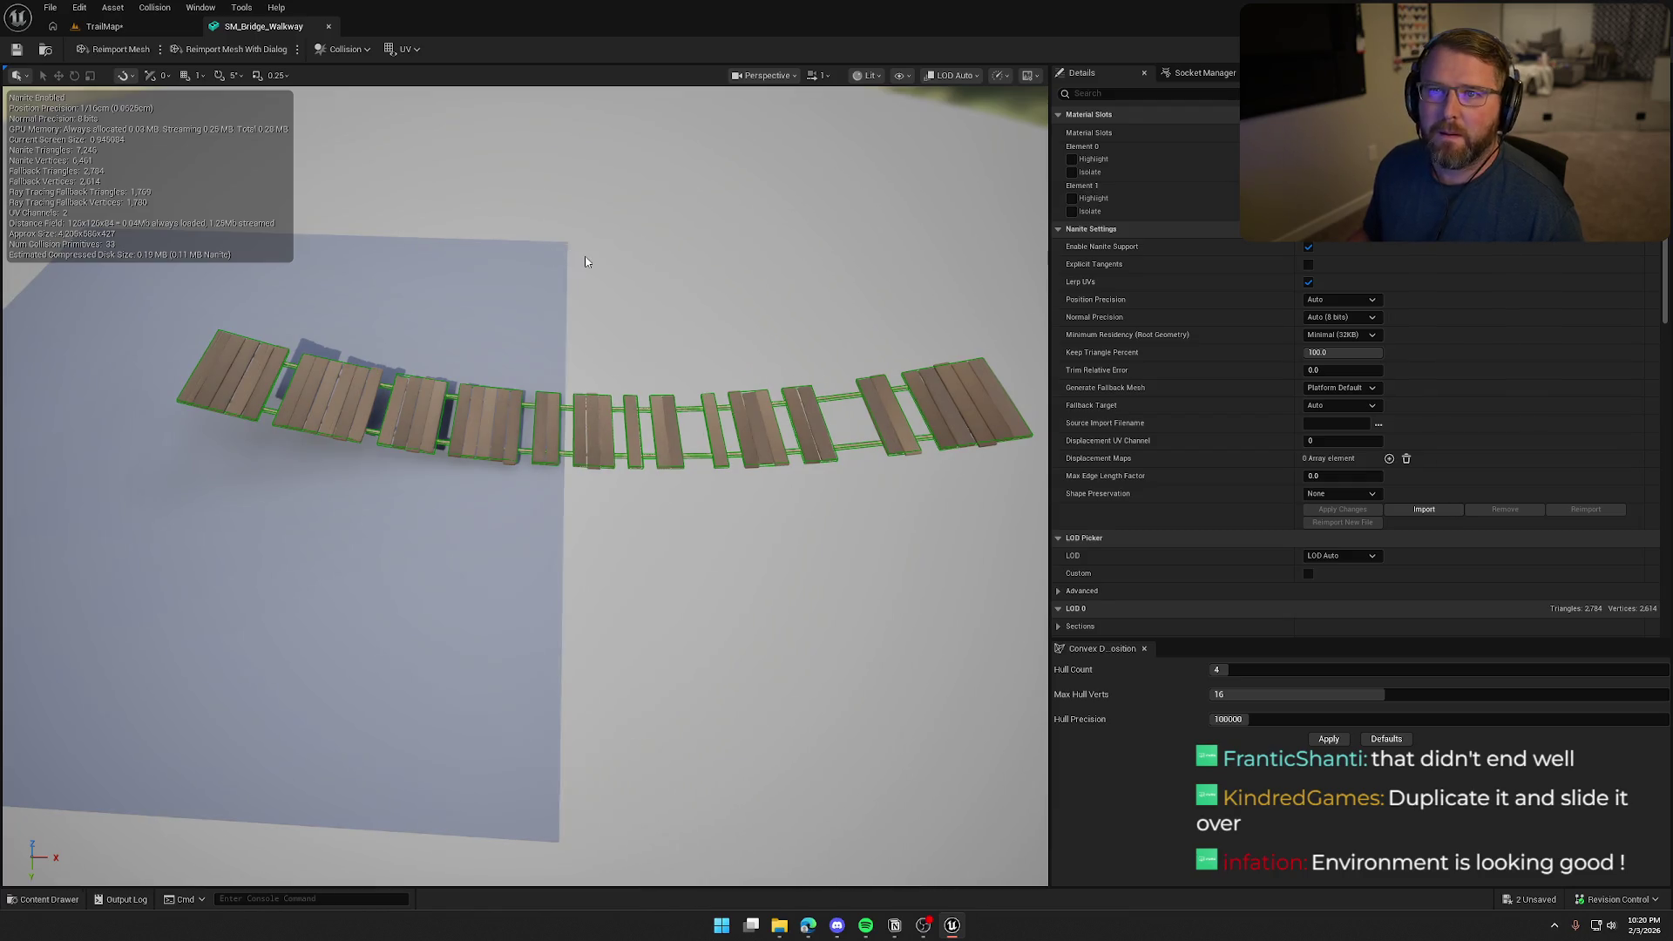
Duplicate SM_Bridge_Walkway as SM_Bridge_Walkway1 and open the copy in the mesh editor
{"action": "left_click", "coordinate": [48, 54]}
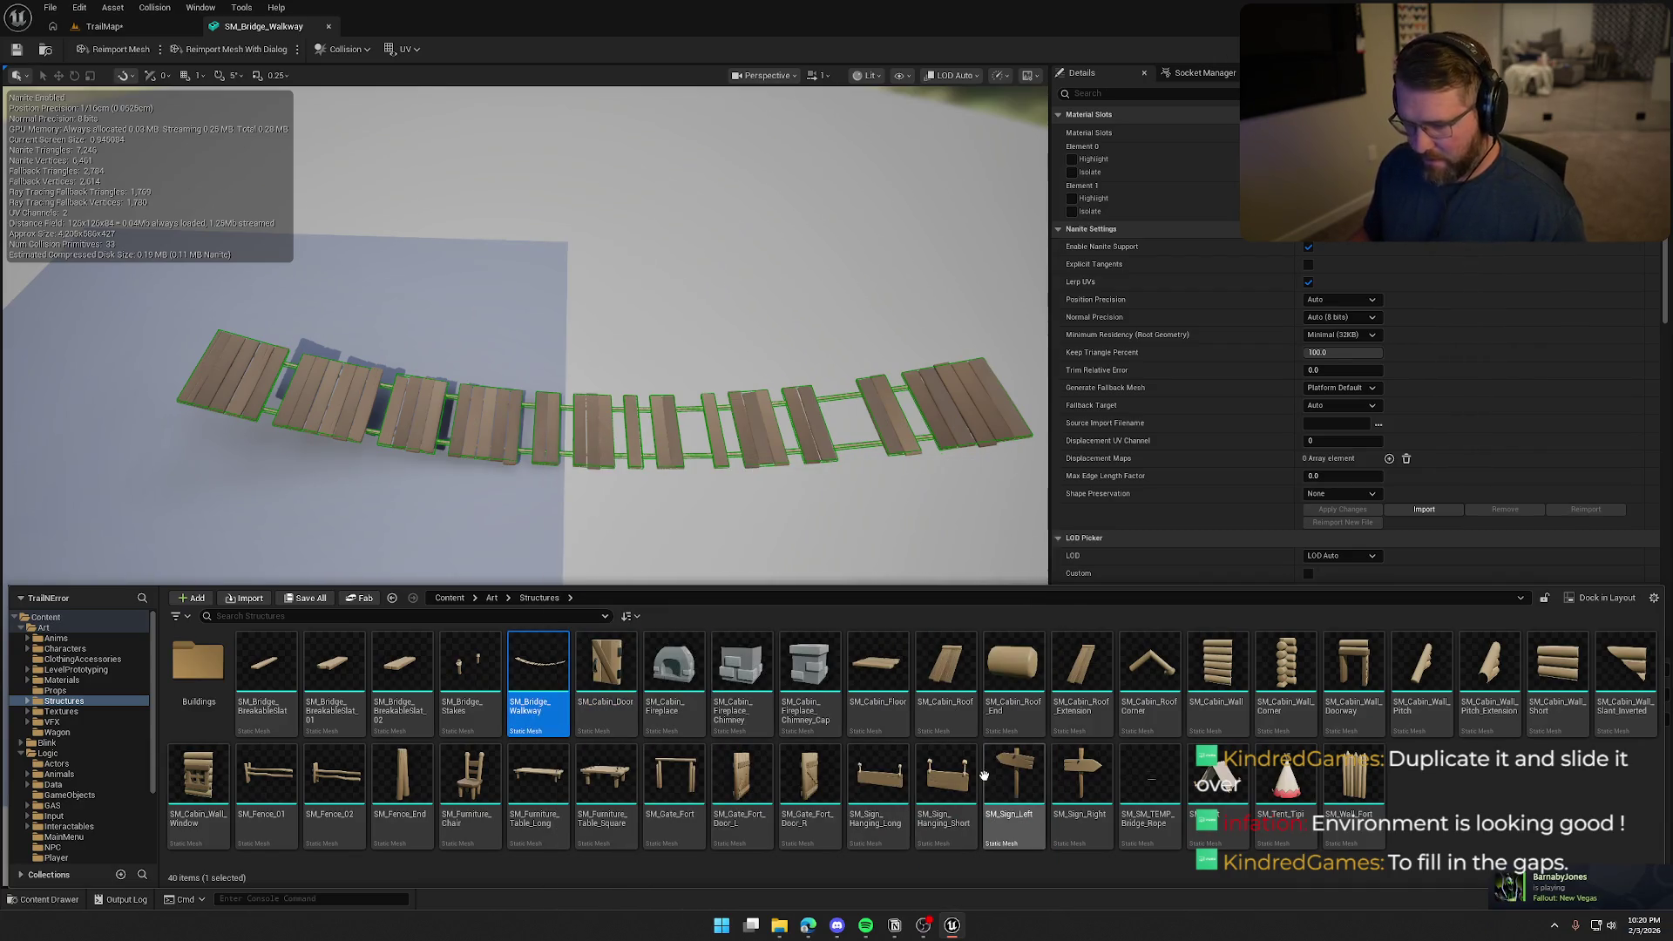
{"action": "key", "text": "ctrl+d"}
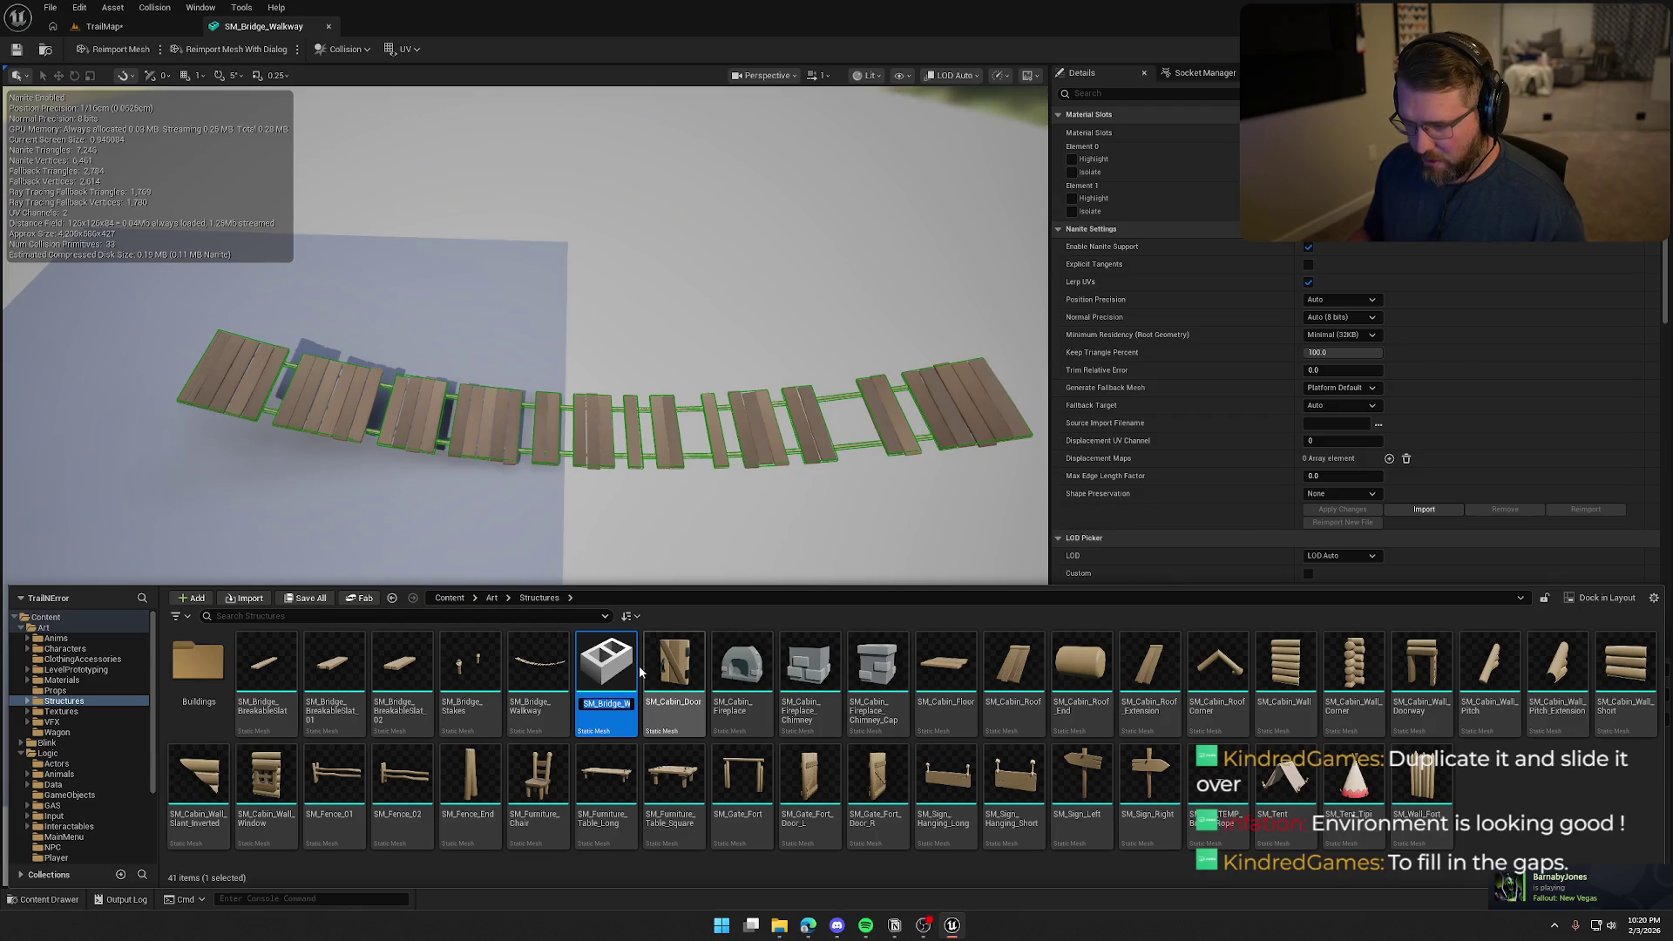
{"action": "key", "text": "Return"}
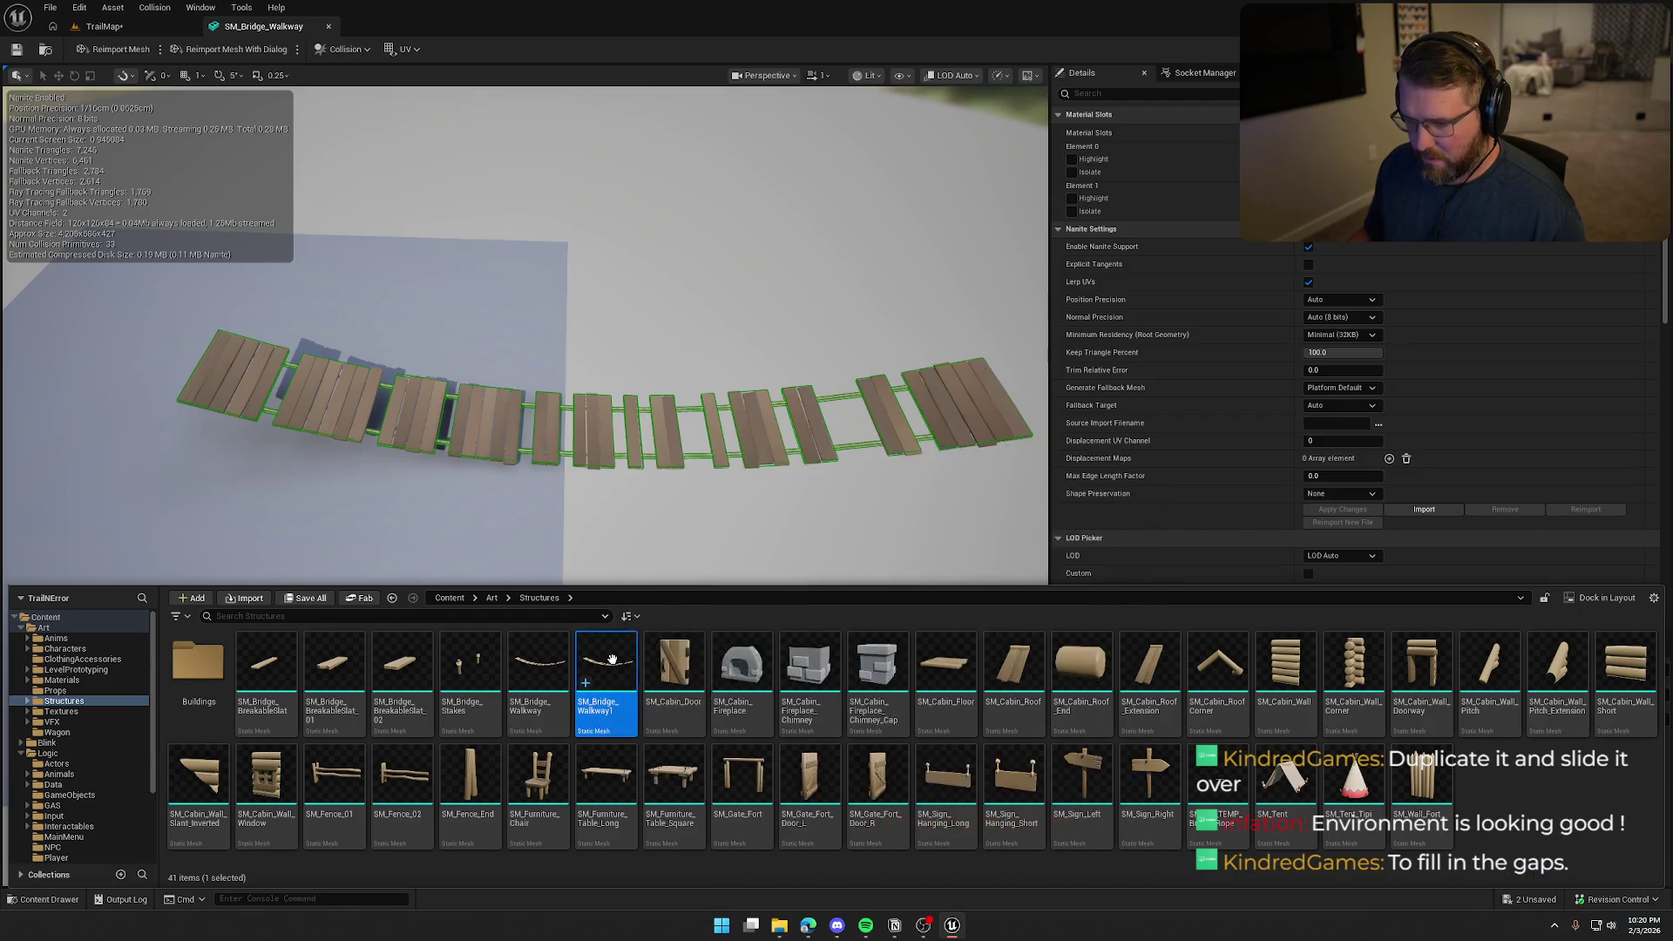
{"action": "double_click", "coordinate": [634, 711]}
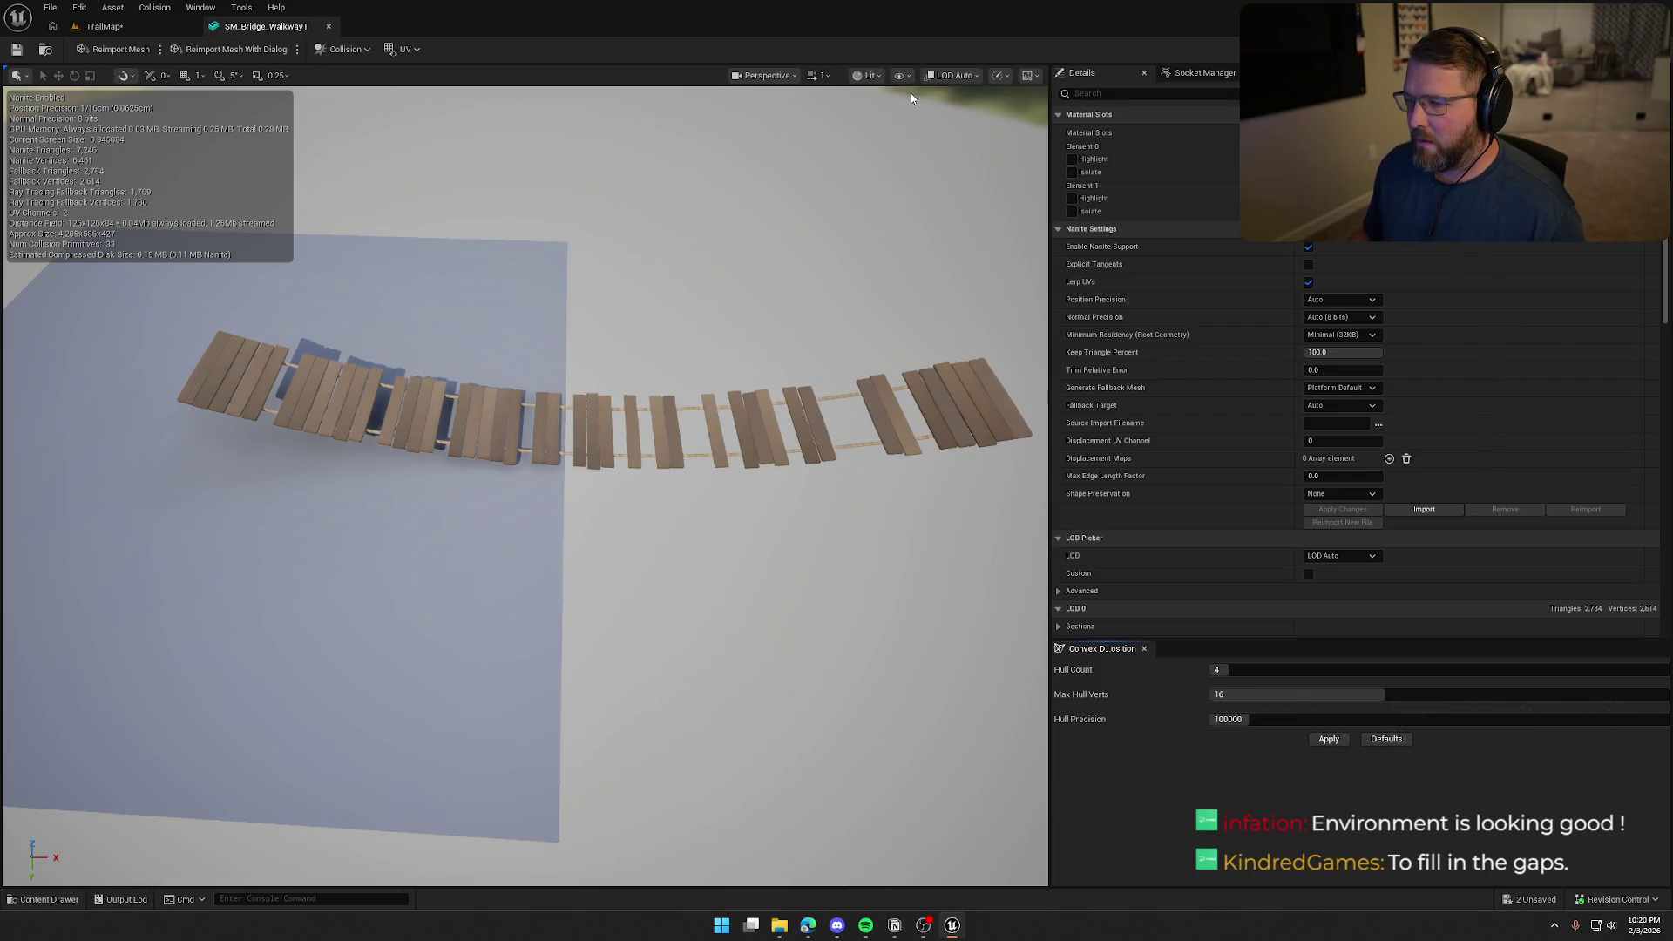
Display SM_Bridge_Walkway1's simple collision outlines on the planks, then close the mesh editor
{"action": "left_click", "coordinate": [346, 53]}
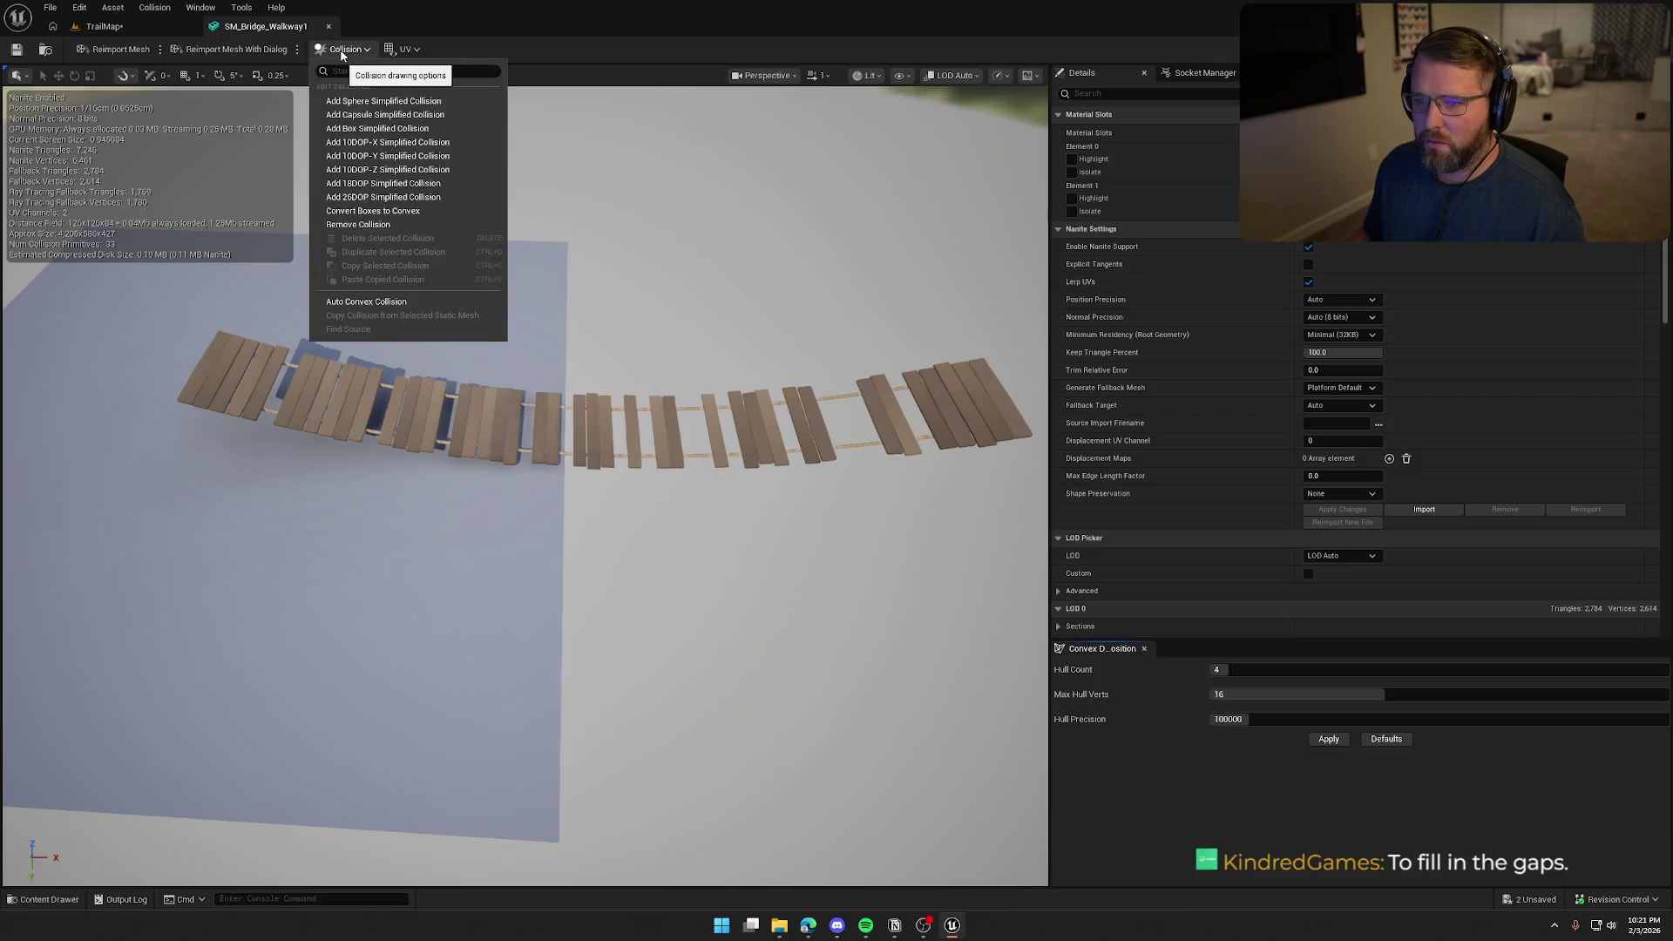
{"action": "left_click", "coordinate": [343, 52]}
{"action": "left_click", "coordinate": [908, 76]}
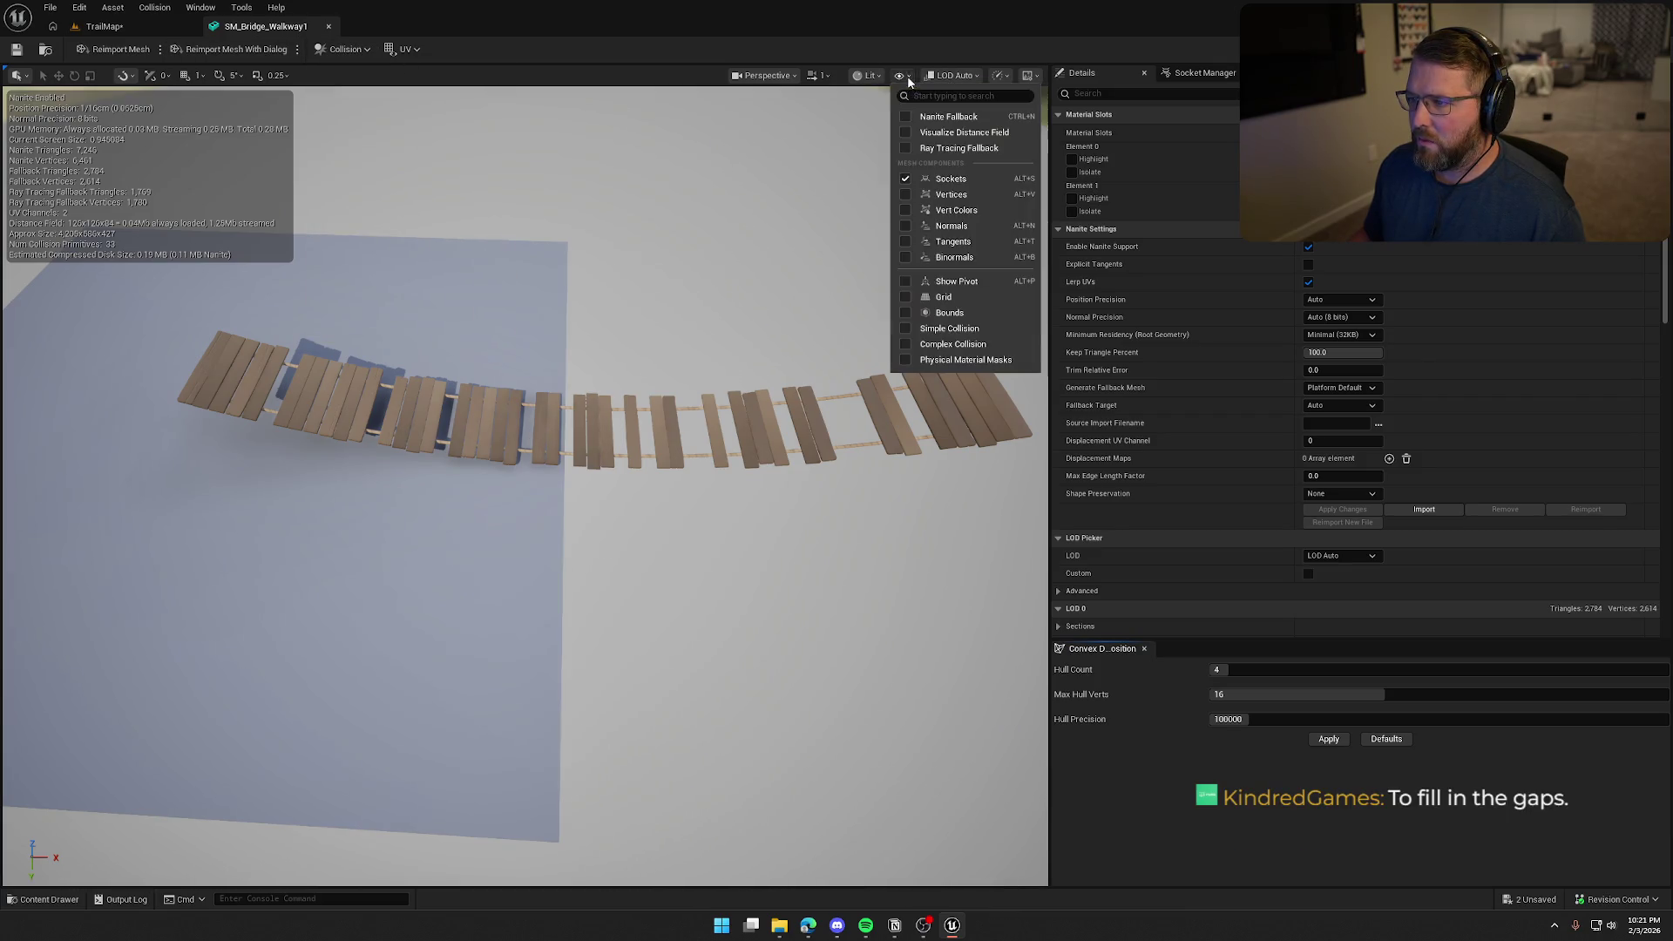
{"action": "left_click", "coordinate": [932, 329]}
{"action": "scroll", "coordinate": [932, 329], "scroll_direction": "up", "scroll_amount": 1}
{"action": "scroll", "coordinate": [523, 480], "scroll_direction": "up", "scroll_amount": 10}
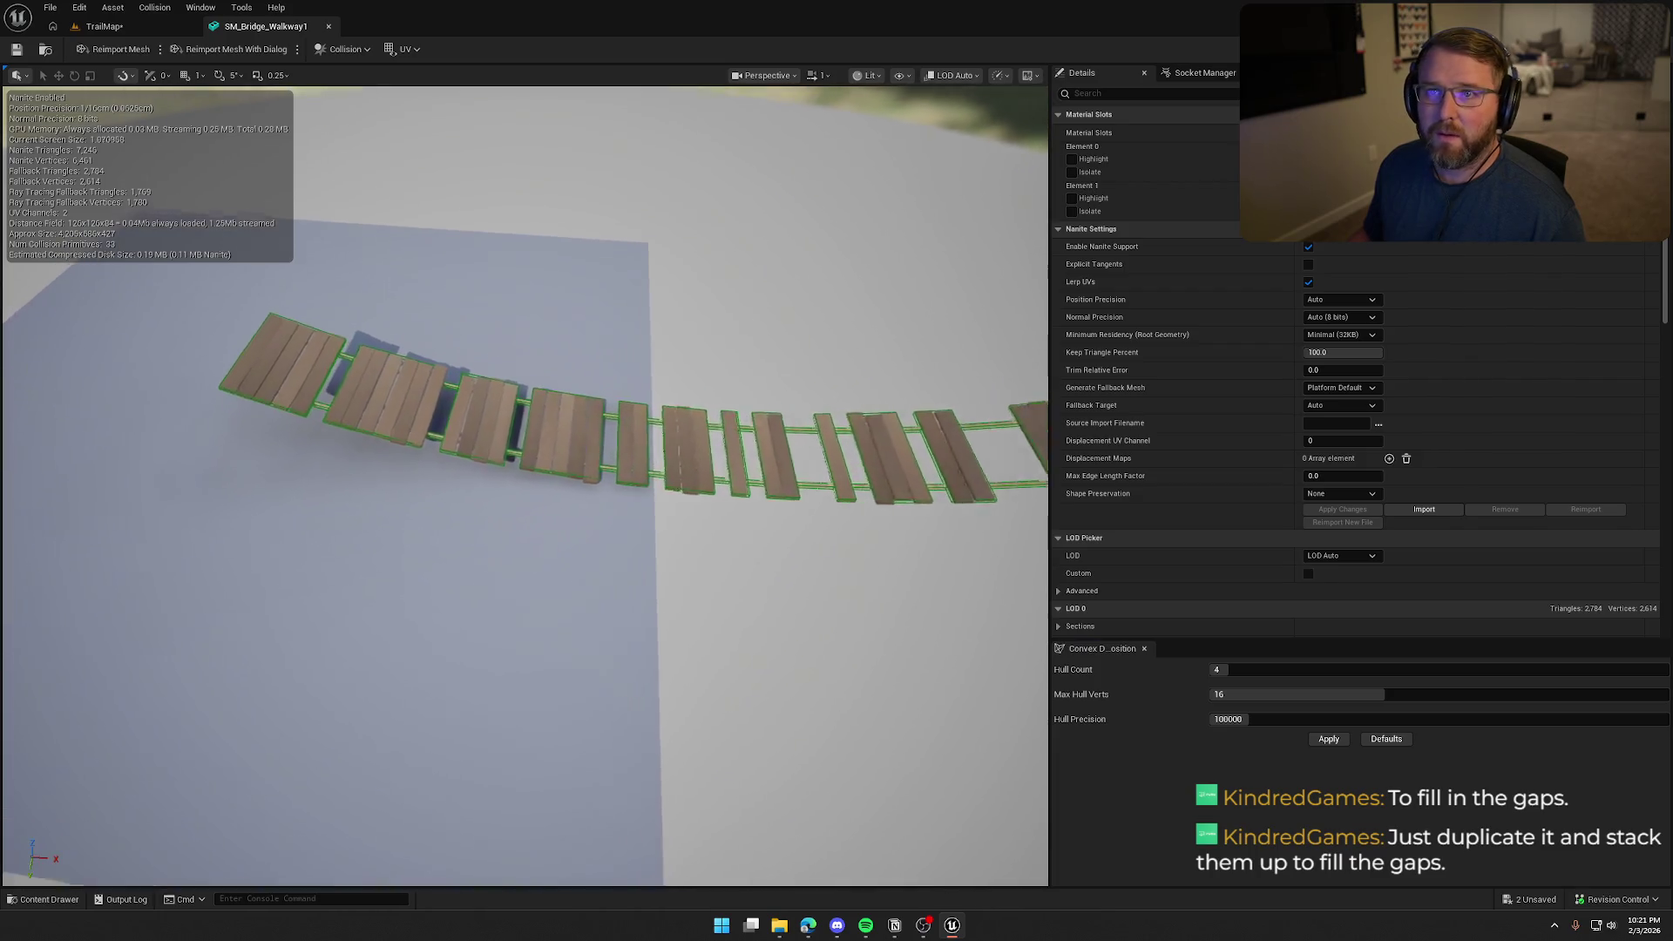
{"action": "left_click_drag", "start_coordinate": [523, 479], "coordinate": [523, 427]}
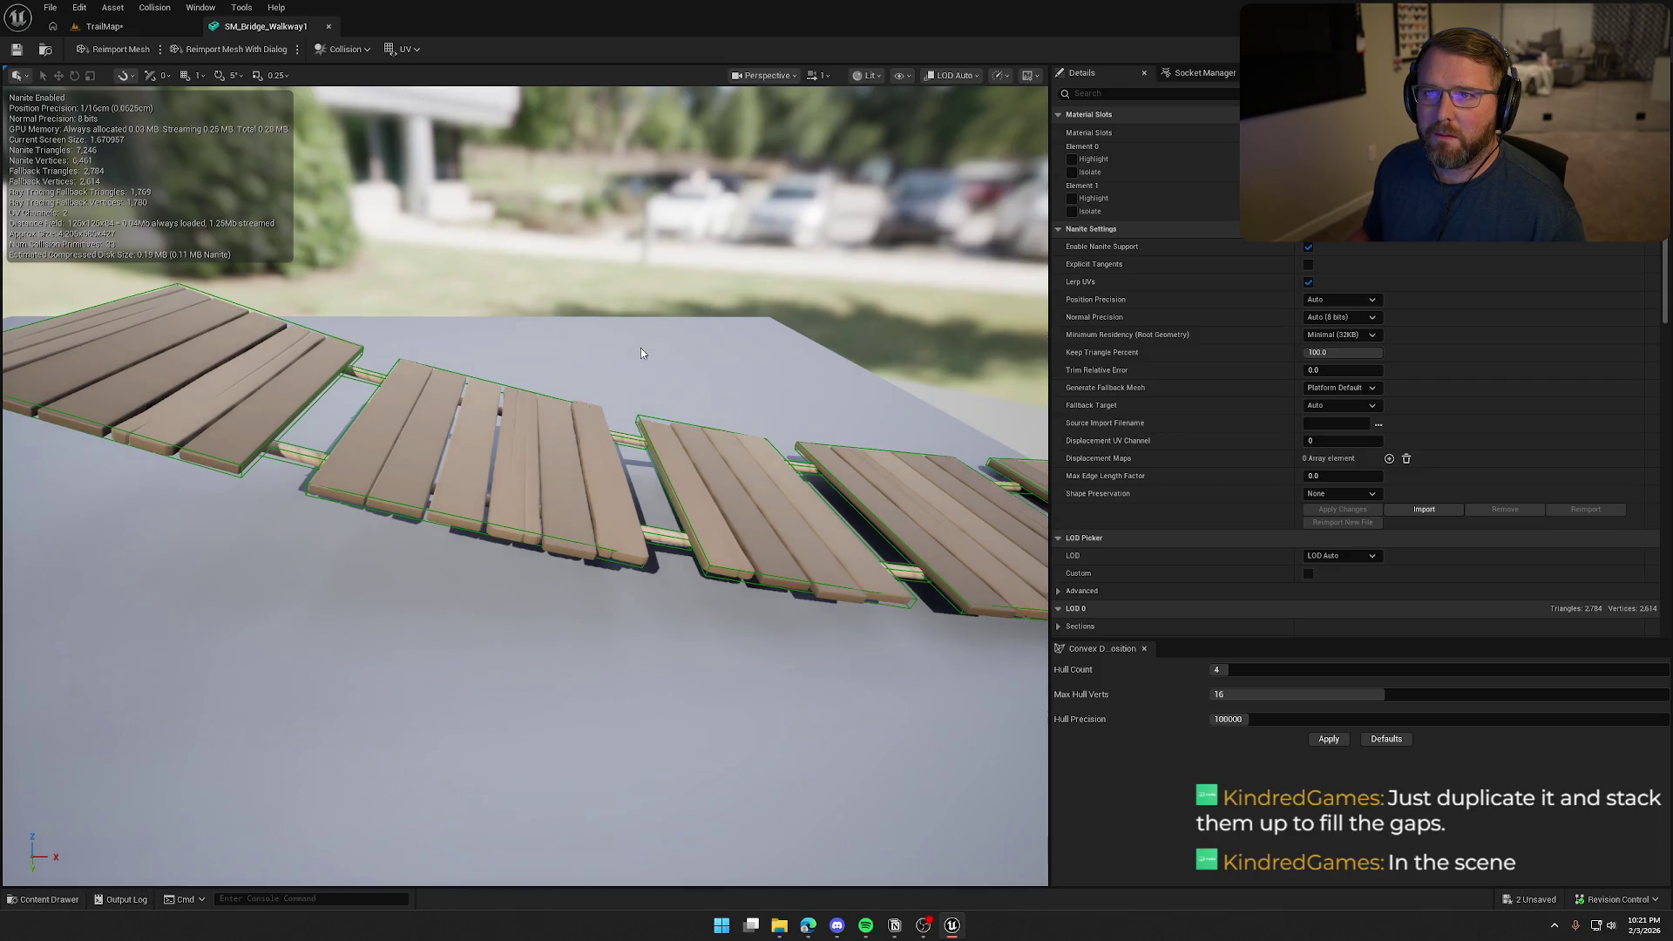
{"action": "left_click", "coordinate": [329, 26]}
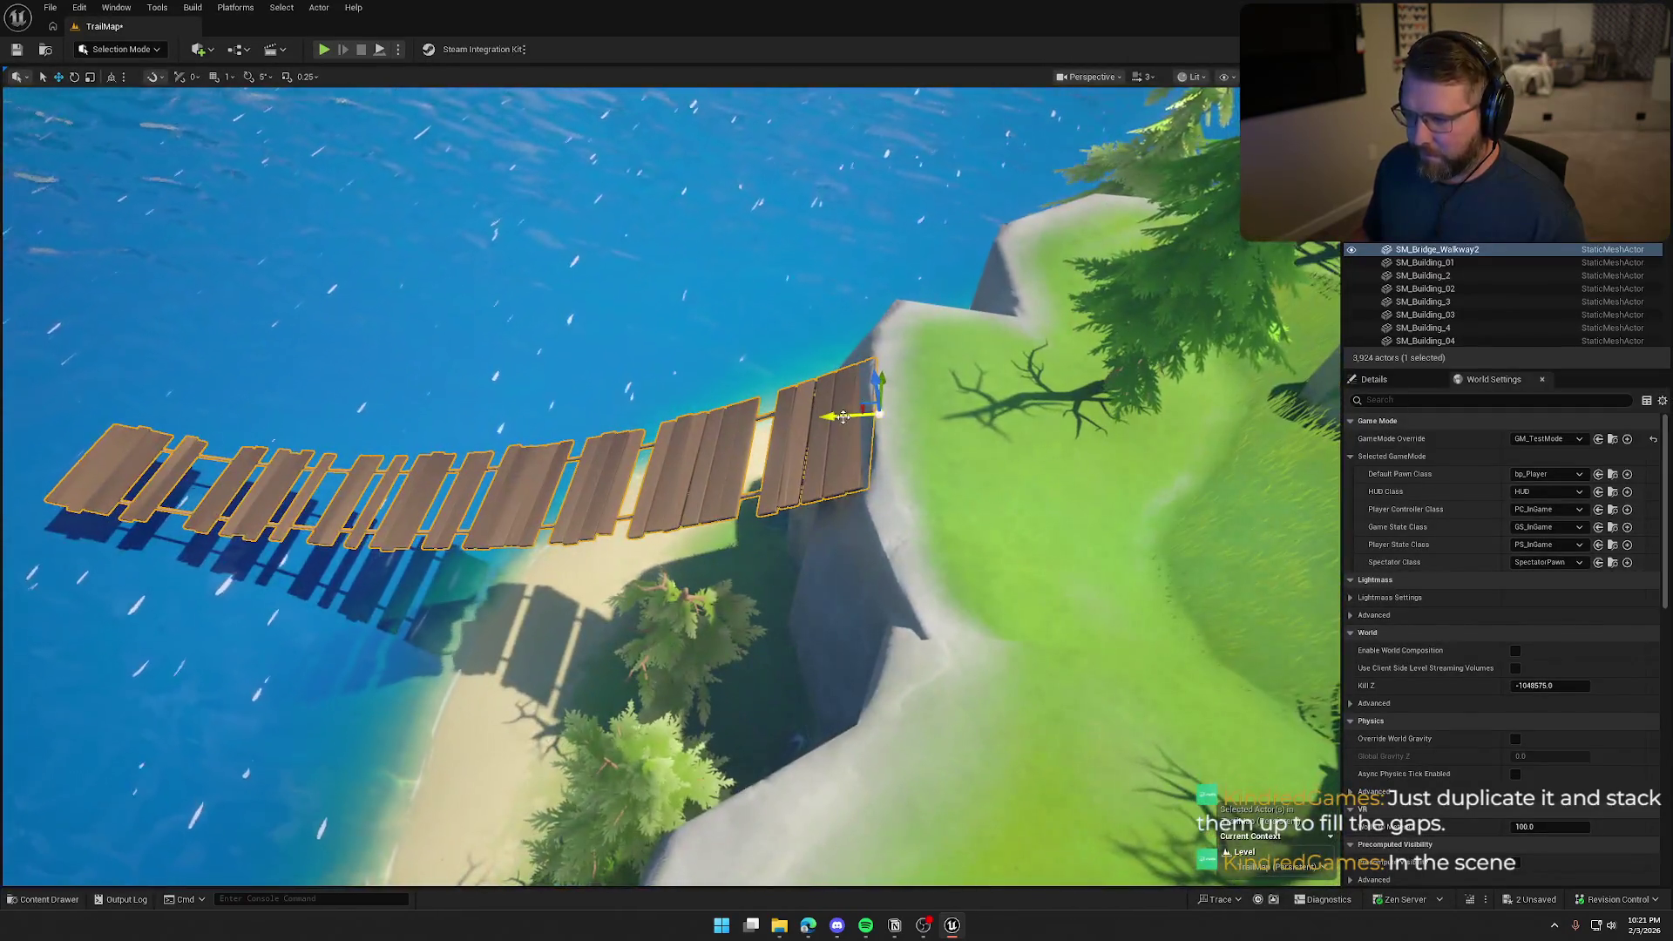
Duplicate the bridge walkway in the level, slide the copy along the bridge, and switch to rotate
{"action": "key", "text": "ctrl+d"}
{"action": "left_click_drag", "start_coordinate": [832, 417], "coordinate": [814, 418]}
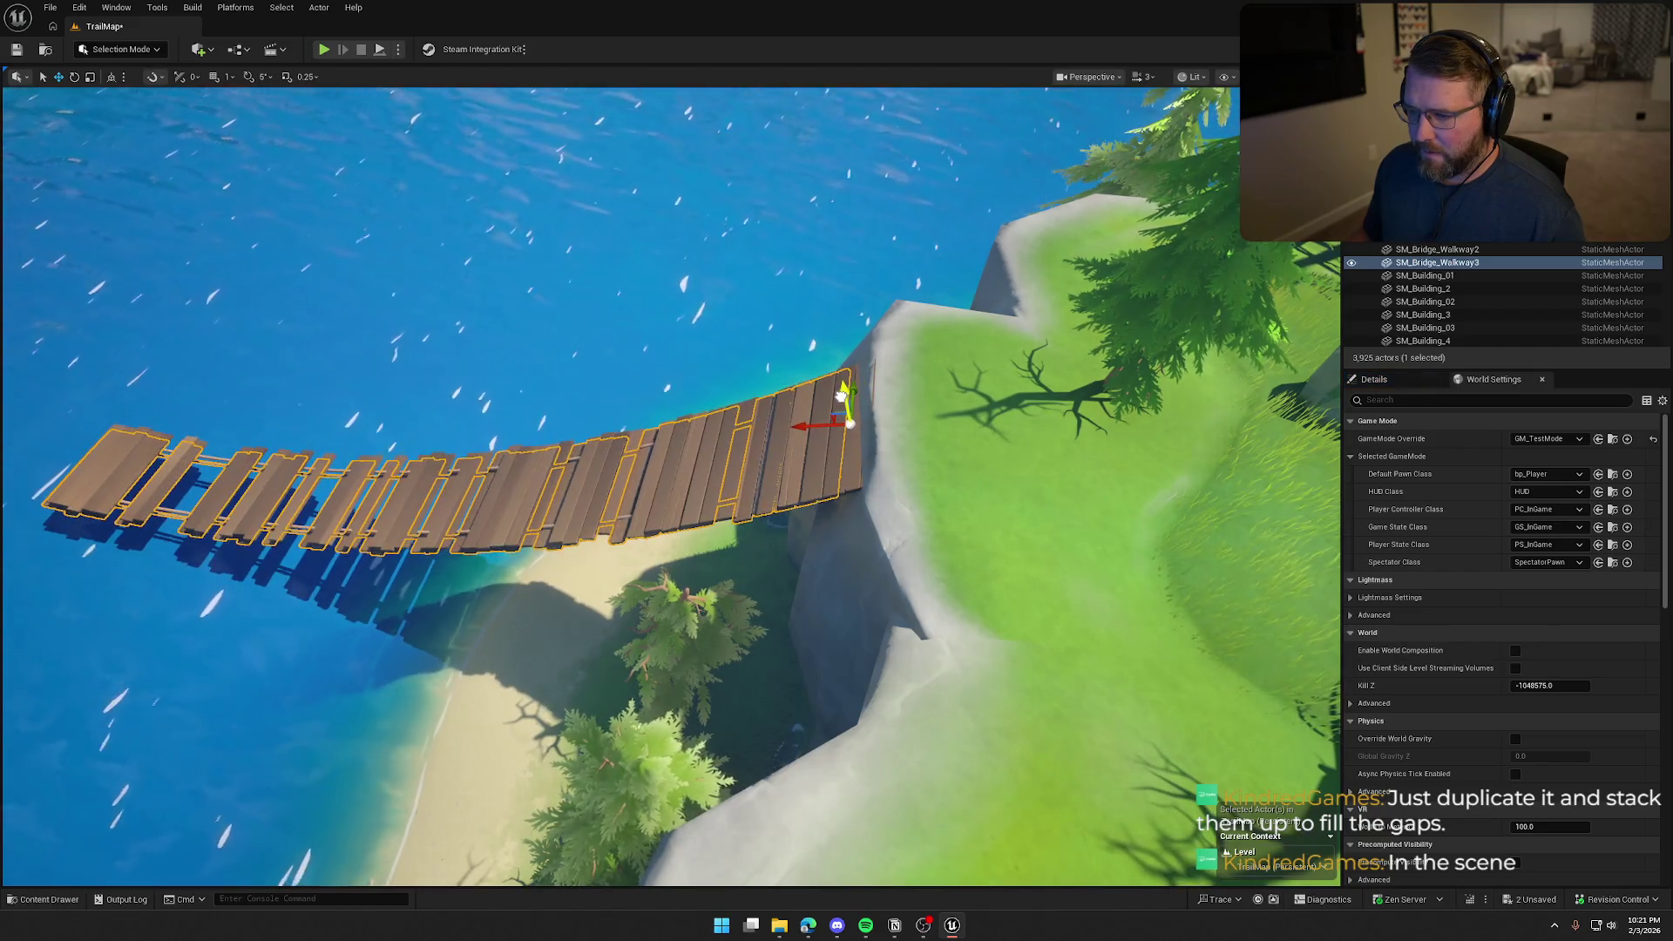
{"action": "scroll", "coordinate": [671, 488], "scroll_direction": "up", "scroll_amount": 5}
{"action": "mouse_move", "coordinate": [1186, 342]}
{"action": "left_mouse_down"}
{"action": "mouse_move", "coordinate": [1046, 375]}
{"action": "mouse_move", "coordinate": [1034, 404]}
{"action": "left_mouse_up"}
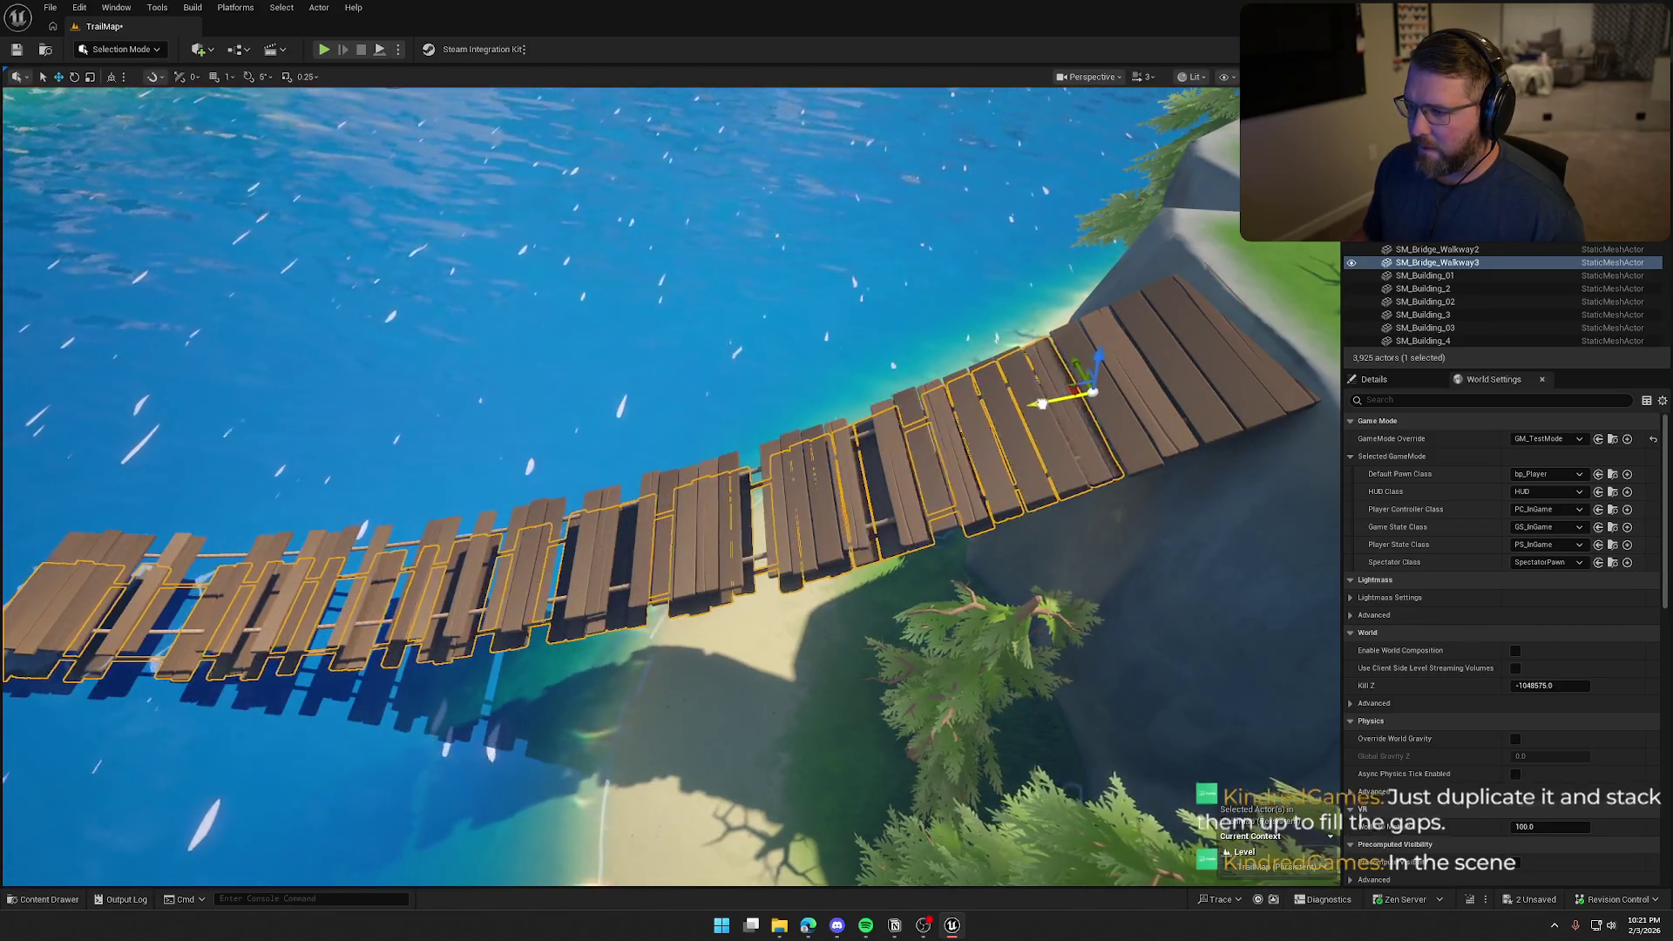
{"action": "scroll", "coordinate": [1033, 404], "scroll_direction": "down", "scroll_amount": 5}
{"action": "key", "text": "e"}
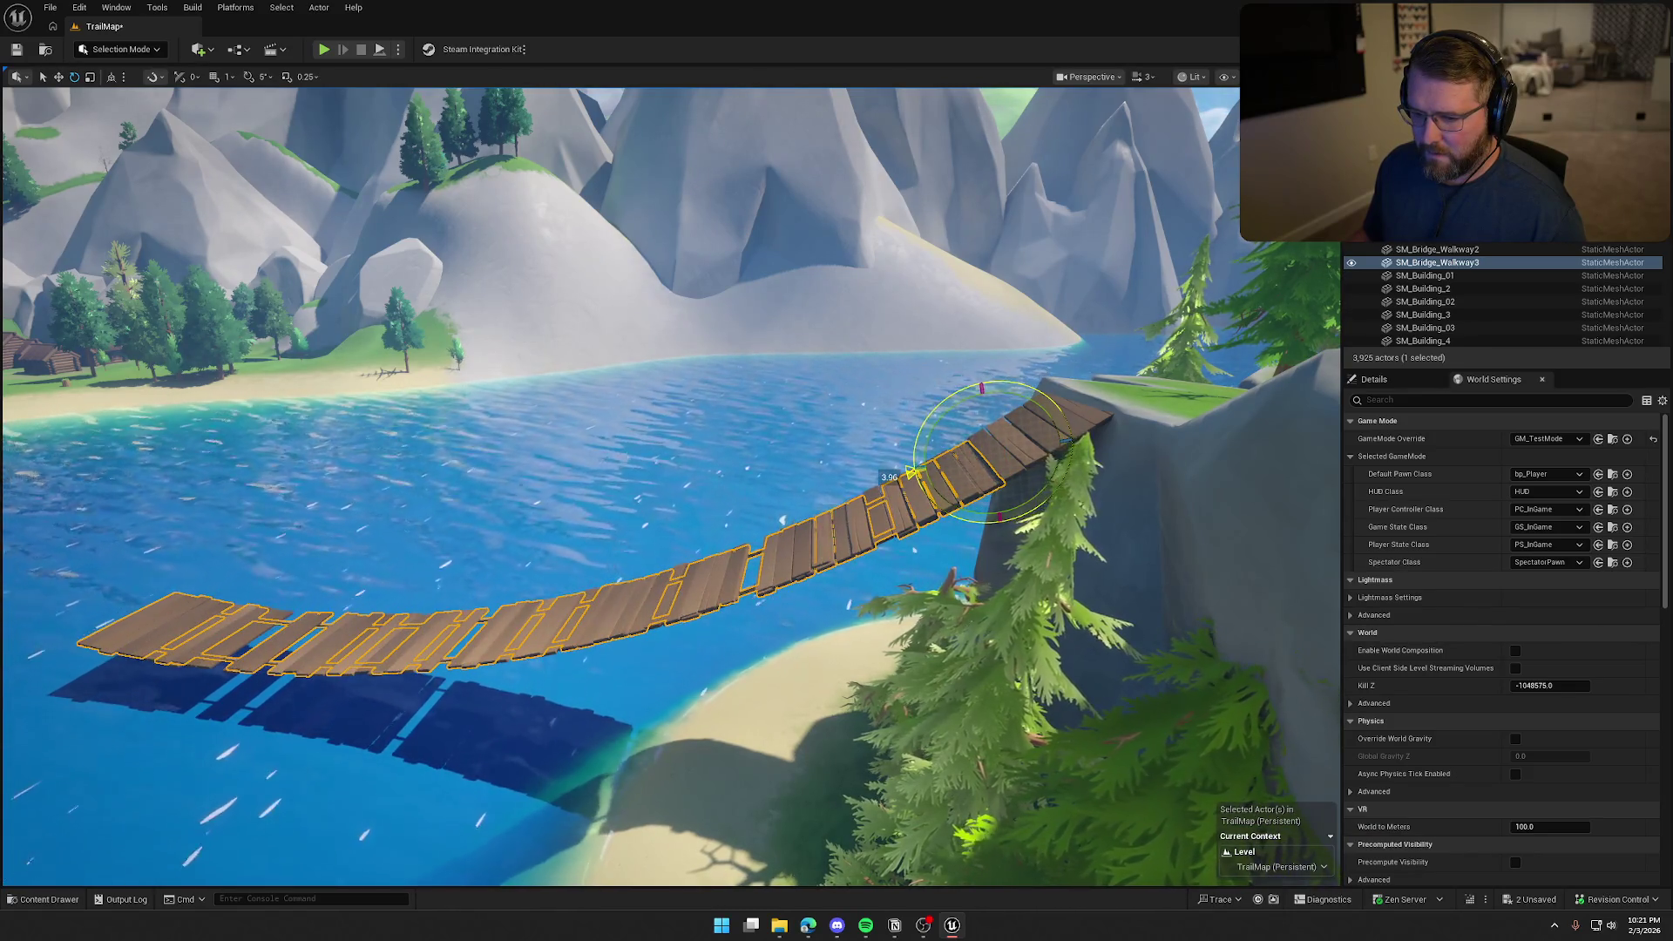
{"action": "left_click_drag", "start_coordinate": [943, 406], "coordinate": [919, 475]}
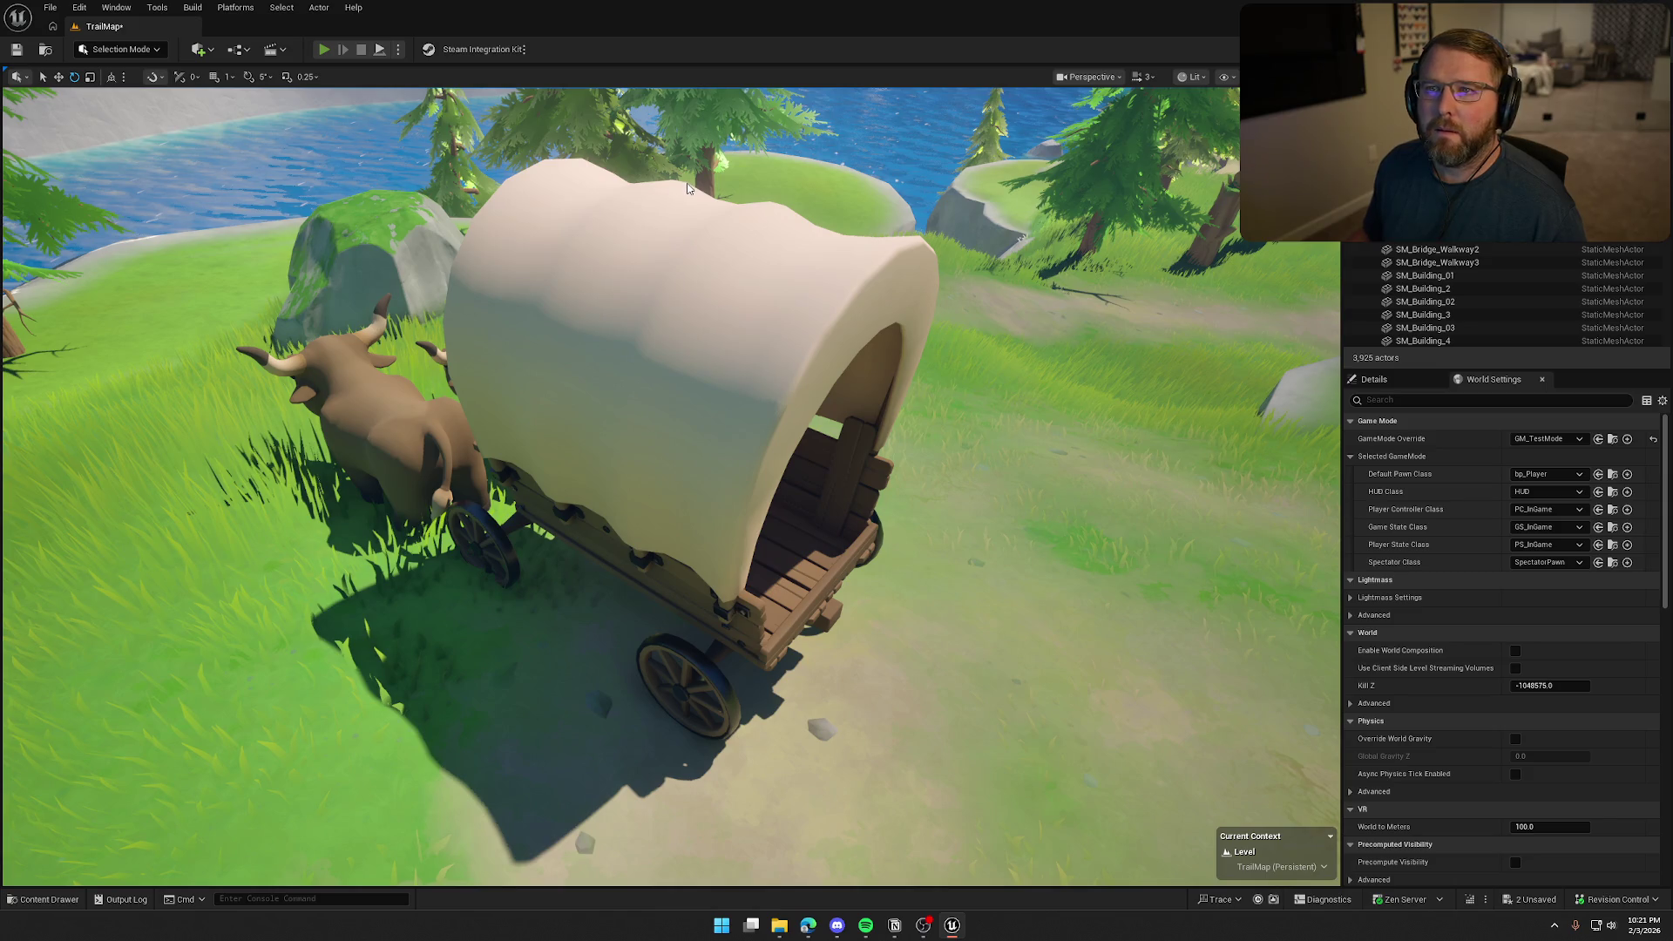
{"action": "key", "text": "alt+p"}
{"action": "key", "text": "w"}
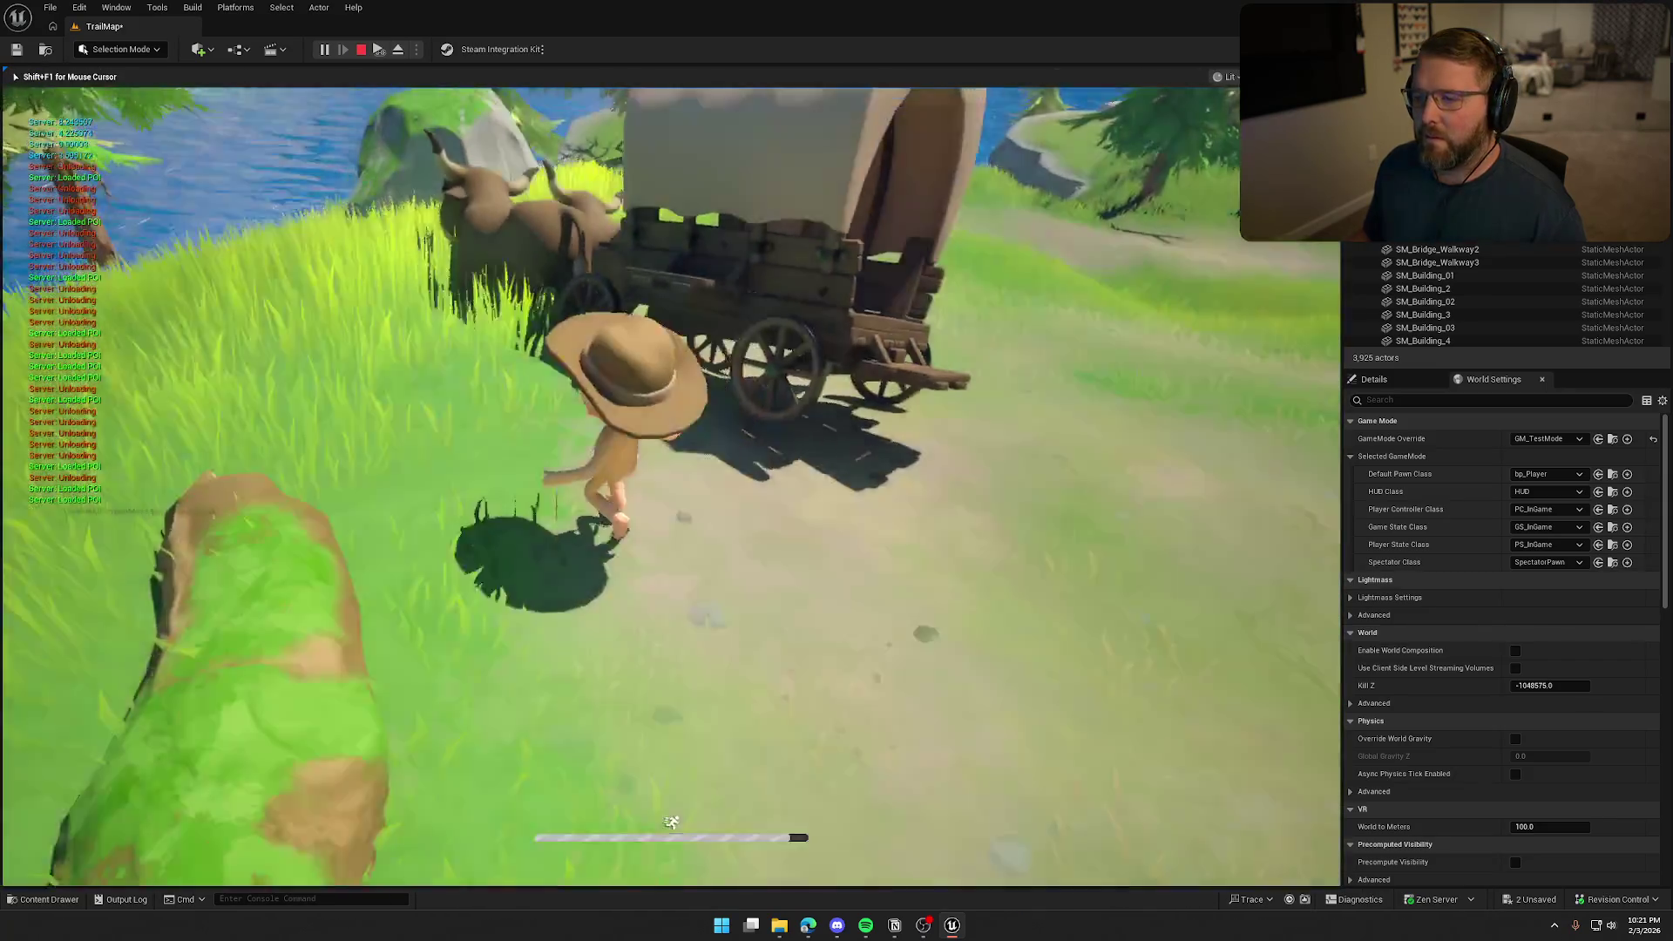
{"action": "key", "text": "e"}
{"action": "key", "text": "e"}
{"action": "key", "text": "w"}
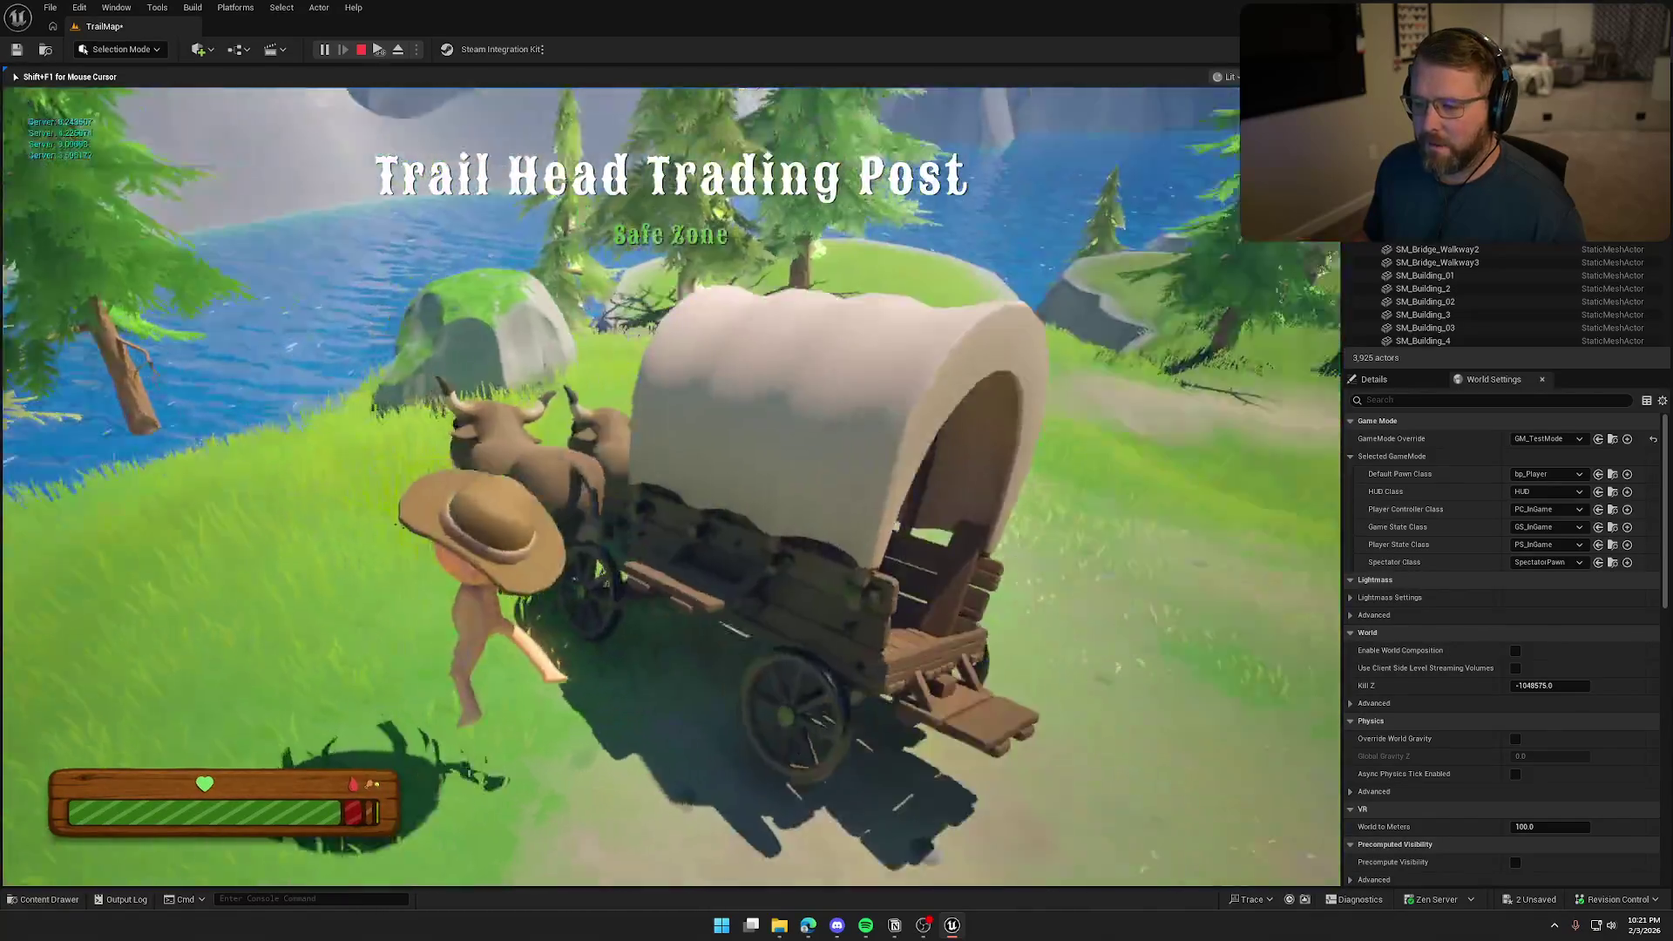
{"action": "key", "text": "e"}
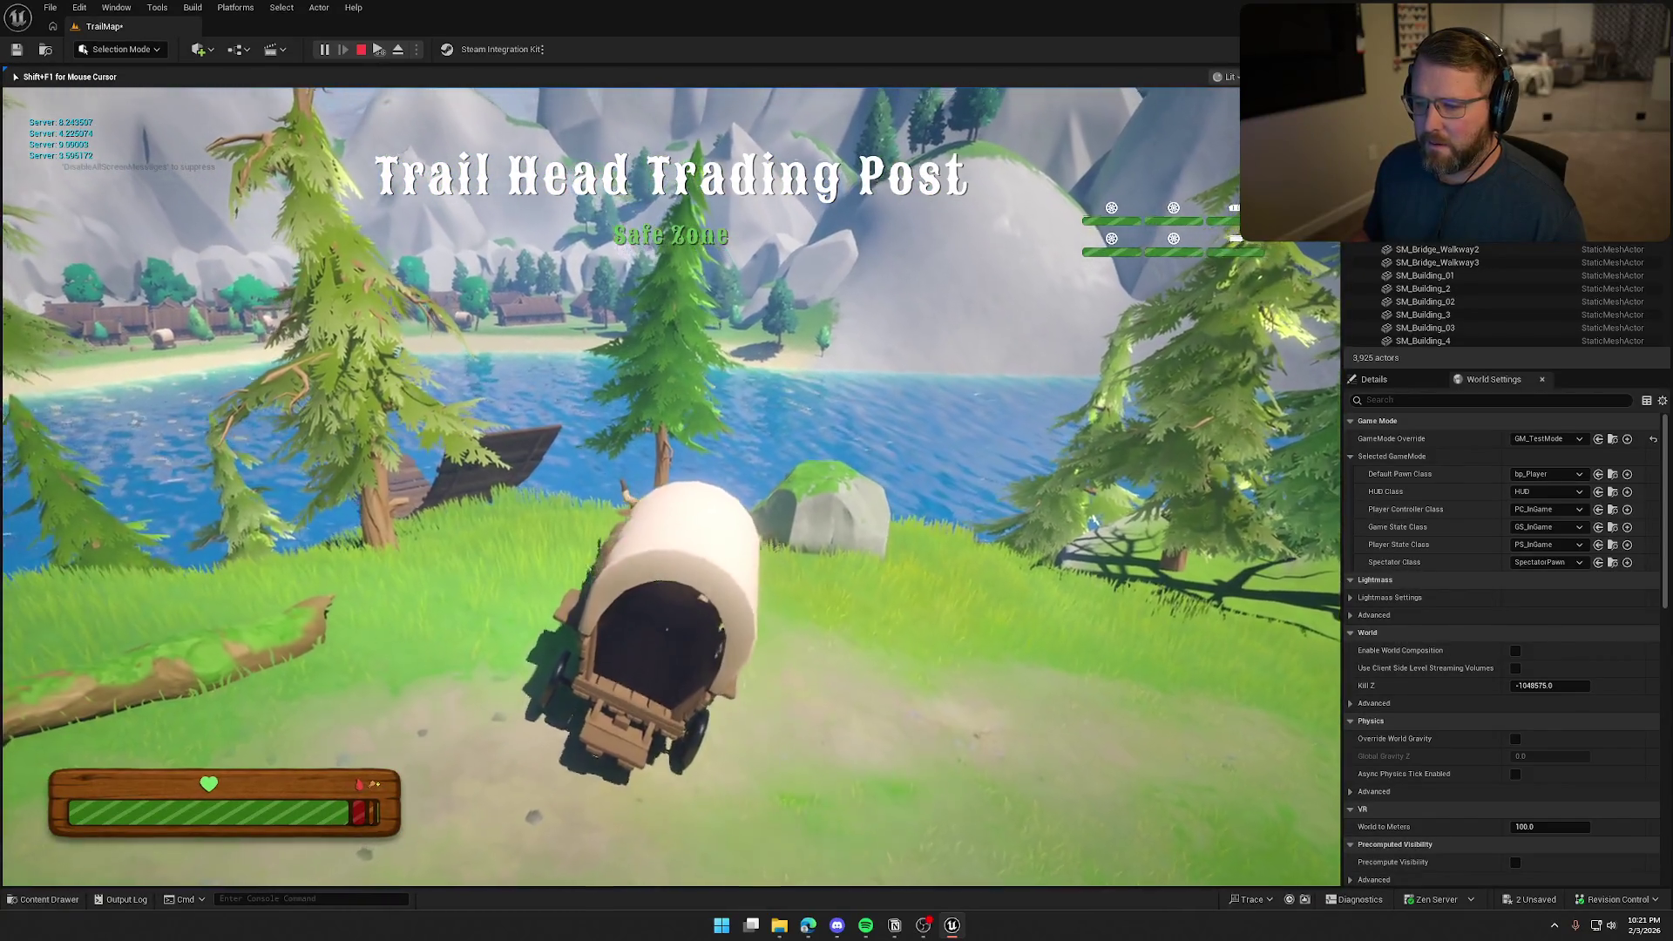
{"action": "key", "text": "Escape"}
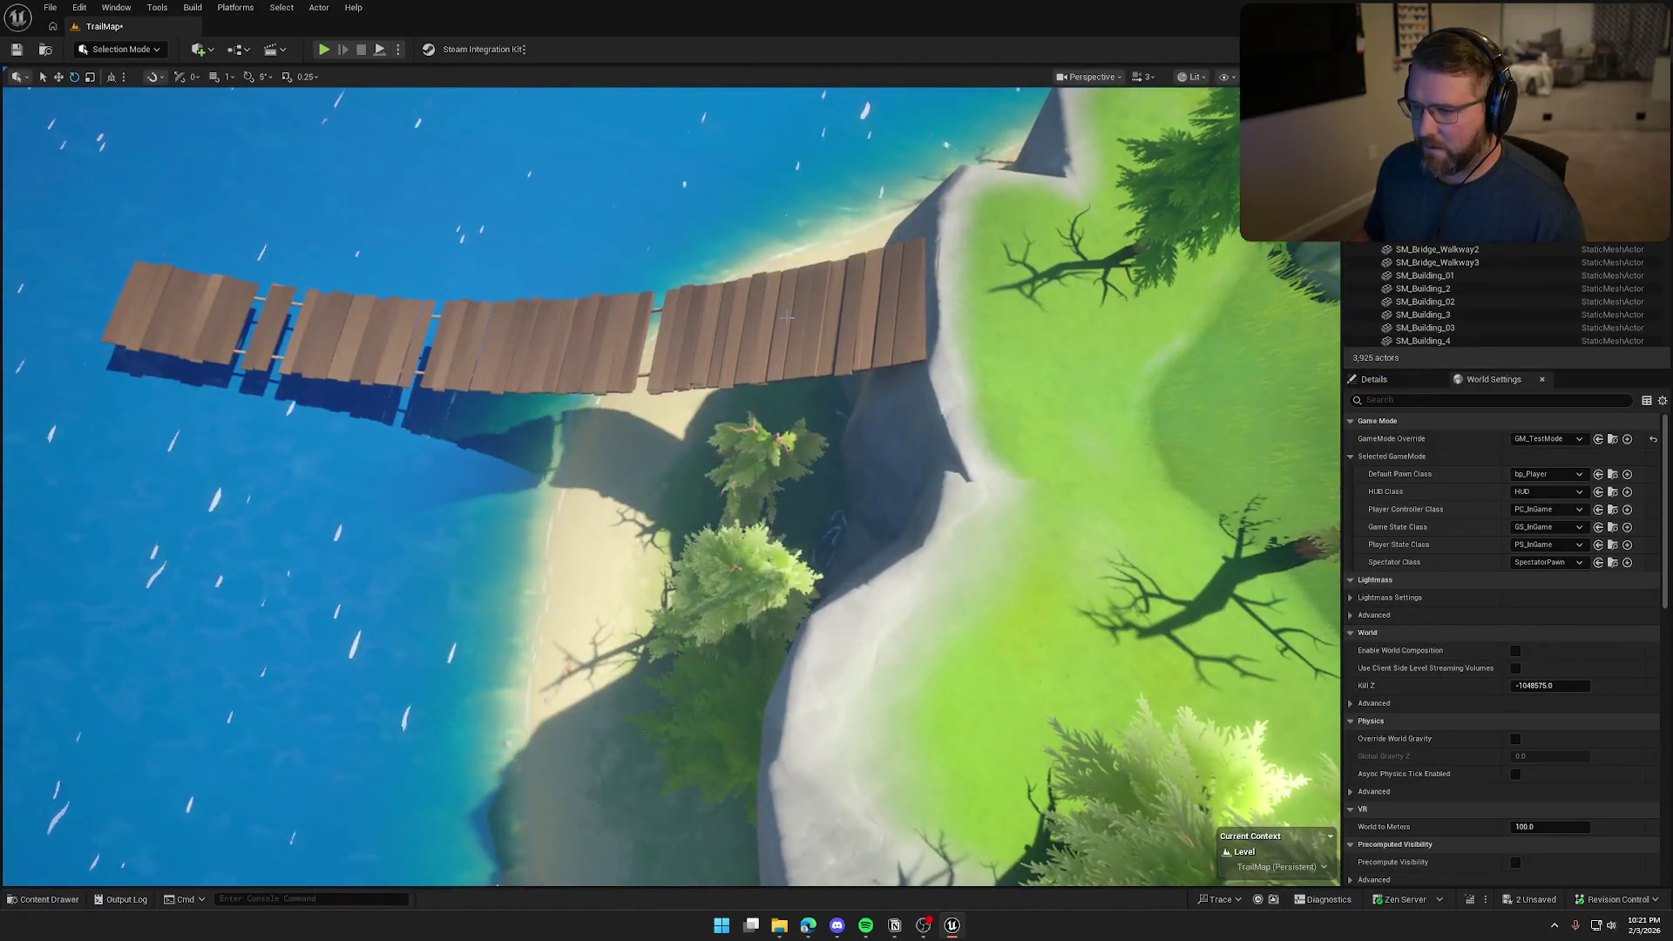
Set SM_Bridge_Walkway2's Collision Presets to Custom with the WorldStatic response set to Ignore
{"action": "left_click", "coordinate": [872, 340]}
{"action": "left_click", "coordinate": [1375, 382]}
{"action": "scroll", "coordinate": [1473, 707], "scroll_direction": "down", "scroll_amount": 5}
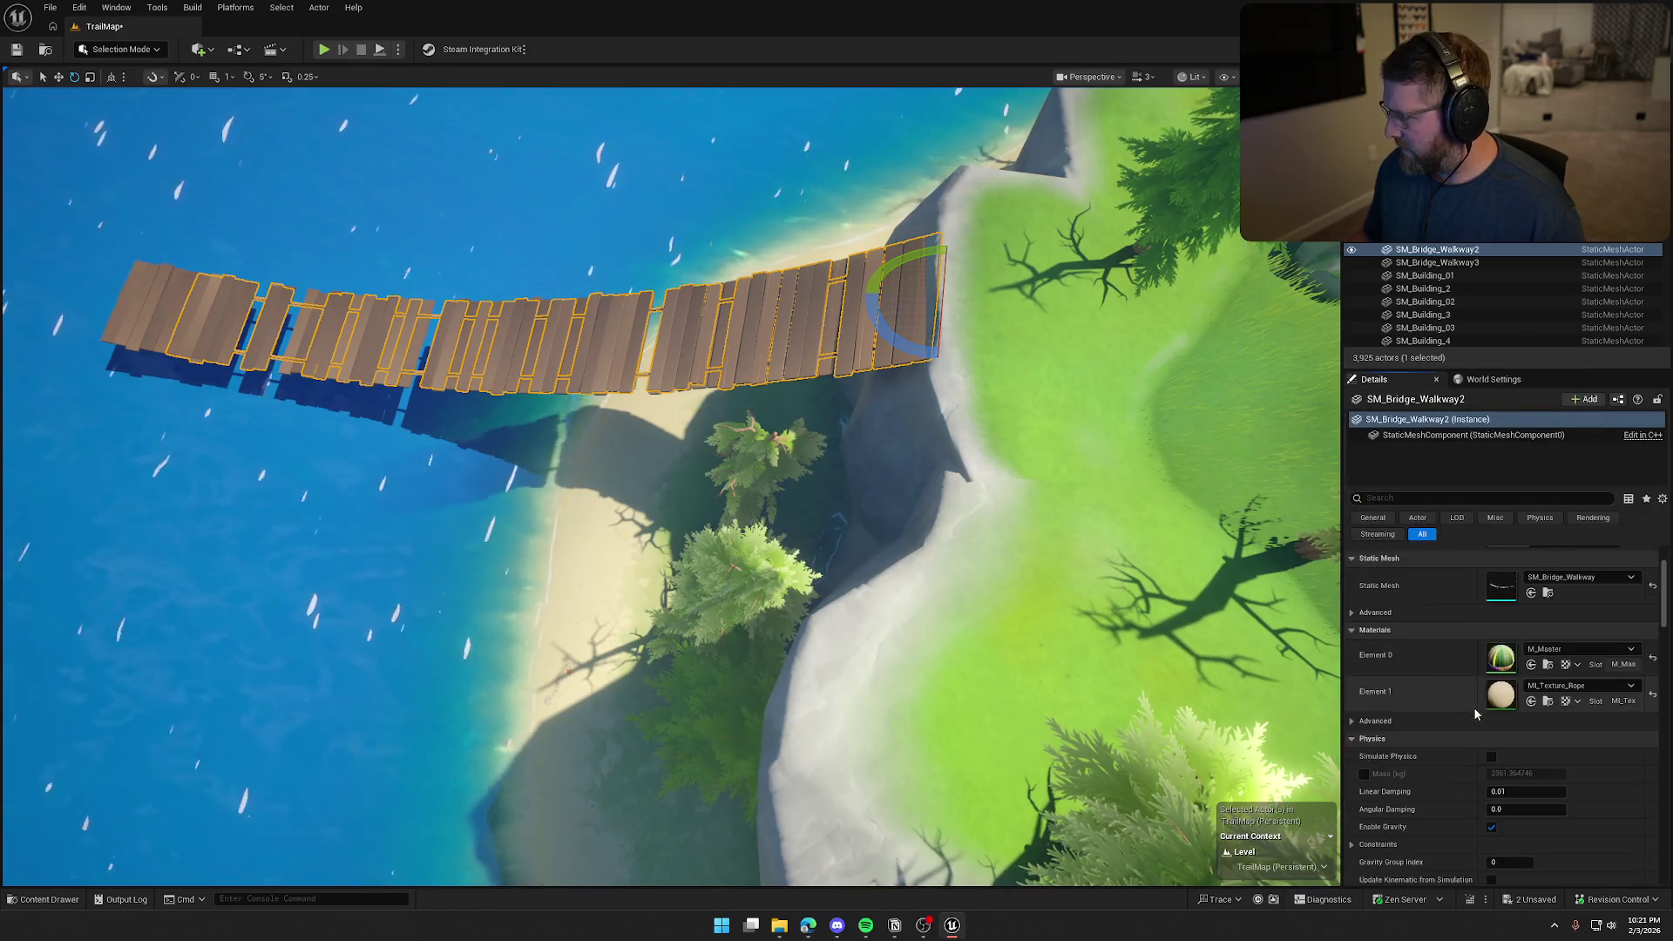
{"action": "scroll", "coordinate": [1420, 704], "scroll_direction": "up", "scroll_amount": 2}
{"action": "mouse_move", "coordinate": [1133, 654]}
{"action": "left_mouse_down"}
{"action": "mouse_move", "coordinate": [1046, 610]}
{"action": "mouse_move", "coordinate": [880, 470]}
{"action": "left_mouse_up"}
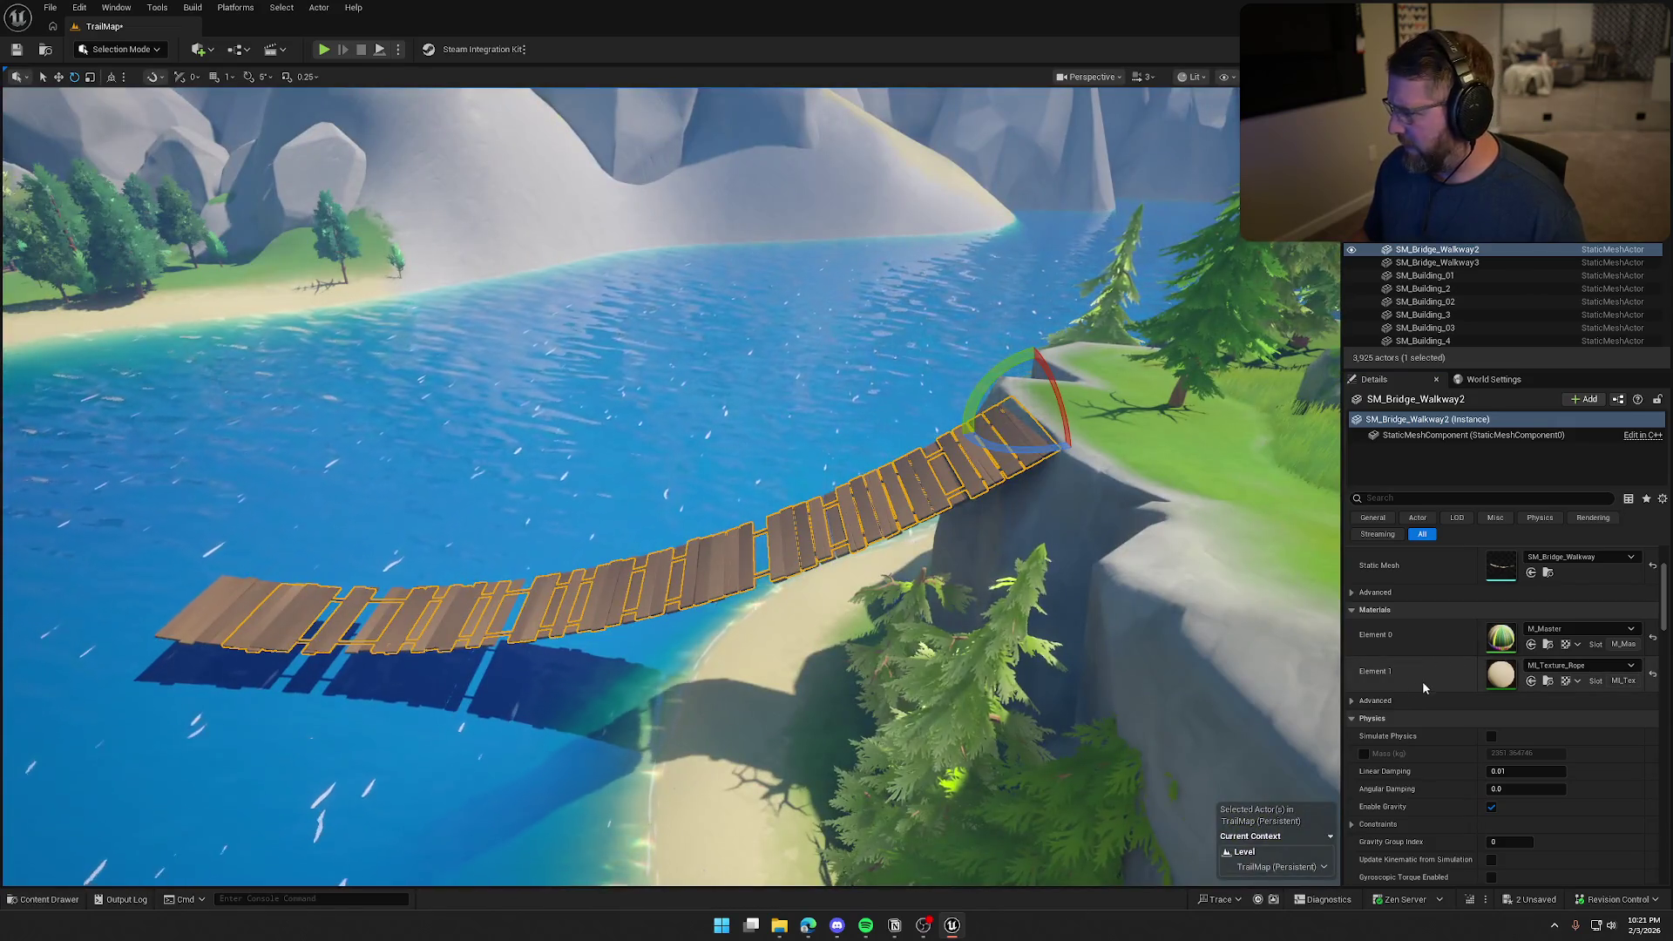
{"action": "scroll", "coordinate": [1468, 697], "scroll_direction": "down", "scroll_amount": 5}
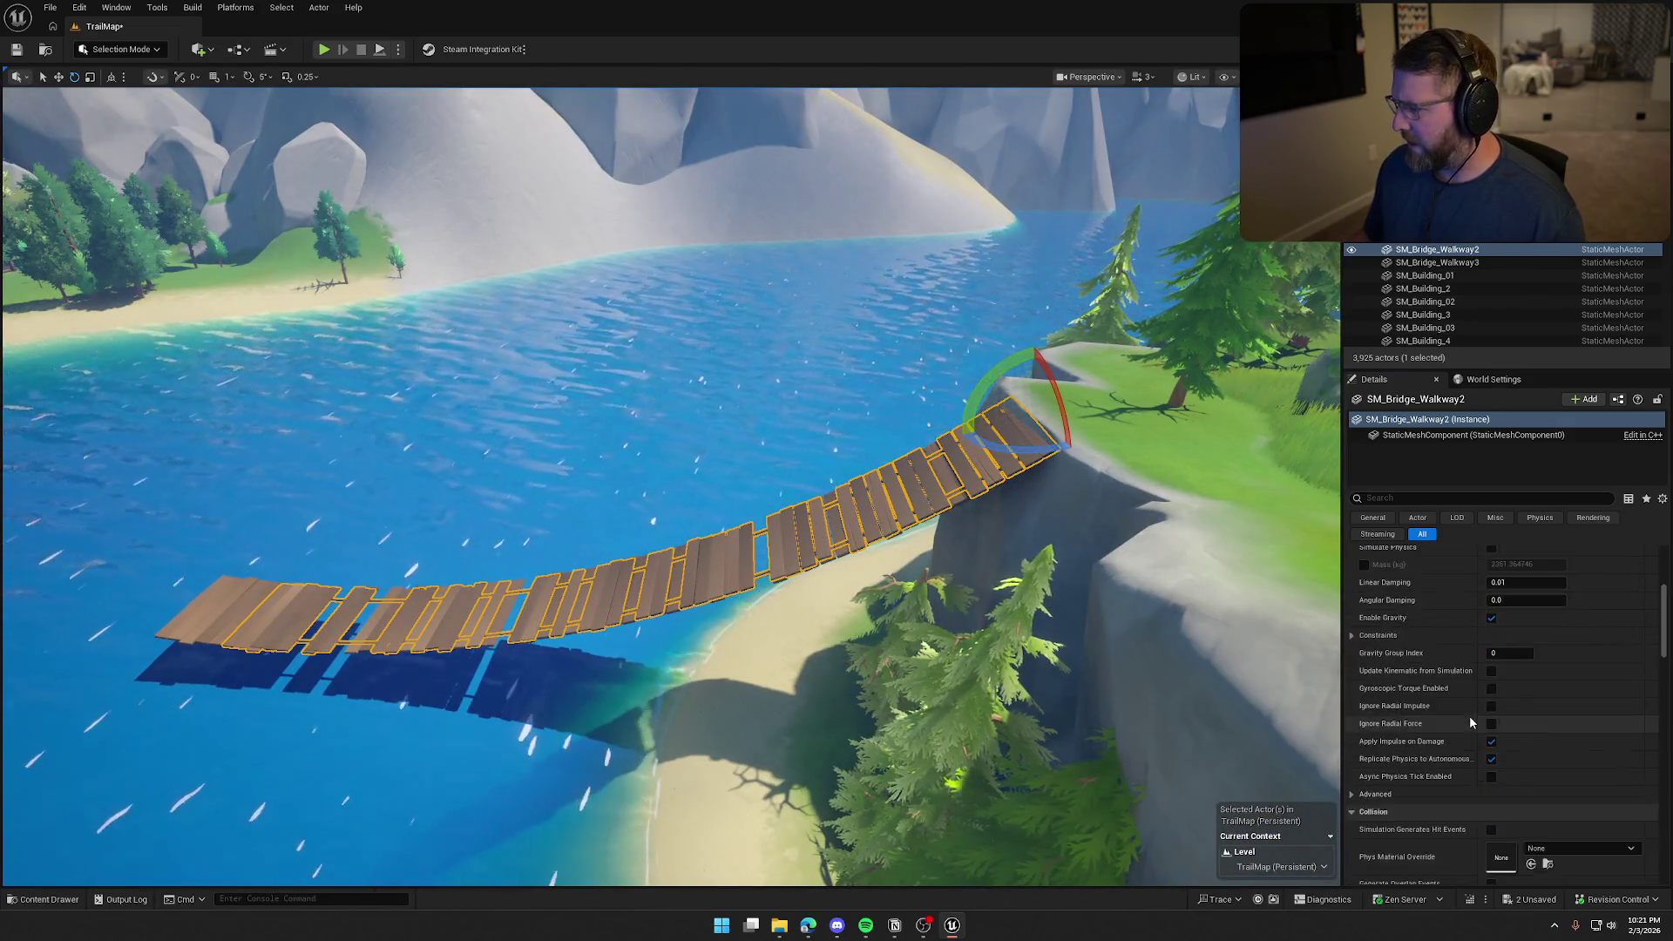
{"action": "scroll", "coordinate": [1471, 714], "scroll_direction": "down", "scroll_amount": 5}
{"action": "scroll", "coordinate": [1472, 713], "scroll_direction": "up", "scroll_amount": 5}
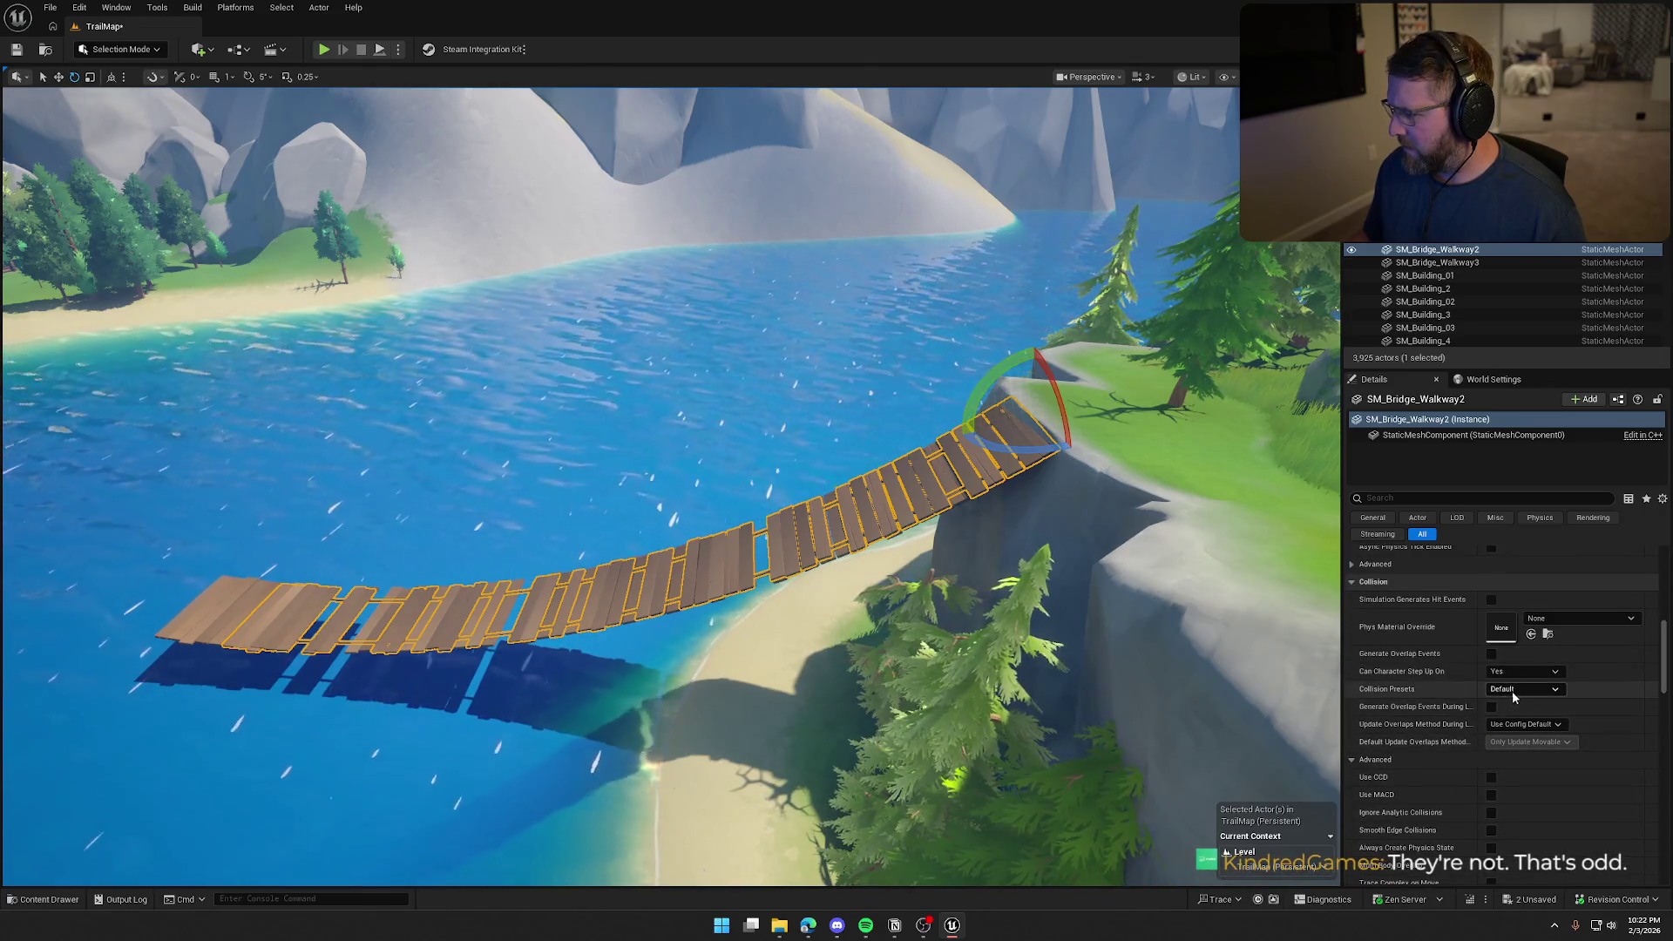
{"action": "left_click", "coordinate": [1512, 692]}
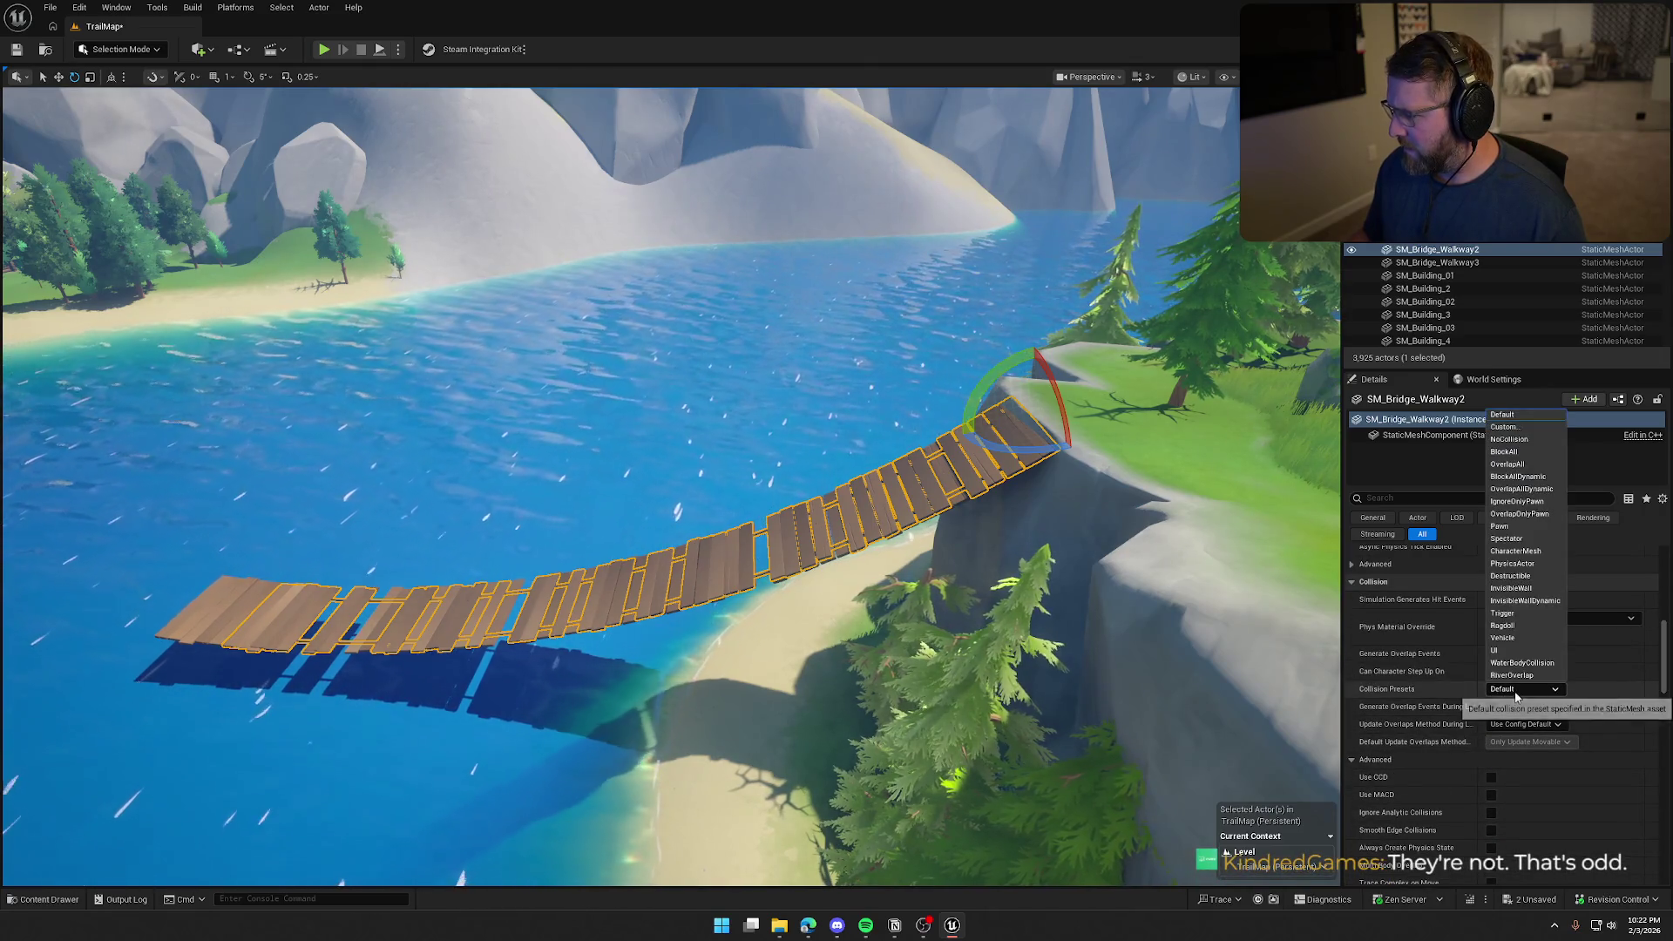
{"action": "left_click", "coordinate": [1530, 427]}
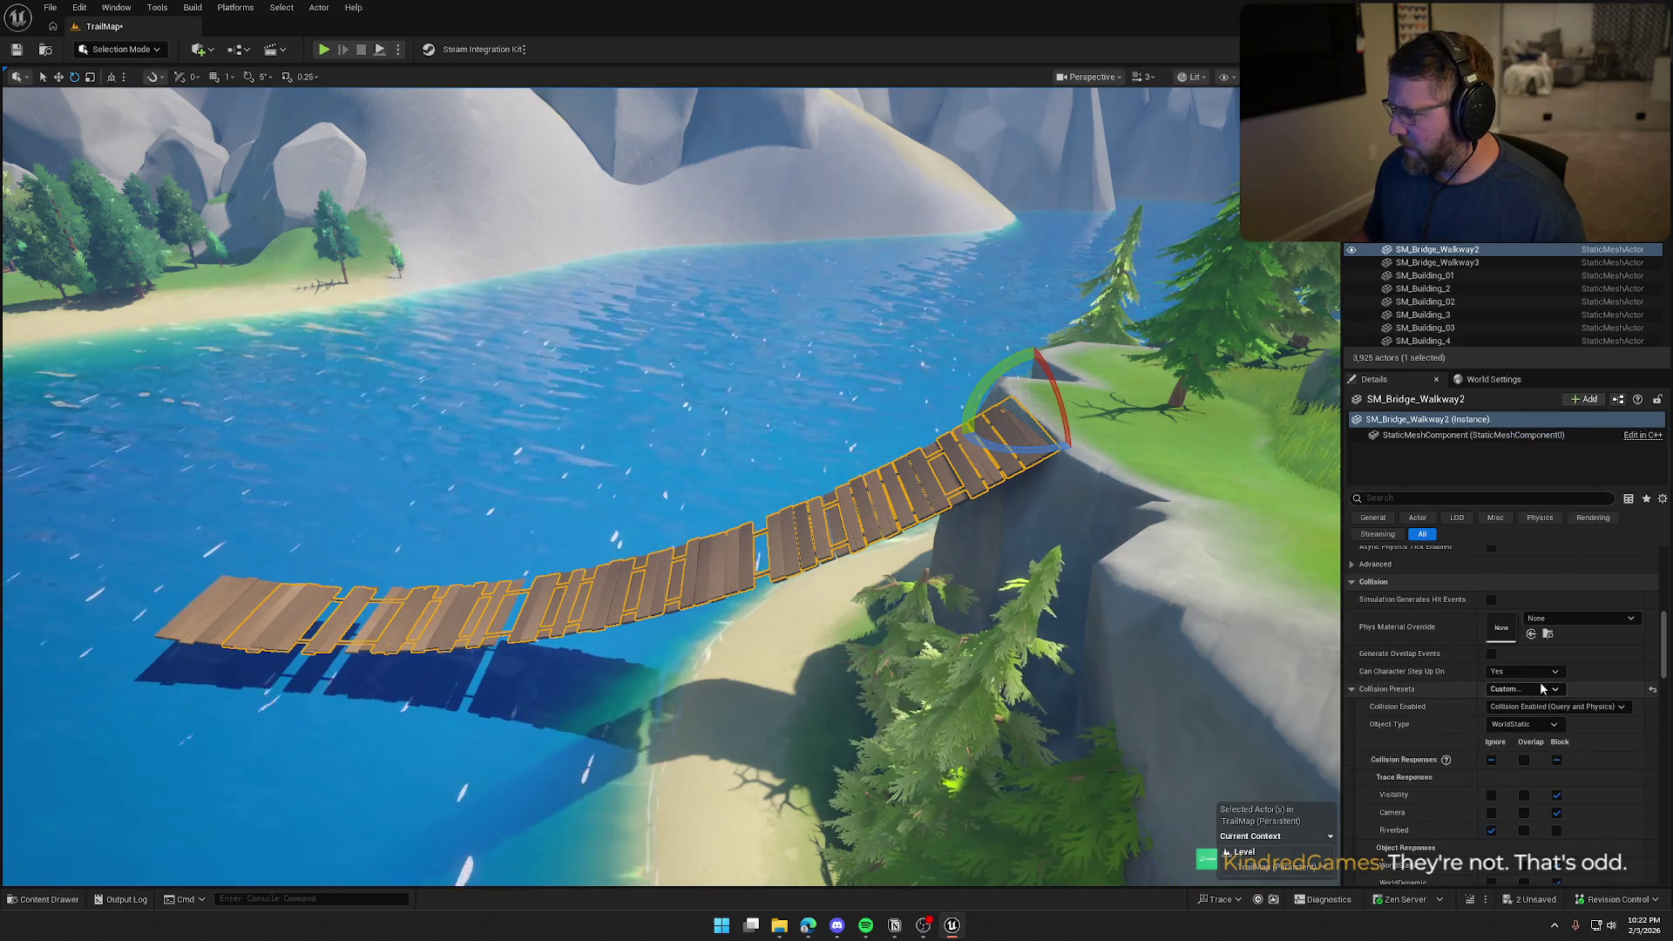
{"action": "scroll", "coordinate": [1541, 767], "scroll_direction": "down", "scroll_amount": 3}
{"action": "left_click", "coordinate": [1491, 760]}
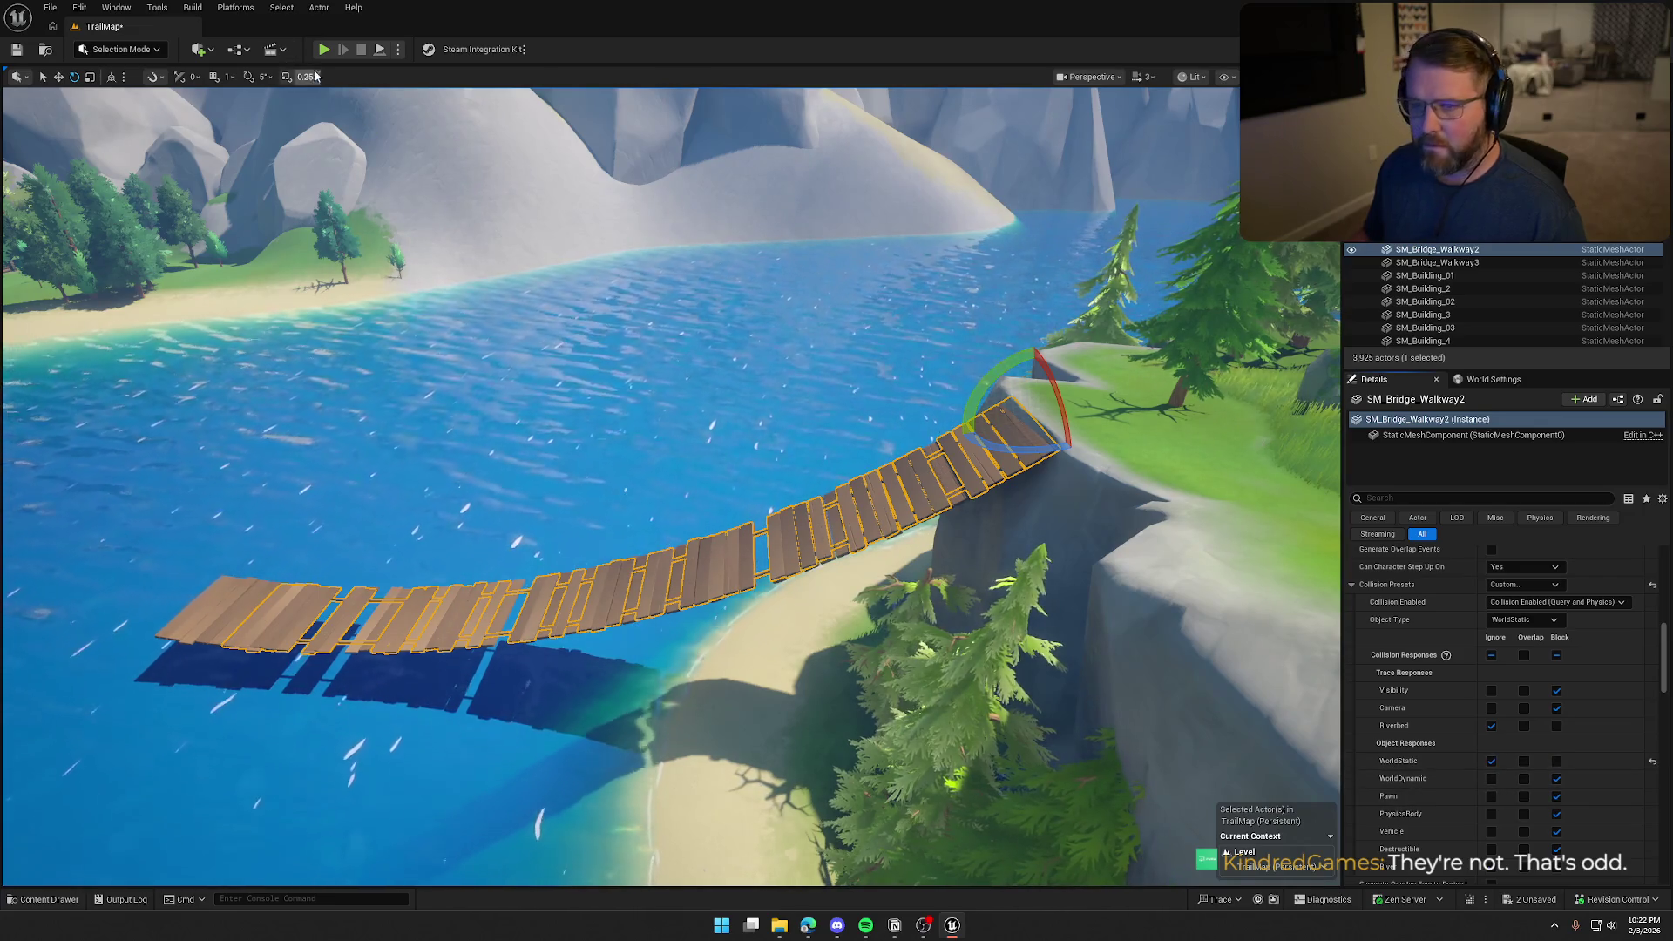
{"action": "left_click_drag", "start_coordinate": [942, 472], "coordinate": [380, 133]}
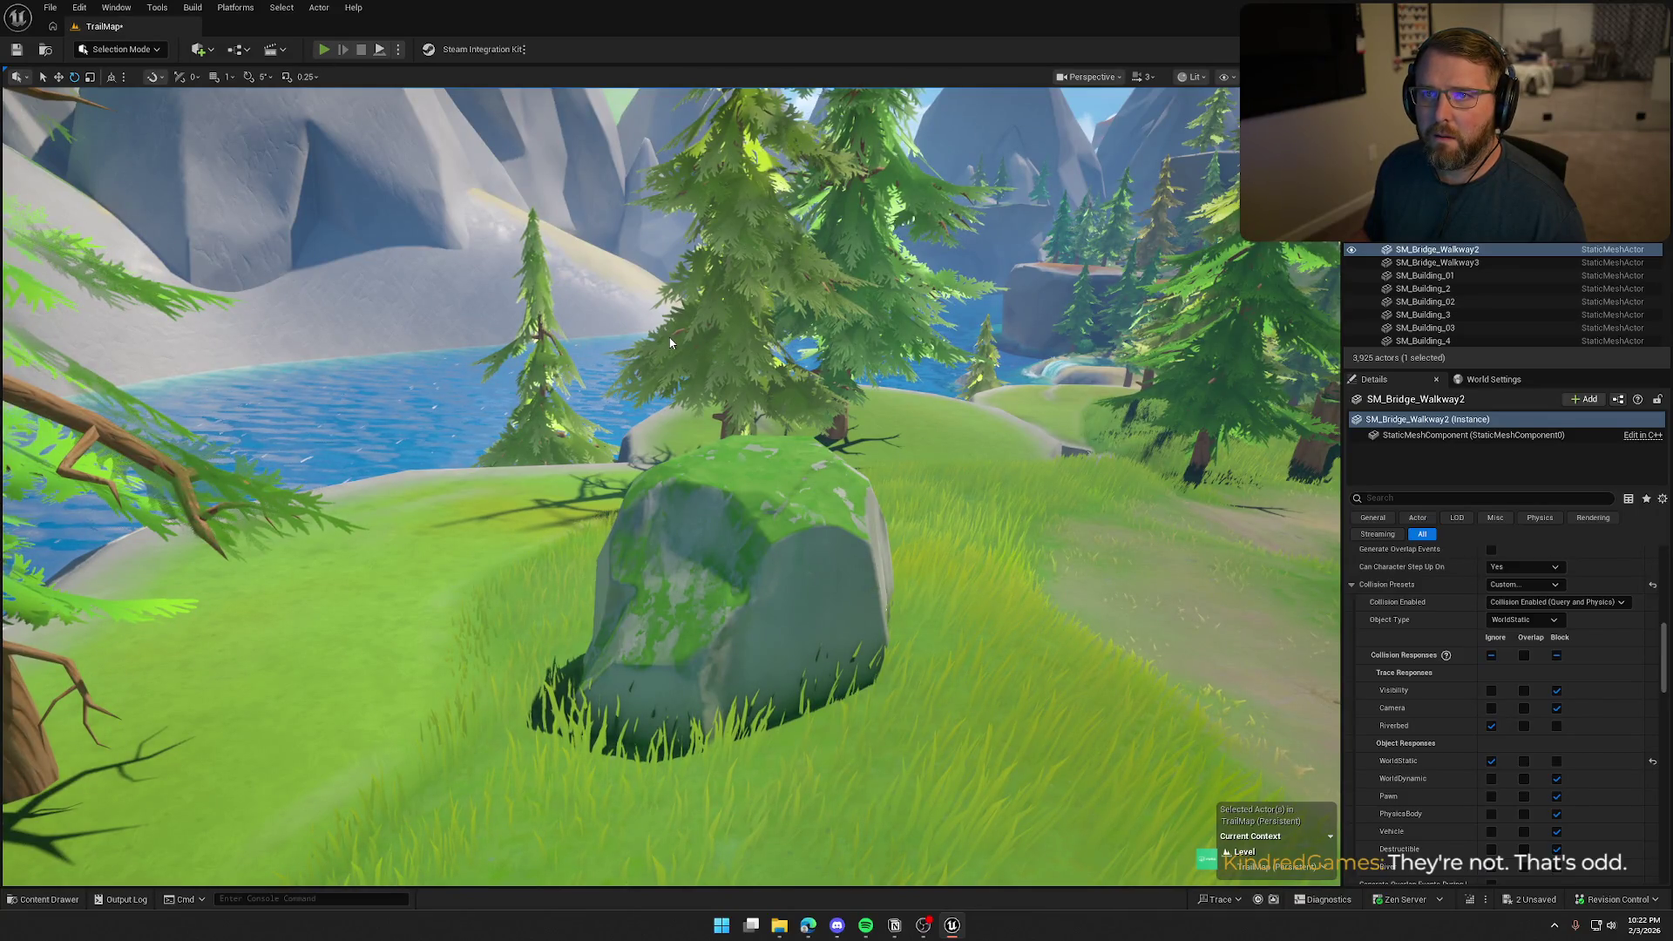
Play-test the level, walking the character toward the beach, then stop
{"action": "key", "text": "alt+p"}
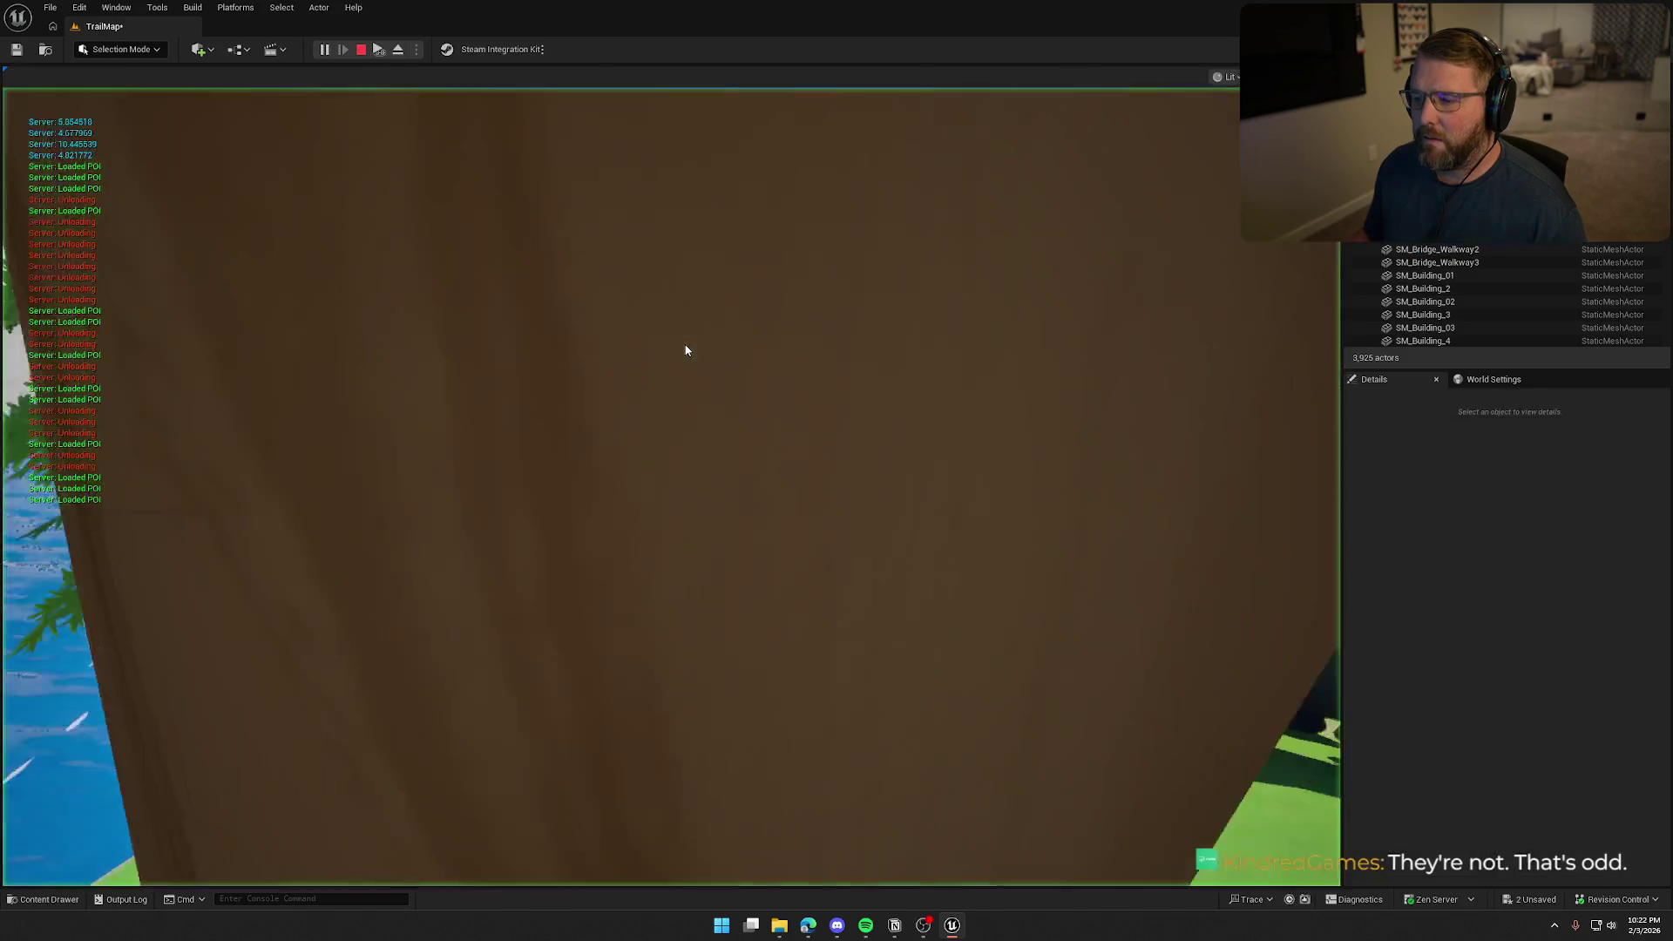
{"action": "key", "text": "w"}
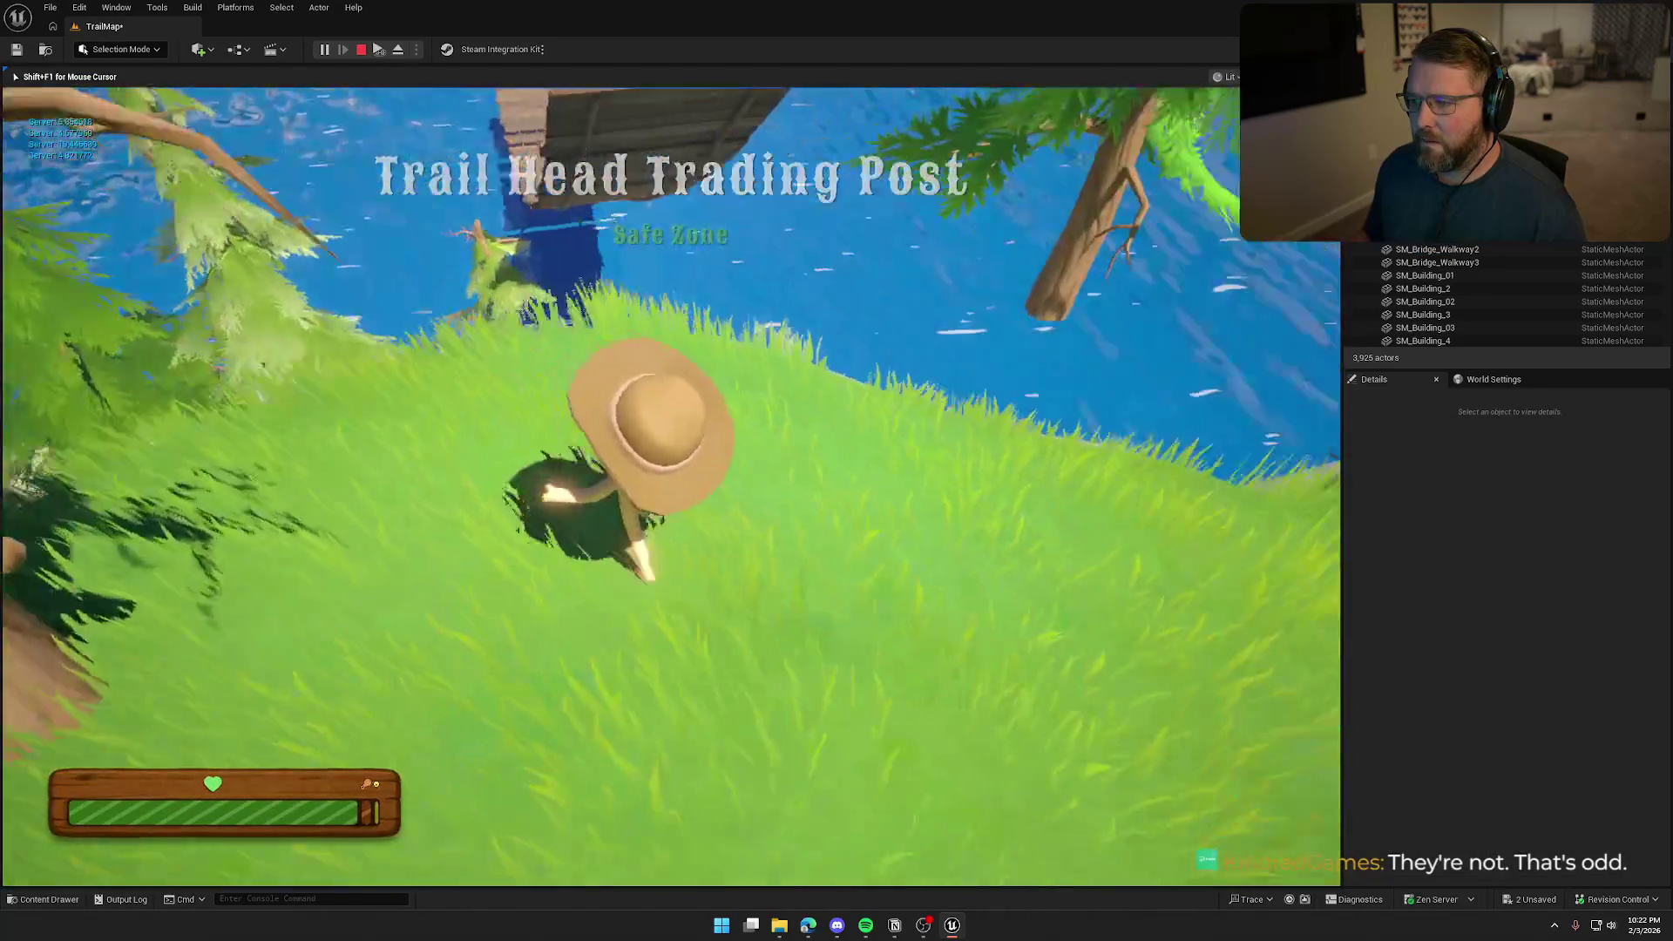
{"action": "key", "text": "Escape"}
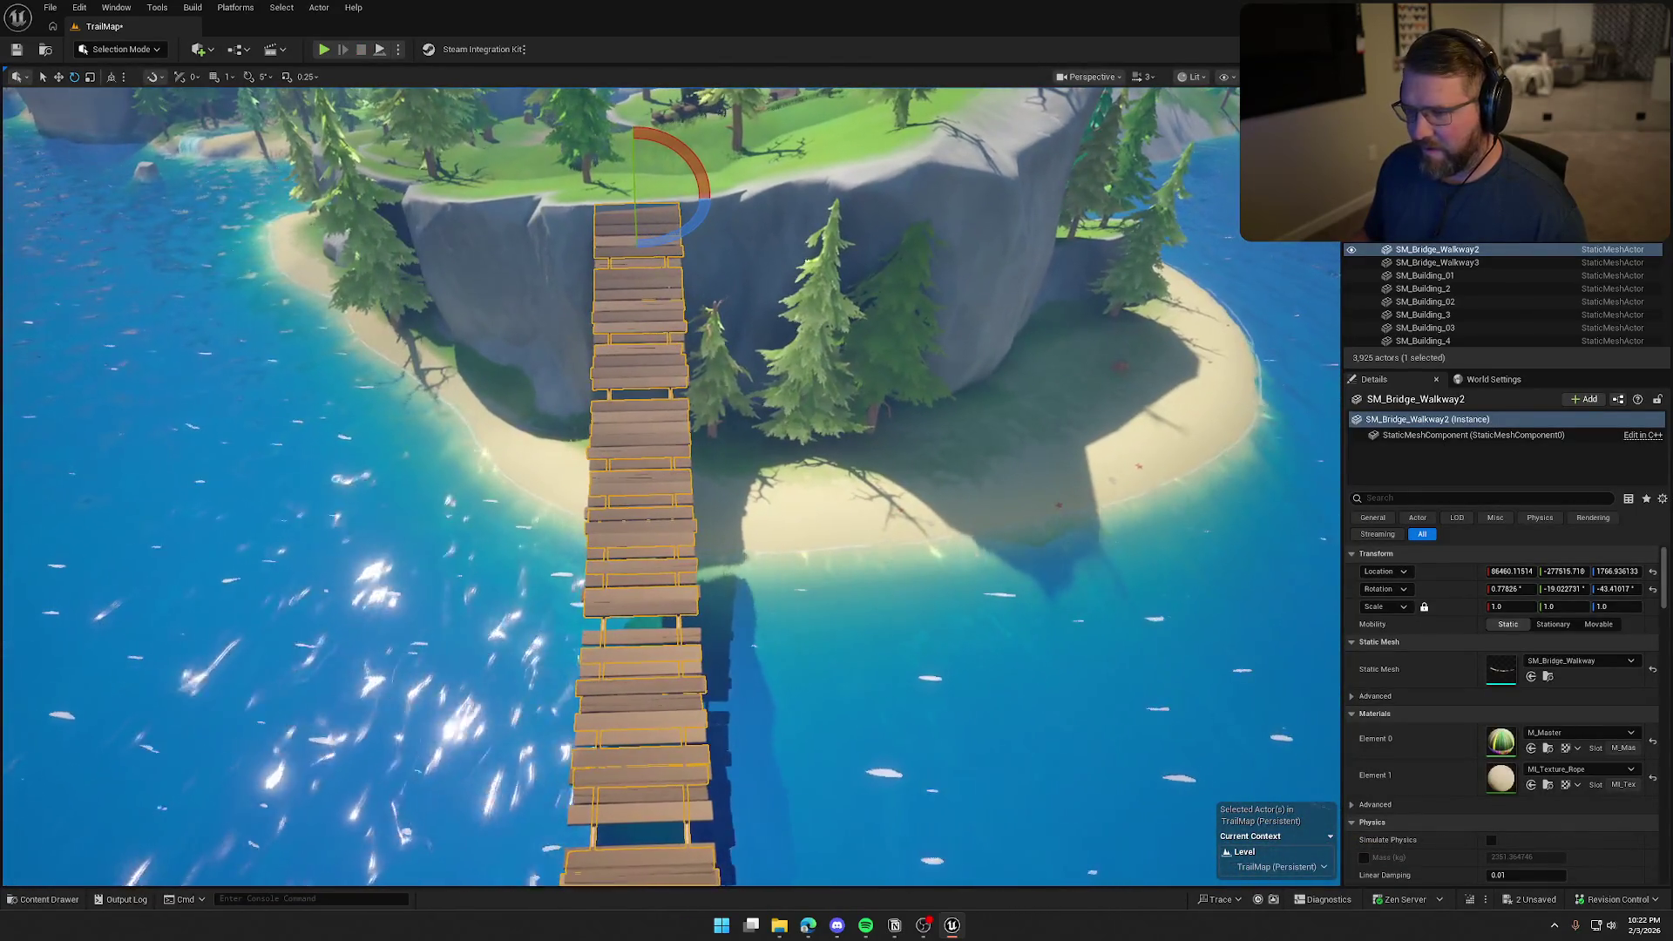
Delete SM_Bridge_Walkway3 from the level and bring up the Content Drawer
{"action": "left_click", "coordinate": [1437, 262]}
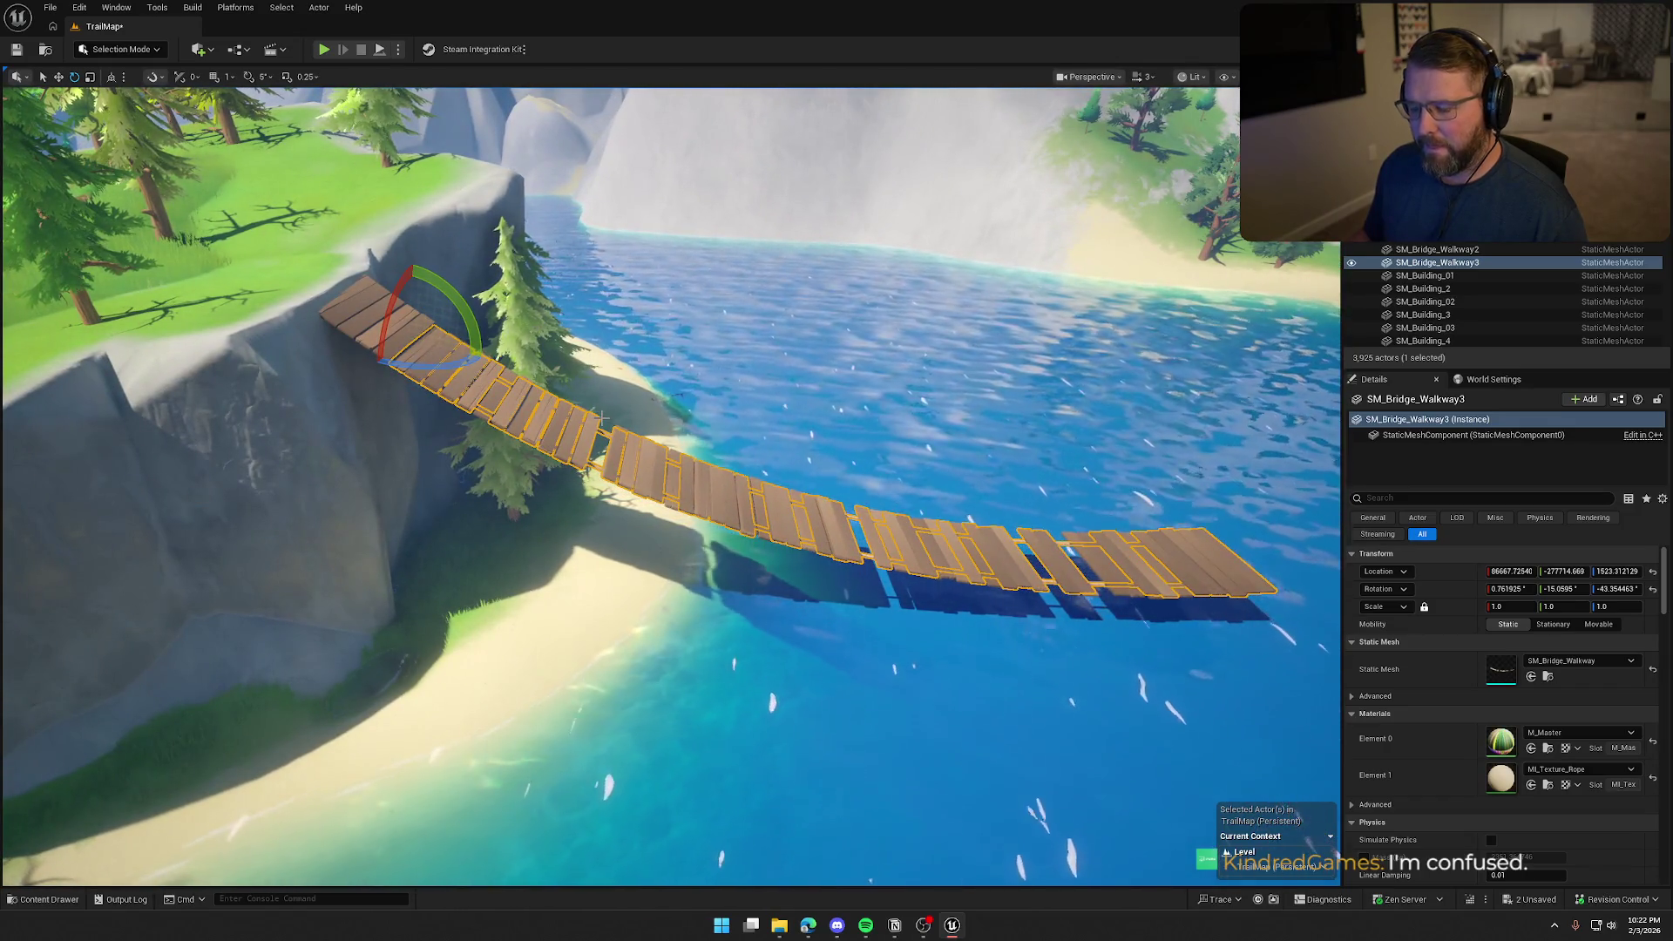
{"action": "key", "text": "Delete"}
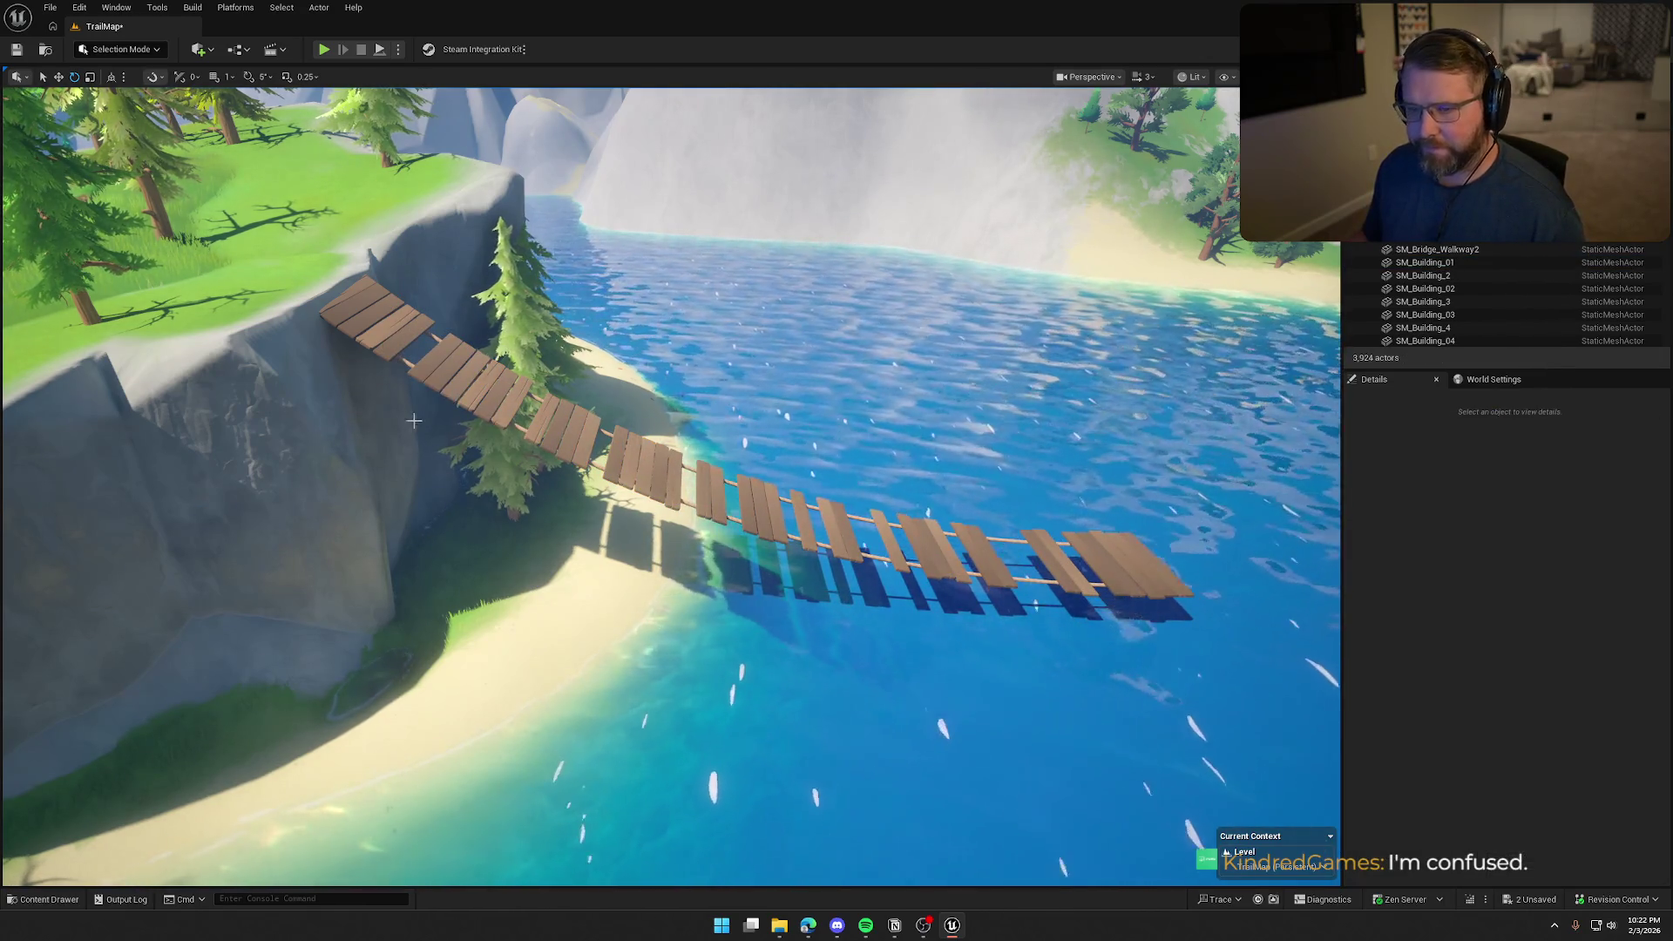
{"action": "key", "text": "ctrl+space"}
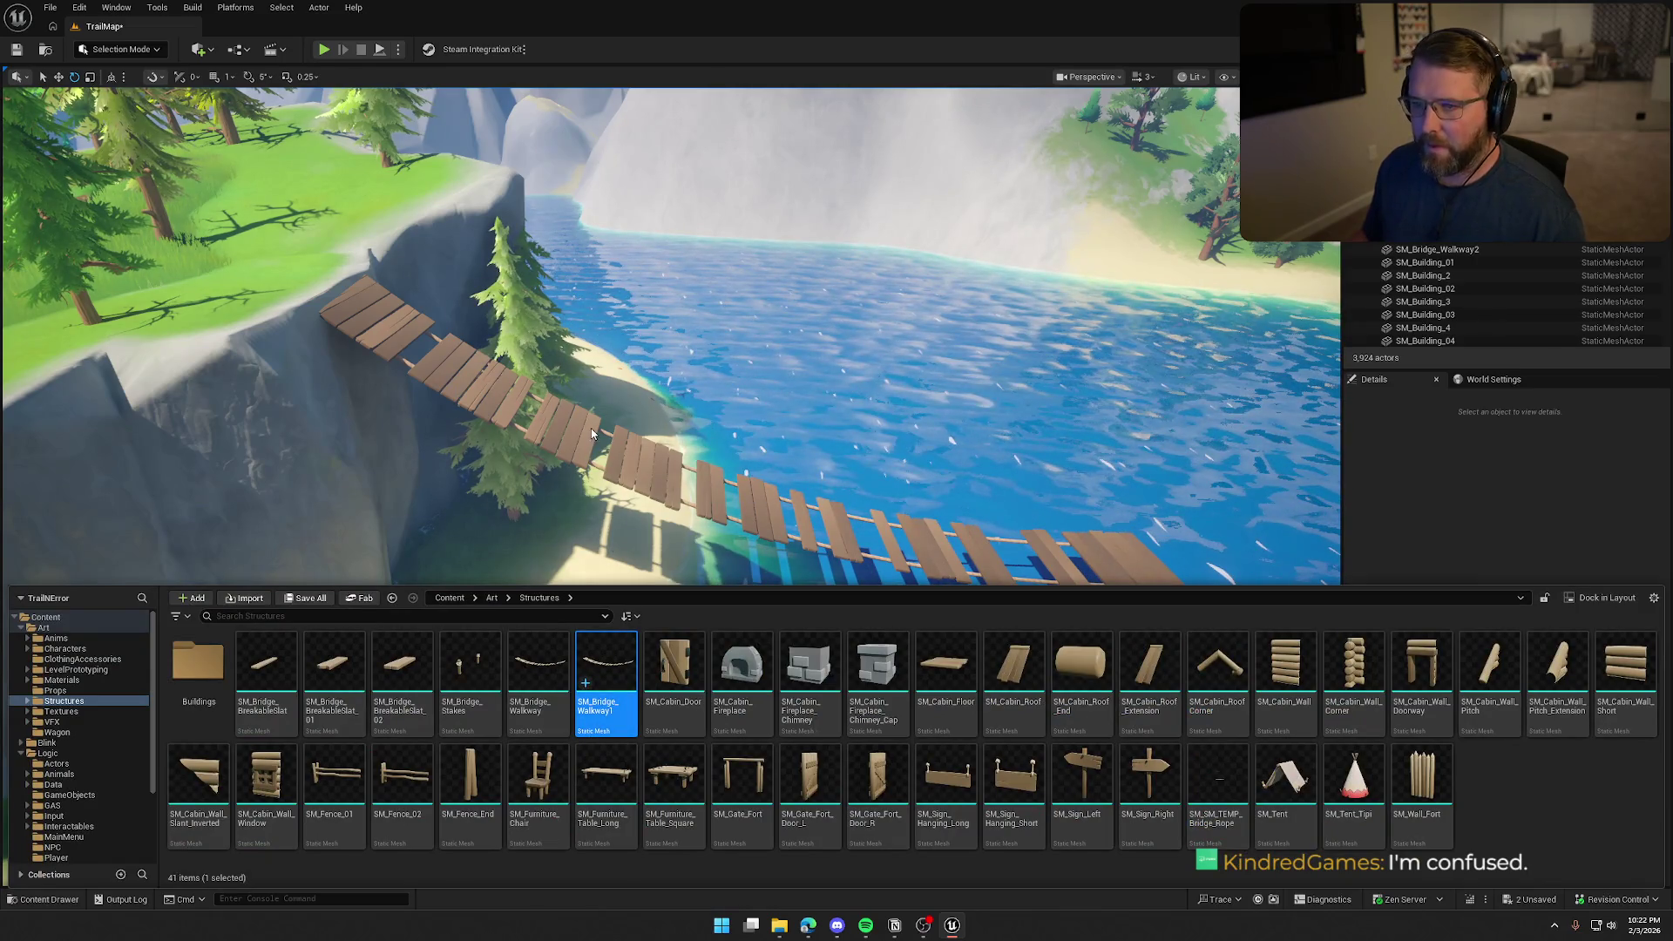
Open SM_Bridge_Walkway1, show its planks' simple collision, and switch to the rotate tool
{"action": "double_click", "coordinate": [607, 671]}
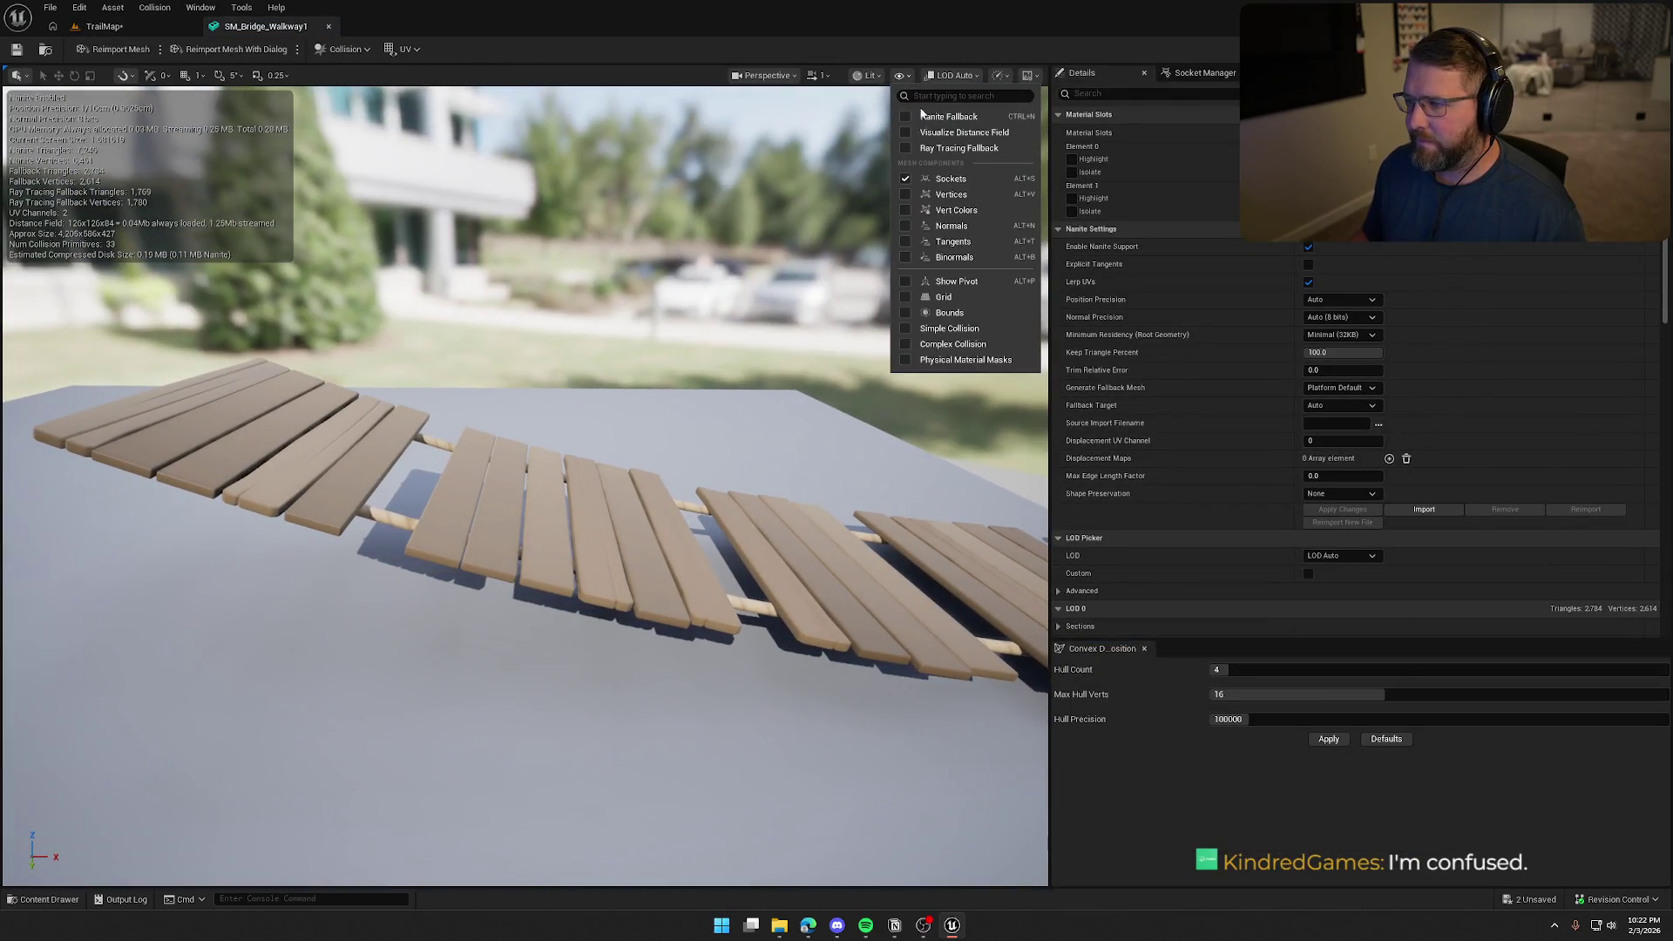
{"action": "left_click", "coordinate": [950, 312]}
{"action": "left_click_drag", "start_coordinate": [406, 428], "coordinate": [450, 401]}
{"action": "key", "text": "e"}
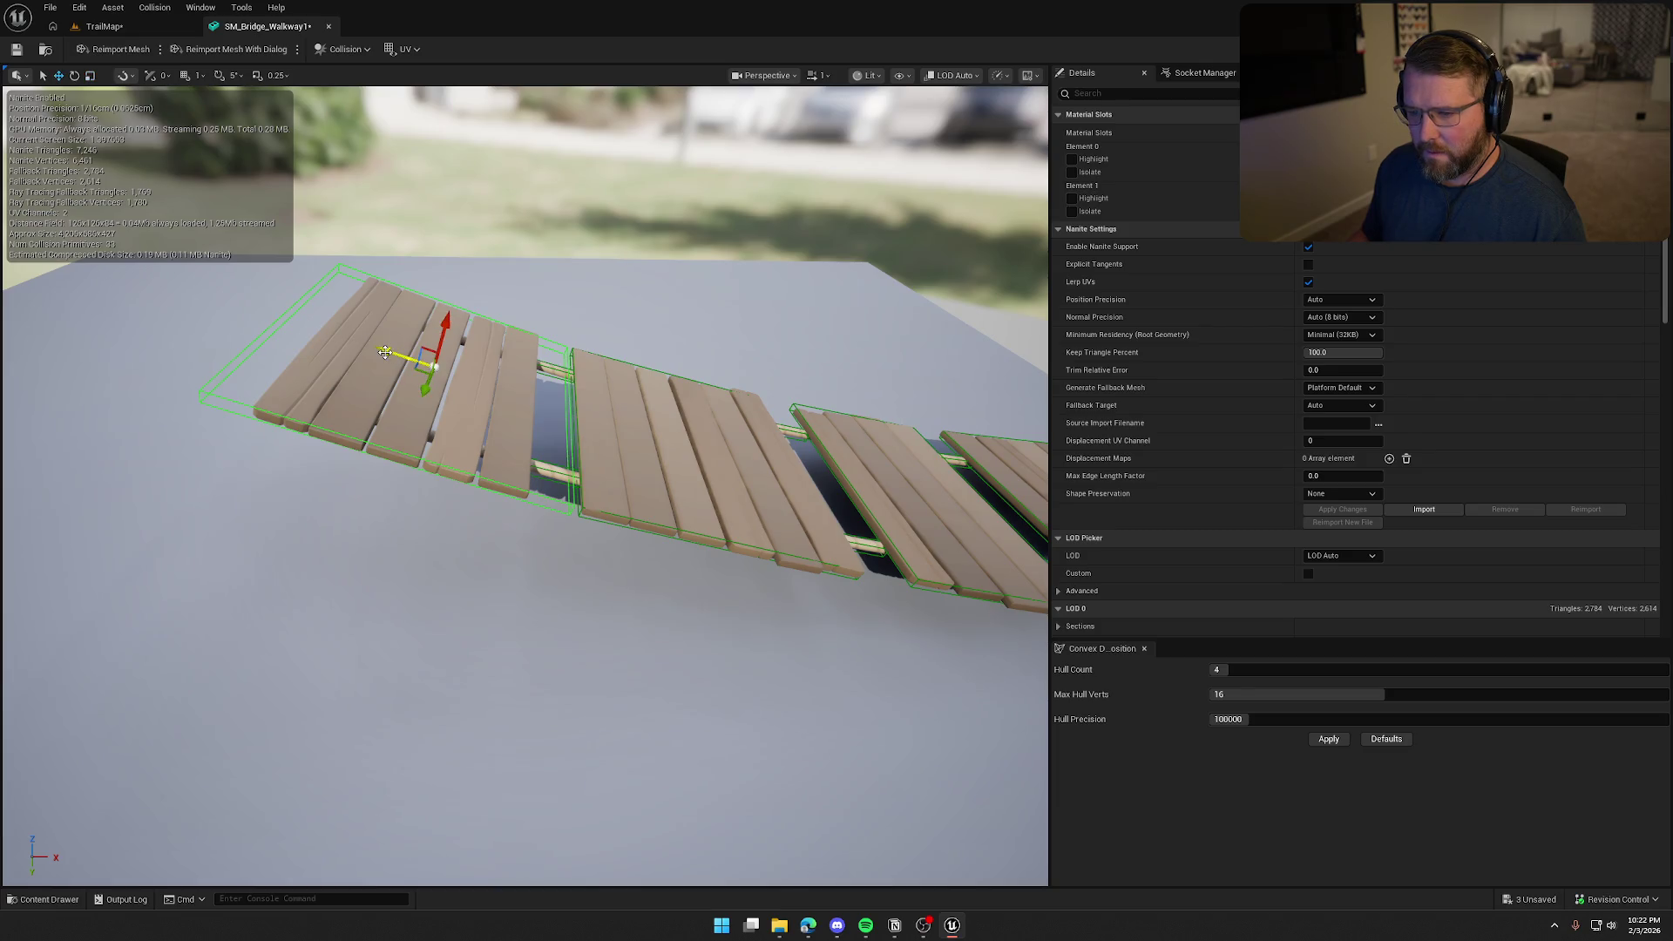
{"action": "left_click_drag", "start_coordinate": [507, 458], "coordinate": [418, 419]}
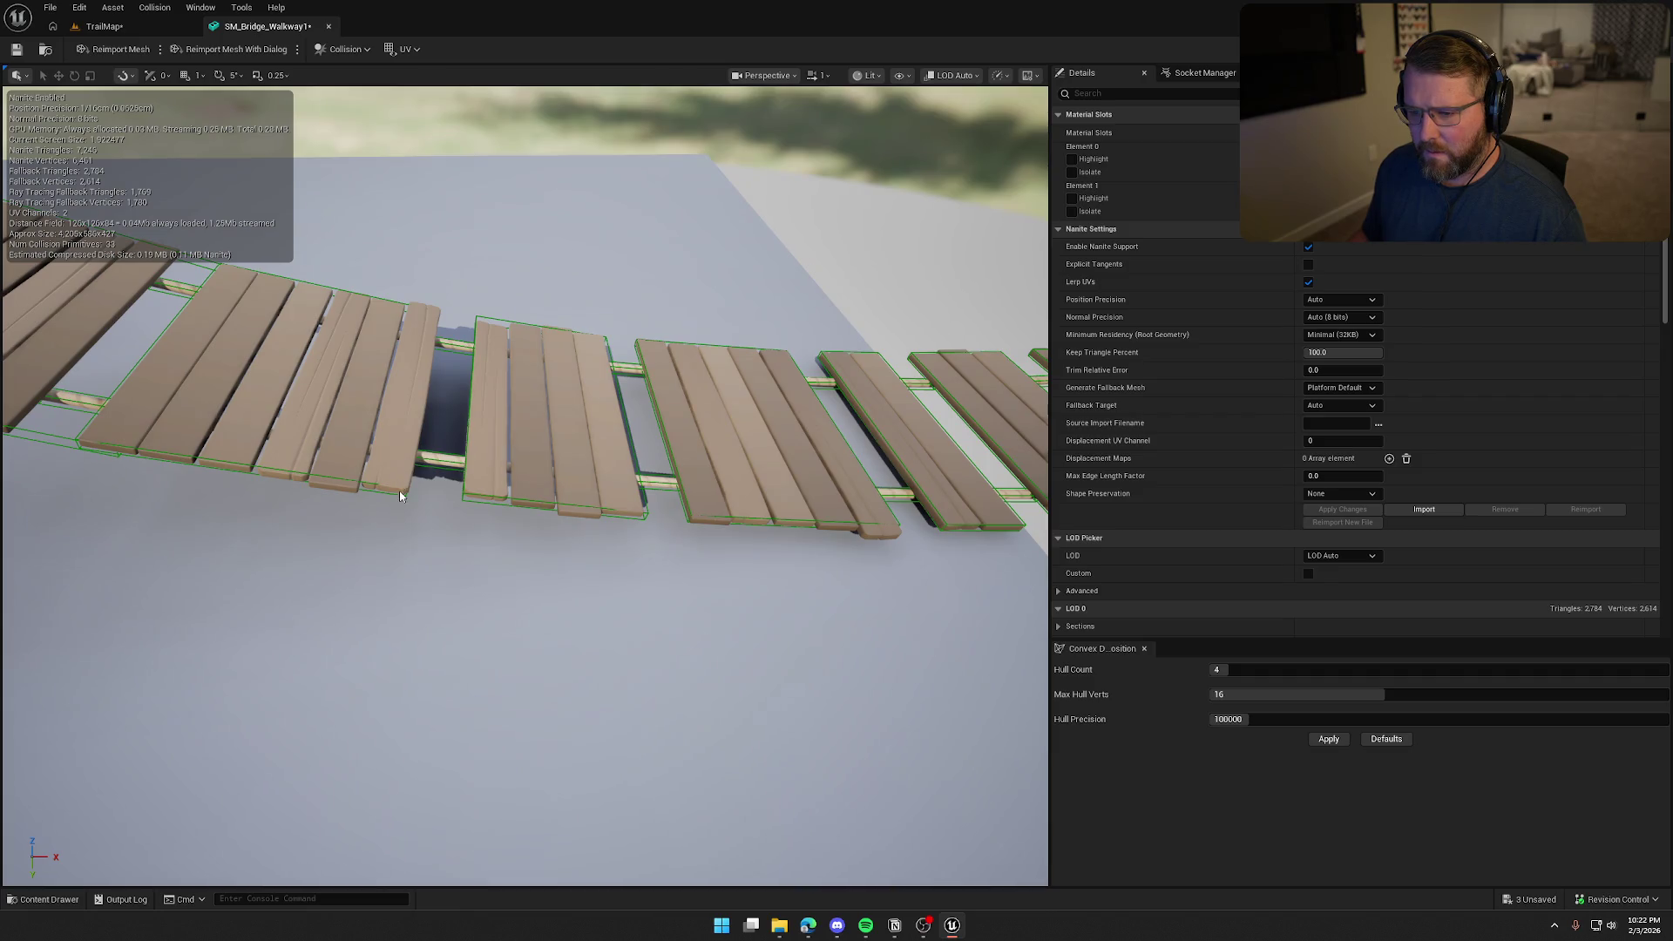